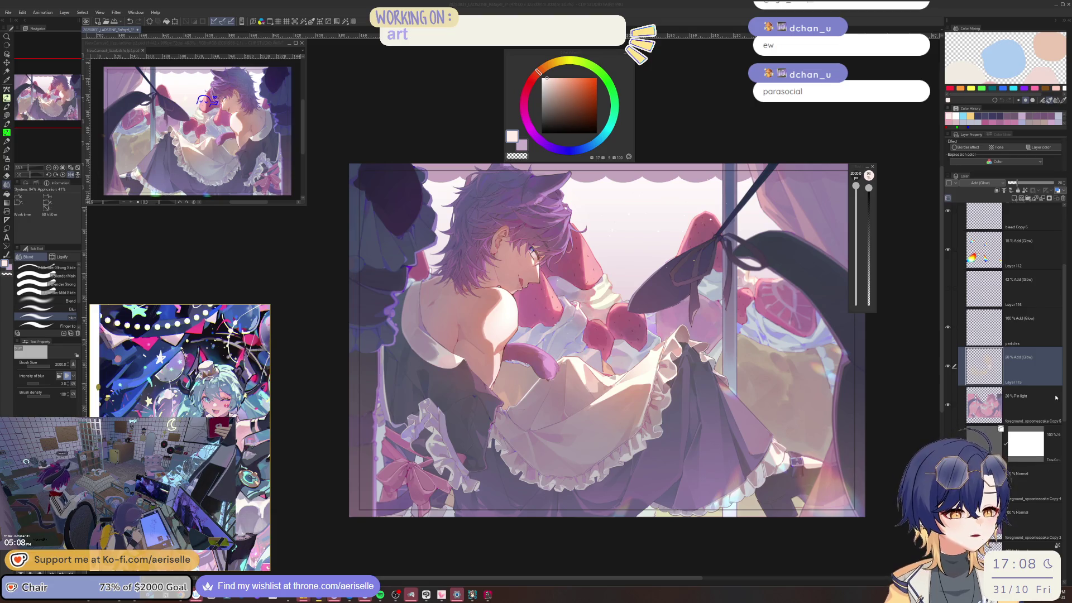
# Select the 20% Pin light foreground layer and add a Tone Curve correction layer.
pyautogui.scroll(-2, 1044, 379)
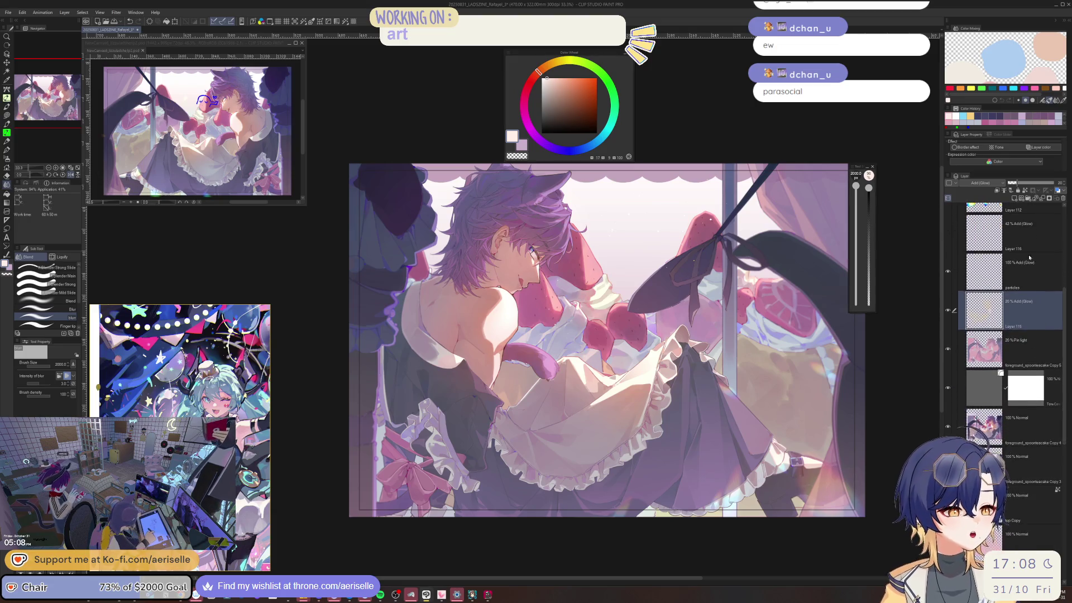
pyautogui.scroll(-1, 1027, 254)
pyautogui.click(1028, 318)
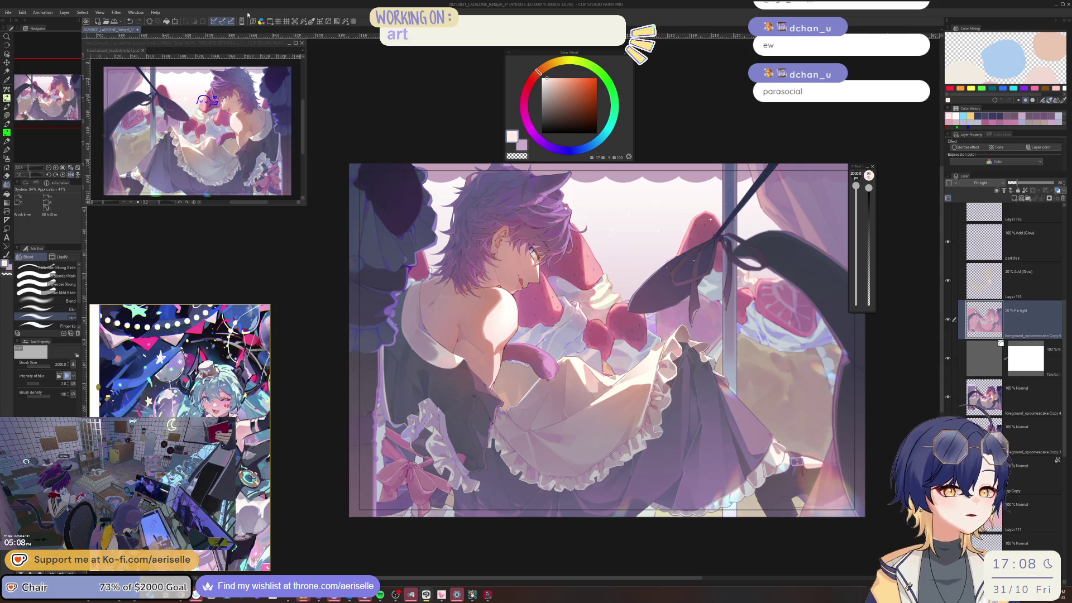
pyautogui.click(330, 22)
# Bend the tone curve to deepen shadows and contrast, checking on a flipped canvas, then apply.
pyautogui.press('h')
pyautogui.moveTo(603, 357); pyautogui.dragTo(726, 339)
pyautogui.moveTo(788, 215); pyautogui.dragTo(796, 66)
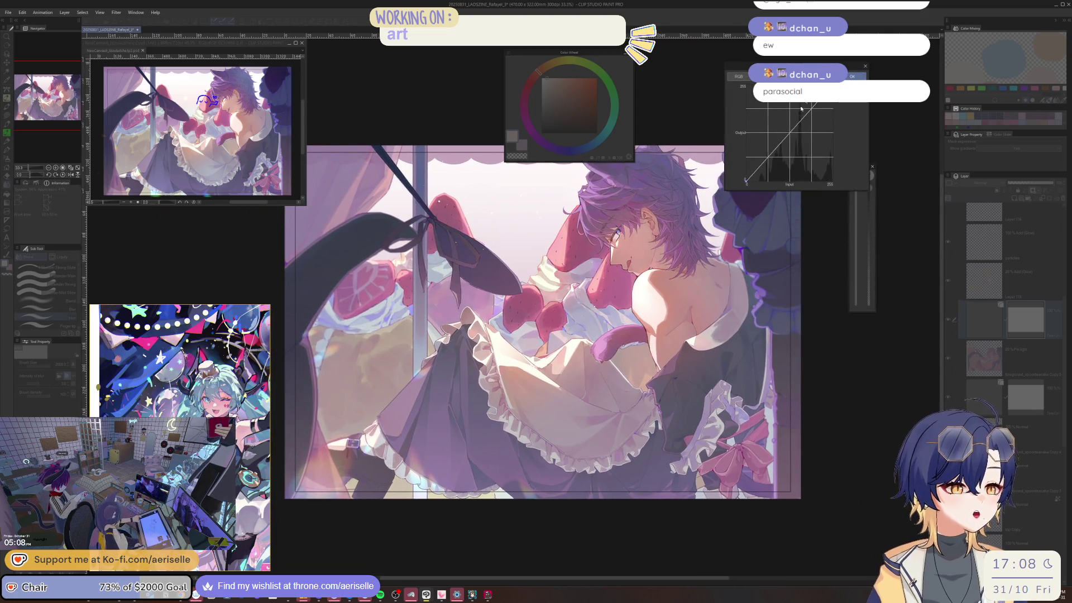
pyautogui.moveTo(792, 138); pyautogui.dragTo(791, 134)
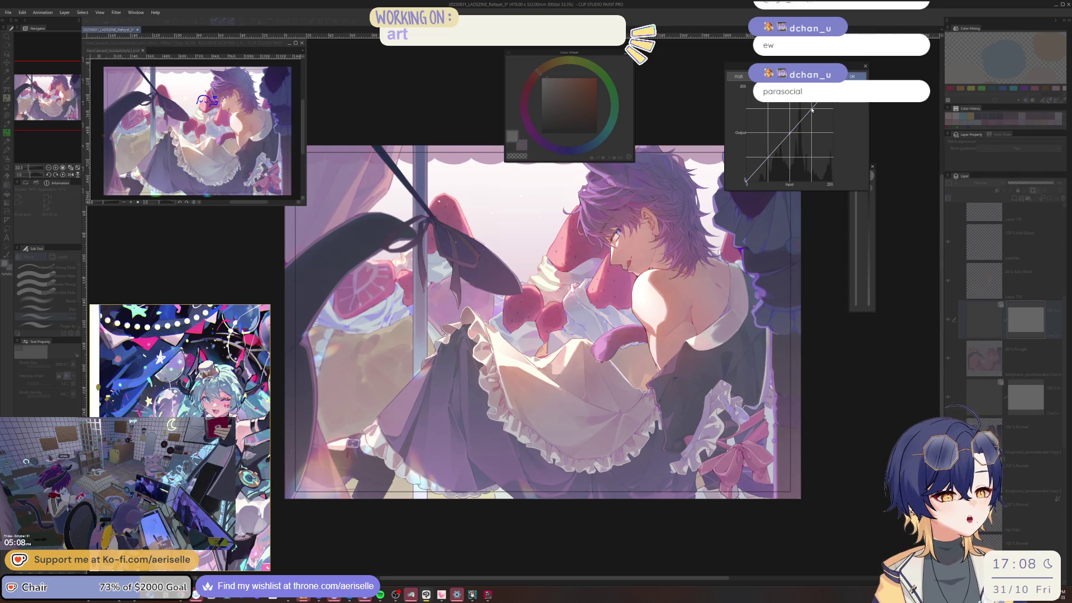
pyautogui.moveTo(789, 137); pyautogui.dragTo(790, 141)
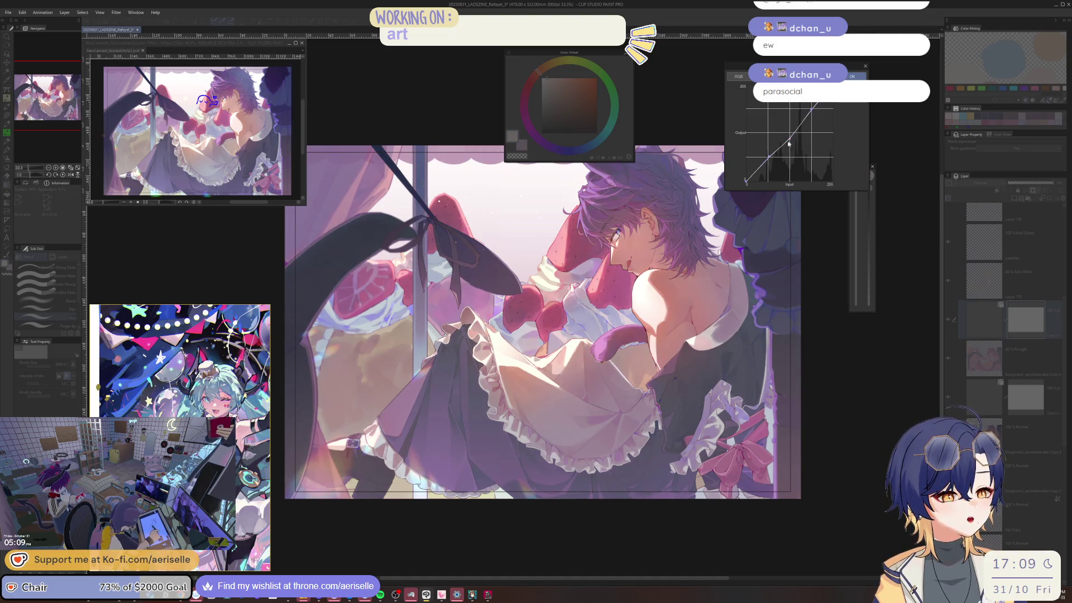
pyautogui.press('h')
pyautogui.hotkey('ctrl', '-')
pyautogui.moveTo(816, 111); pyautogui.dragTo(812, 104)
pyautogui.press('h')
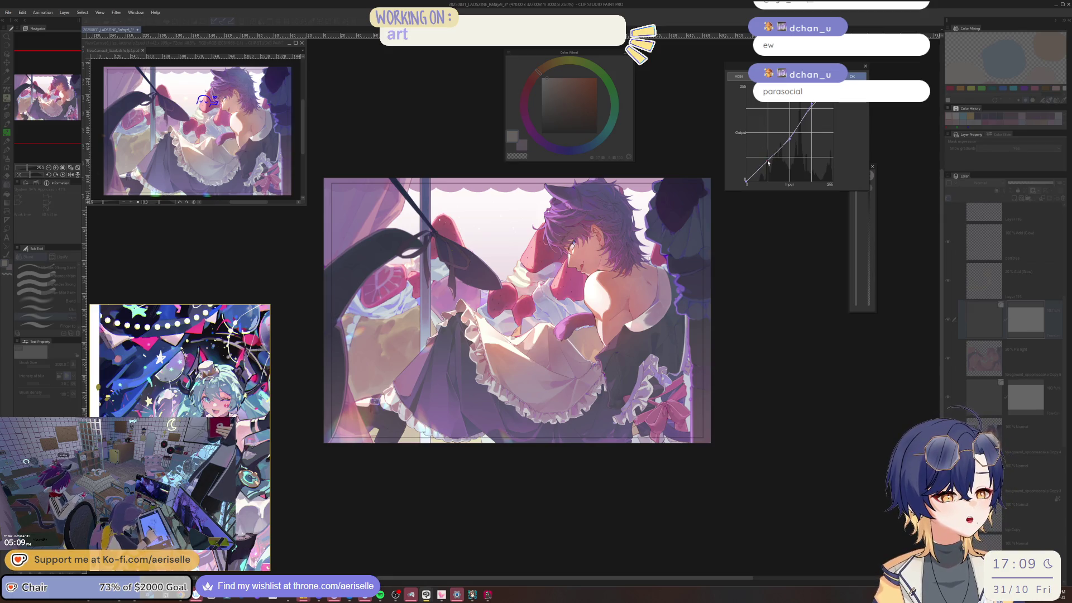
pyautogui.click(853, 76)
# Toggle the top folder and the Tone Curve layer on and off to compare the correction.
pyautogui.press('h')
pyautogui.scroll(5, 1065, 298)
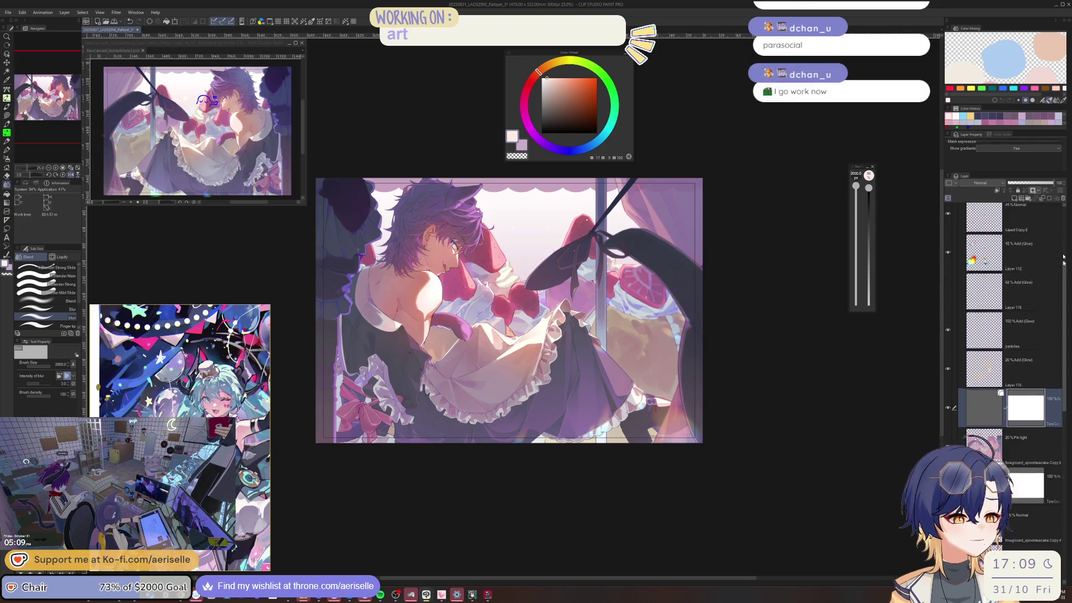
pyautogui.press('h')
pyautogui.click(962, 286)
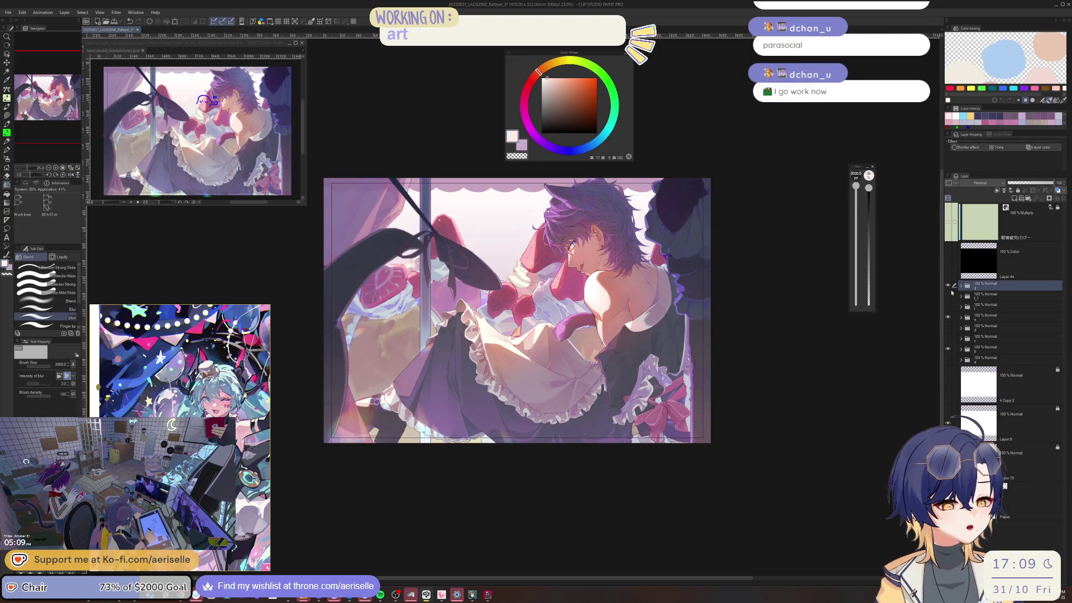
pyautogui.click(950, 285)
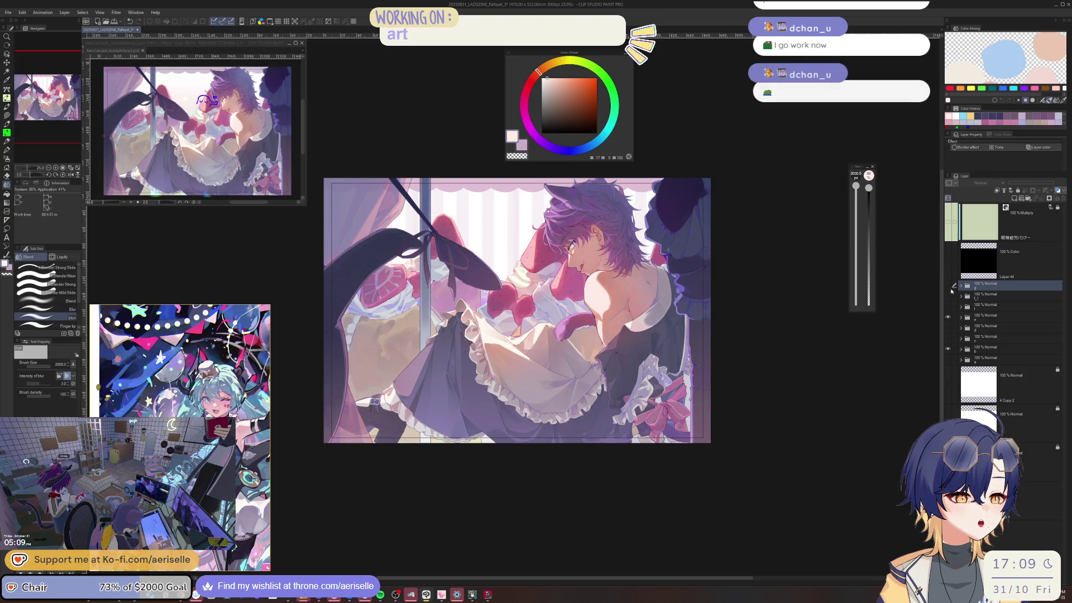
pyautogui.click(948, 286)
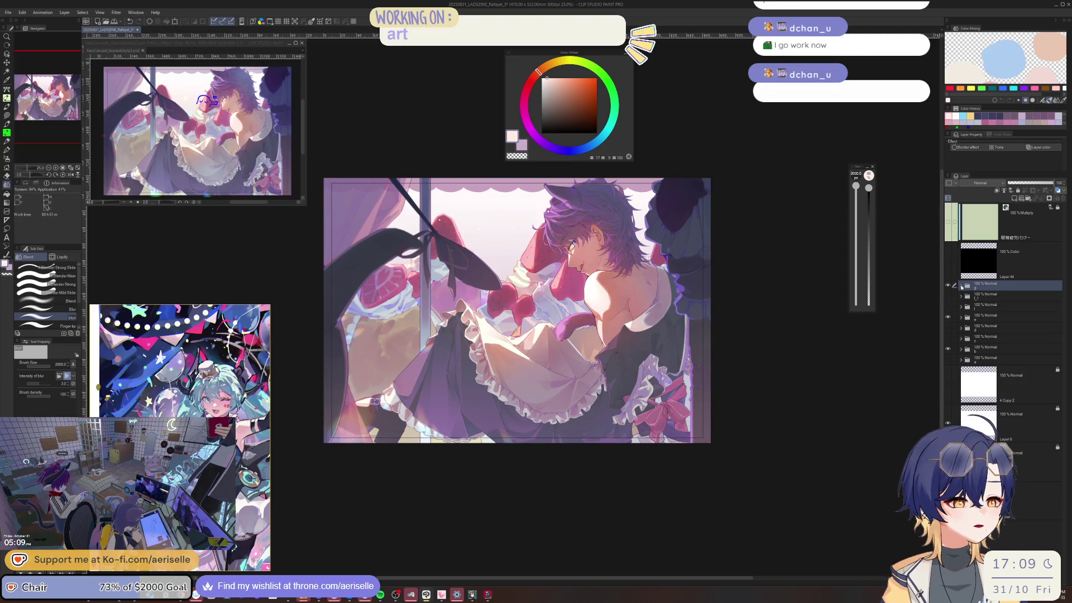
pyautogui.scroll(-5, 1065, 312)
pyautogui.scroll(-3, 1065, 311)
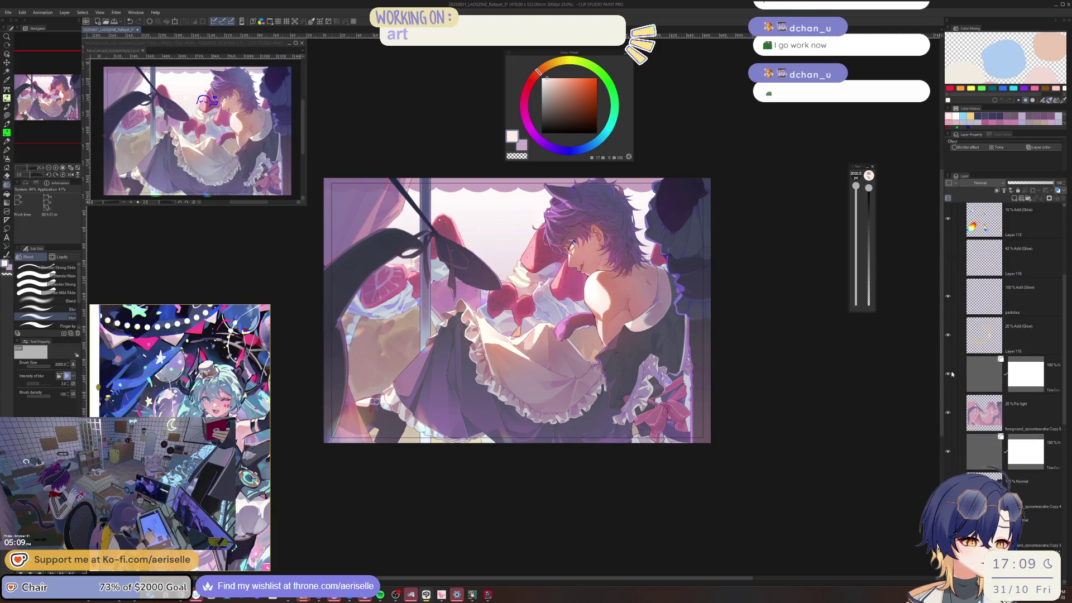
pyautogui.click(947, 378)
pyautogui.click(947, 380)
# Set the Tone Curve layer's opacity to 25%, toggling it to check the result.
pyautogui.click(974, 375)
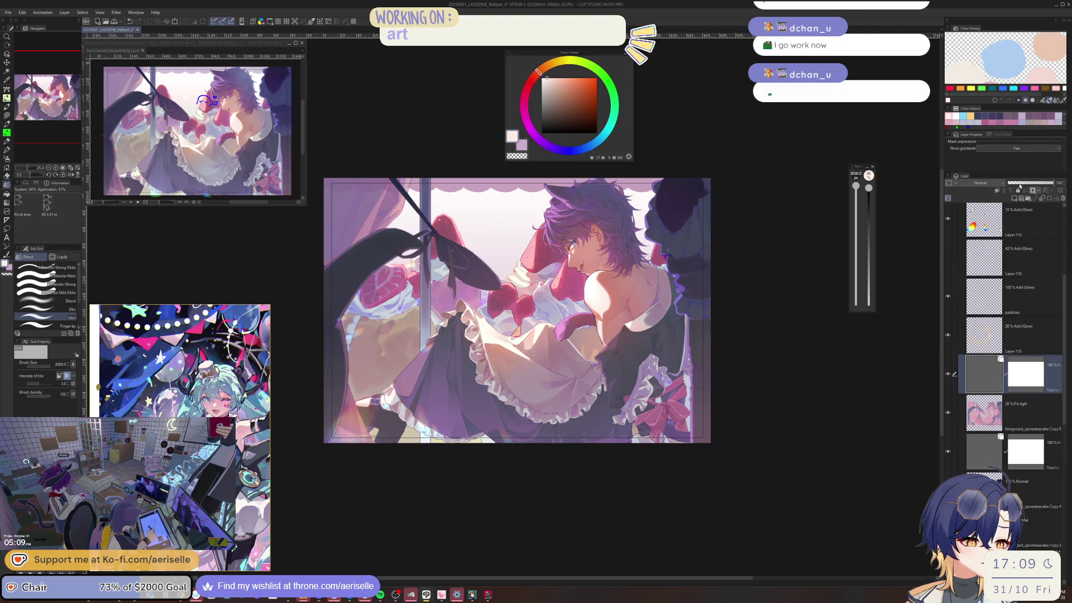
pyautogui.click(1031, 183)
pyautogui.moveTo(1025, 184); pyautogui.dragTo(1018, 184)
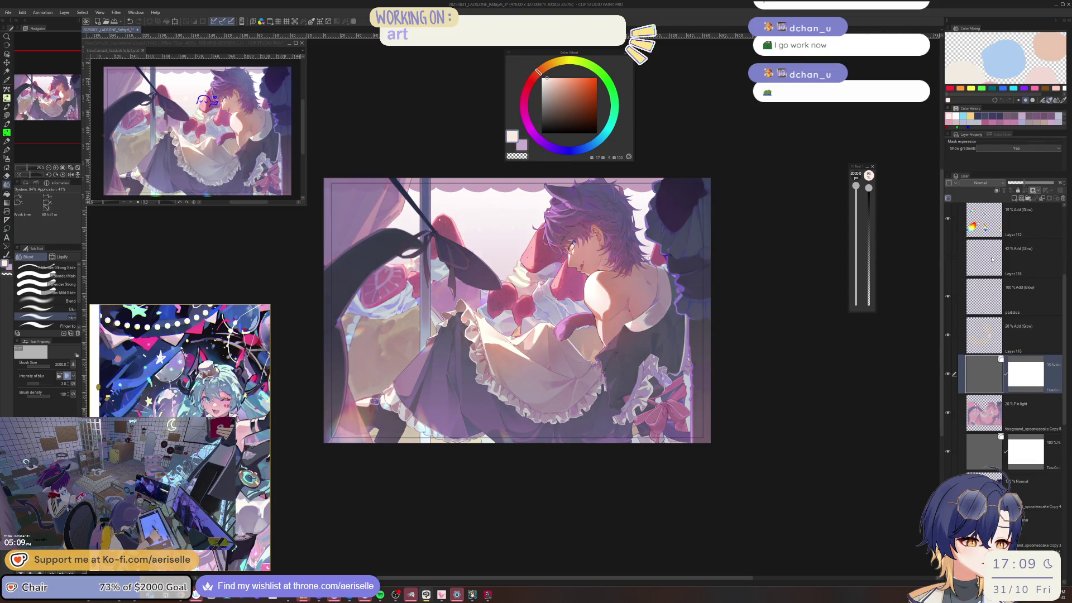
pyautogui.click(948, 378)
pyautogui.click(947, 378)
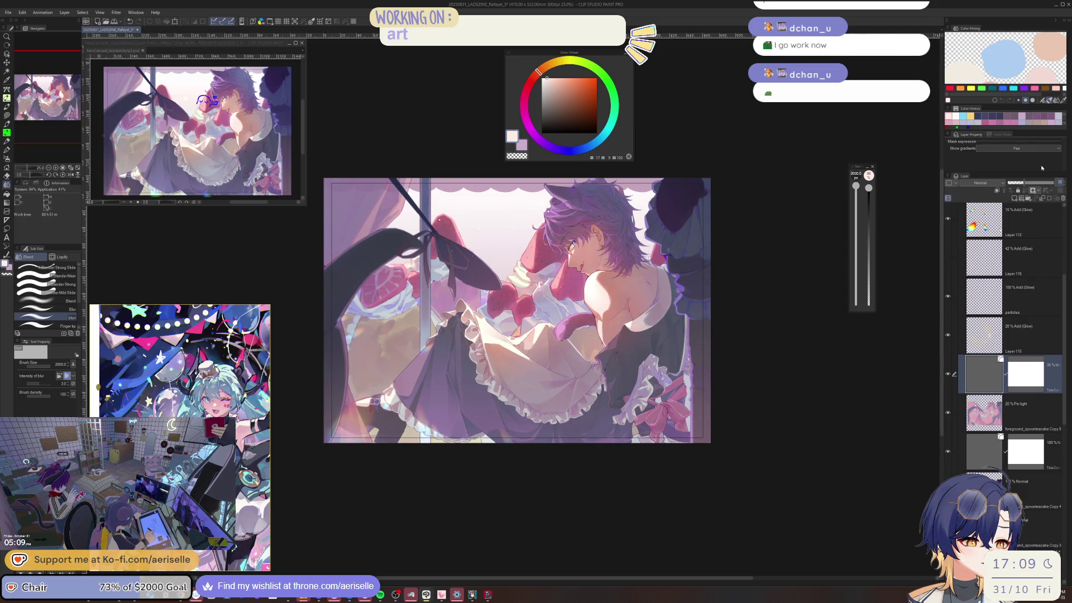
pyautogui.write('25')
pyautogui.press('Return')
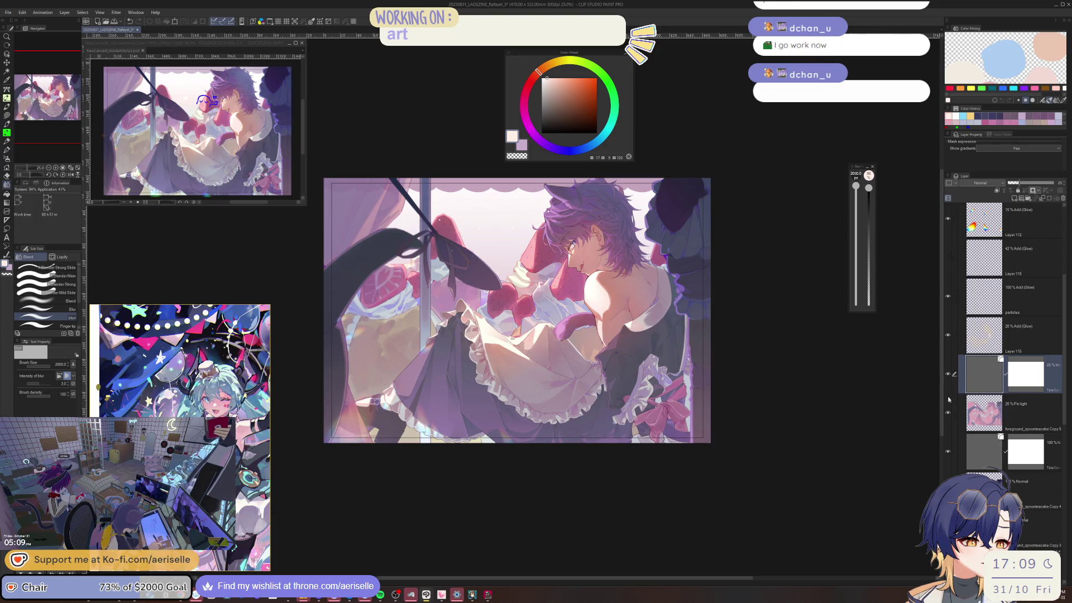
pyautogui.click(948, 375)
pyautogui.click(948, 375)
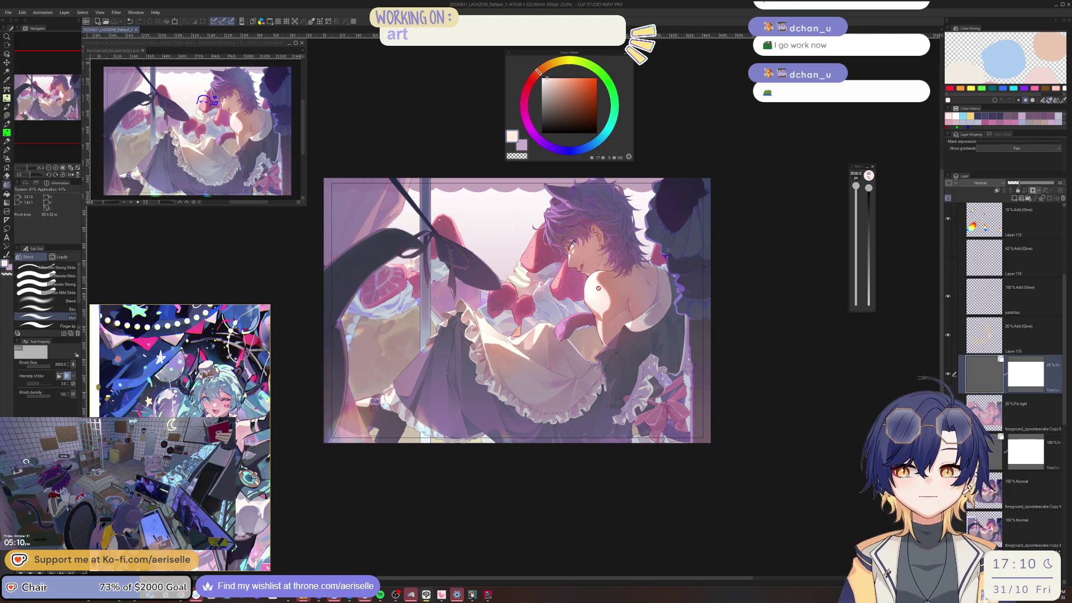
pyautogui.scroll(1, 598, 288)
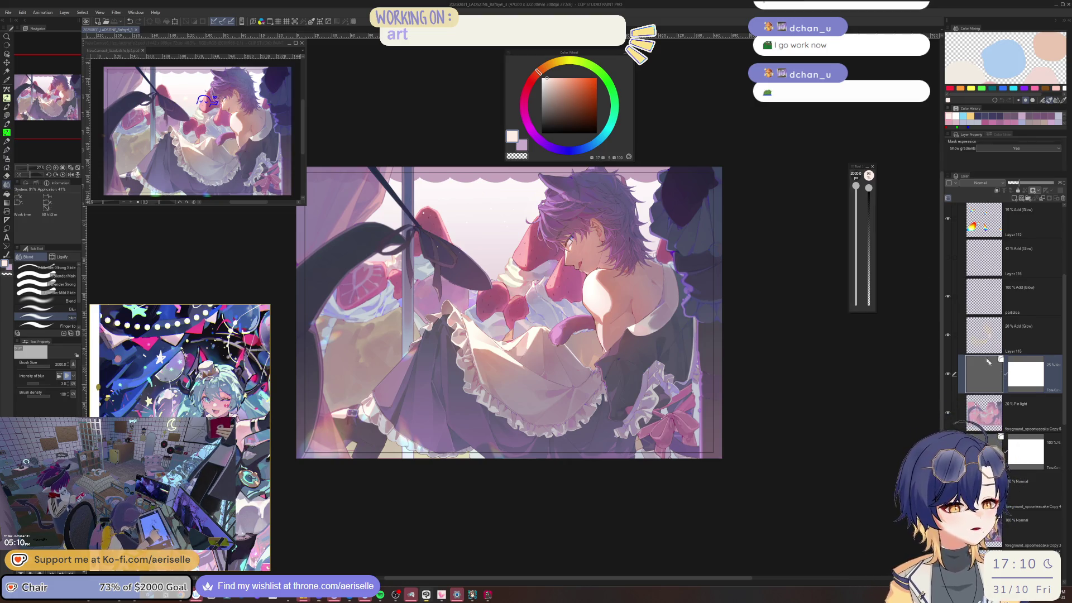
pyautogui.scroll(4, 531, 296)
pyautogui.moveTo(546, 320); pyautogui.dragTo(647, 472)
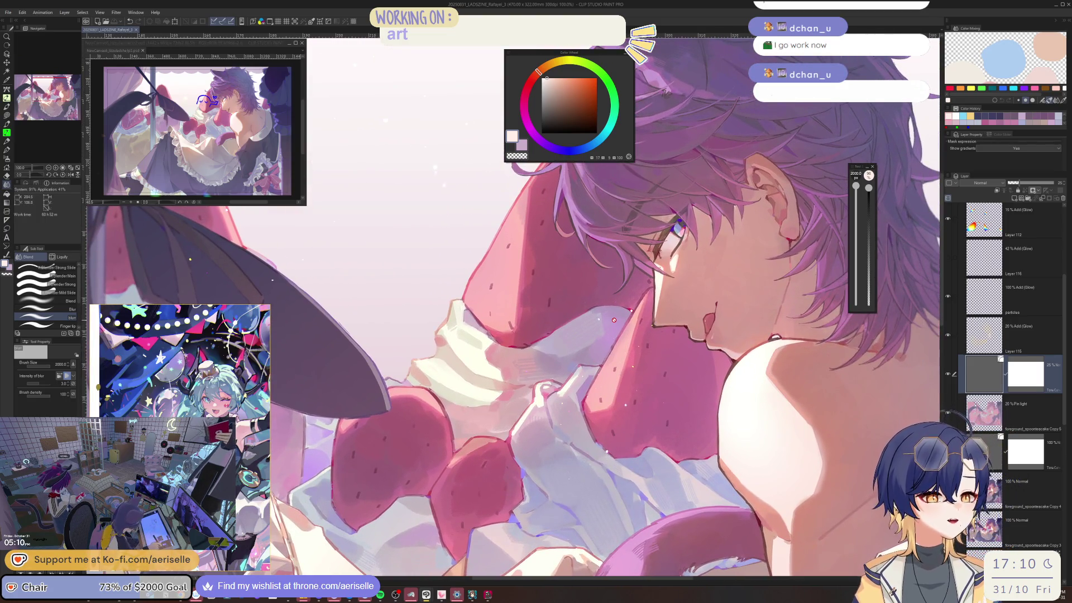
pyautogui.scroll(-3, 614, 320)
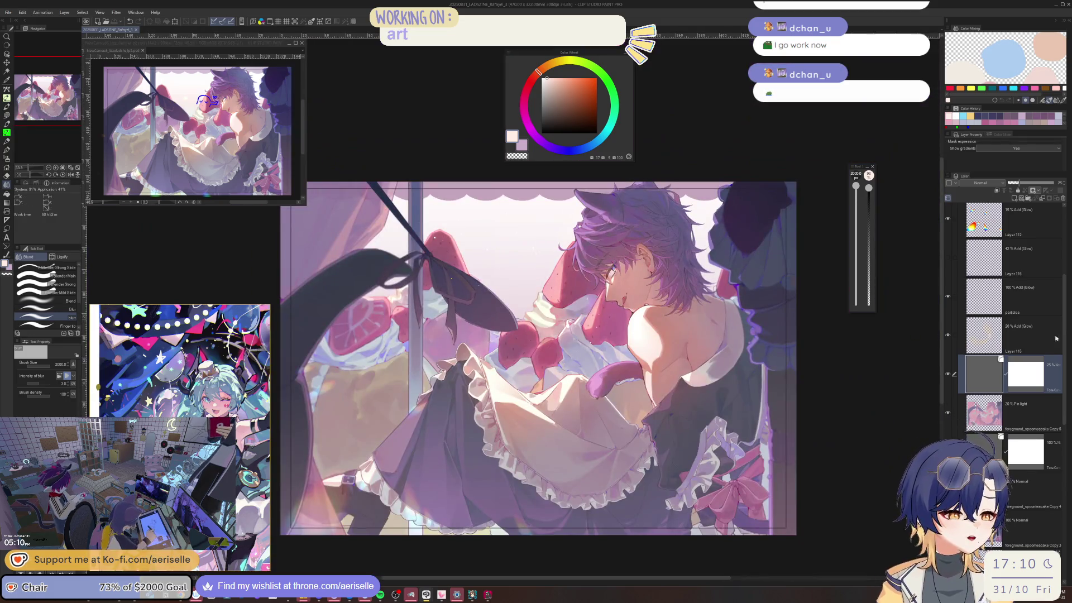
pyautogui.click(1058, 338)
pyautogui.moveTo(1068, 341); pyautogui.dragTo(1068, 407)
pyautogui.click(1033, 363)
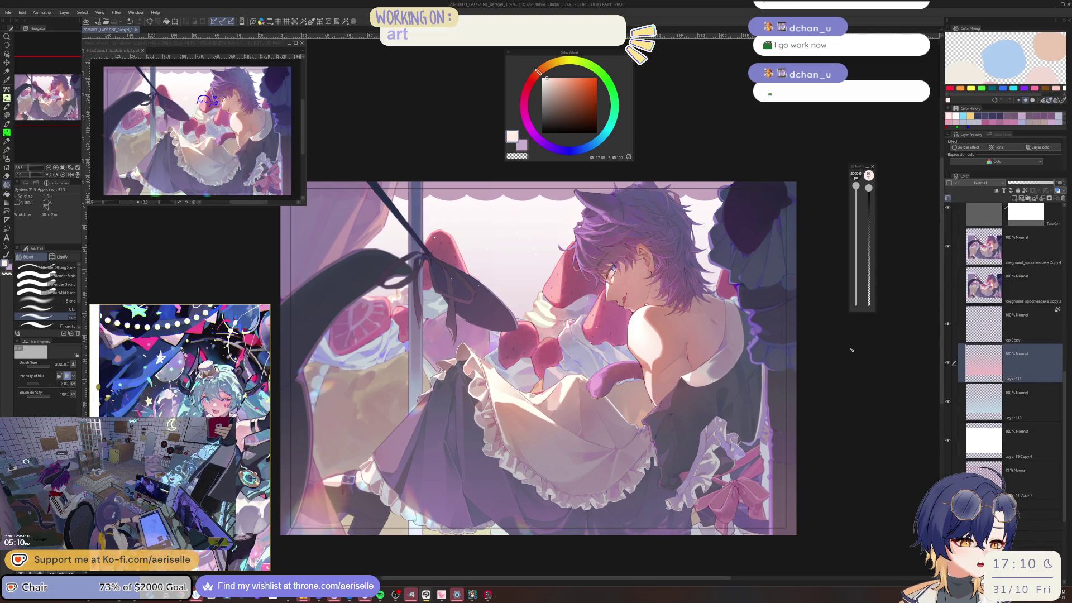
pyautogui.click(949, 365)
pyautogui.click(948, 364)
pyautogui.click(948, 363)
pyautogui.click(948, 363)
pyautogui.scroll(-1, 1036, 406)
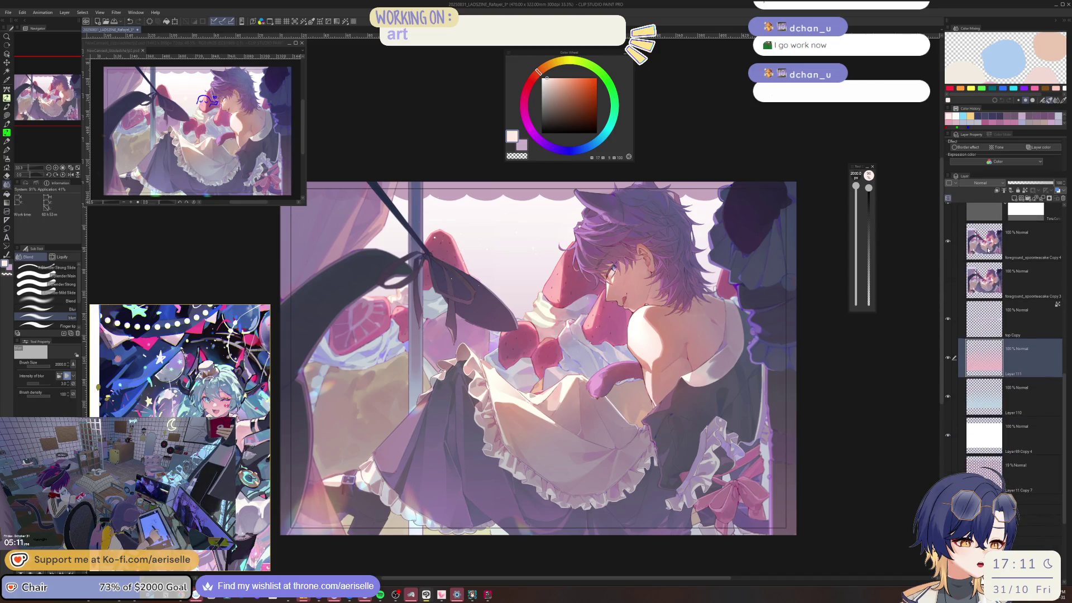
# Raise Layer 111's saturation by 5 with the Hue/Saturation/Luminosity adjustment.
pyautogui.hotkey('ctrl', 'u')
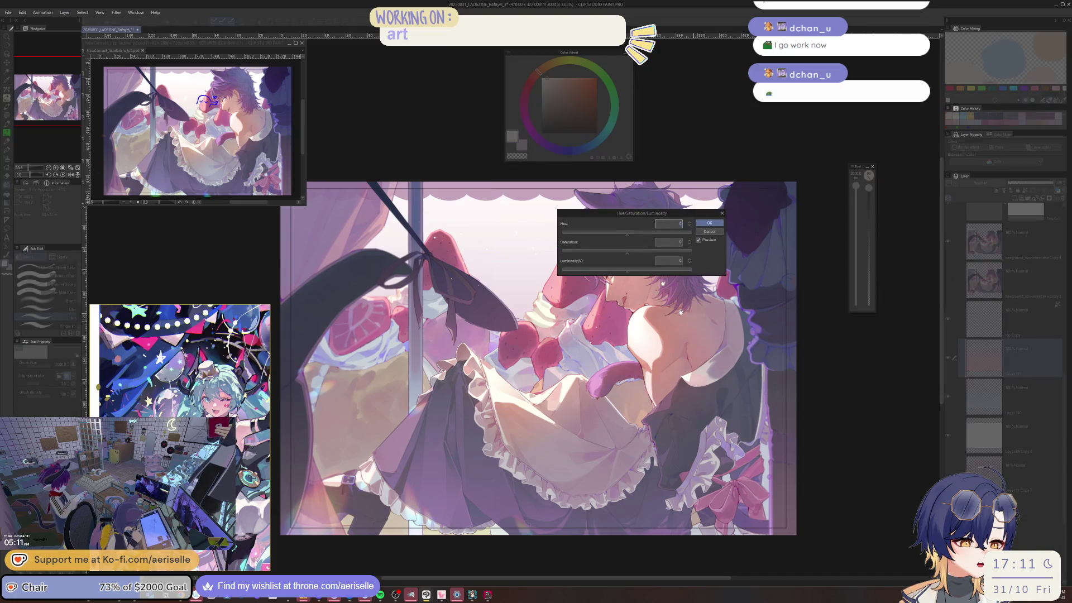
pyautogui.click(673, 242)
pyautogui.write('5')
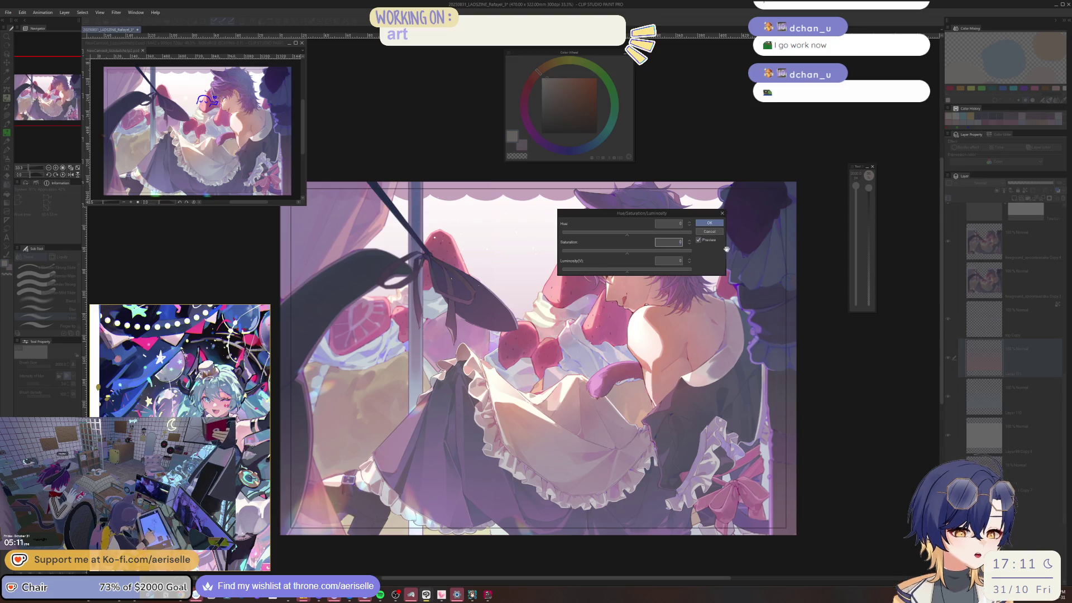
pyautogui.click(709, 223)
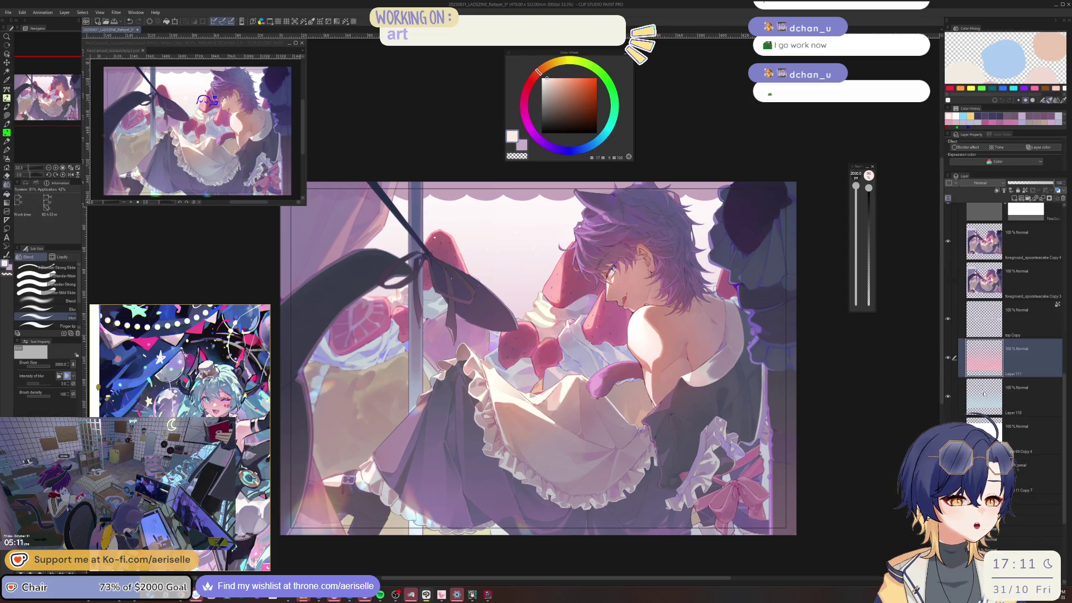
# Apply a Hue/Saturation/Luminosity adjustment to Layer 110.
pyautogui.click(986, 397)
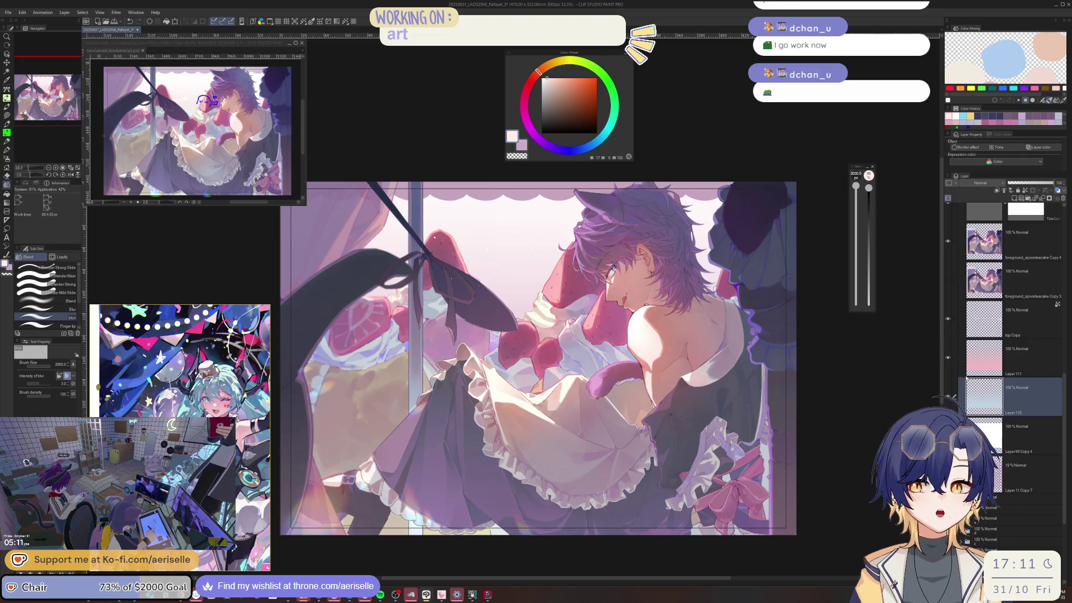
pyautogui.hotkey('ctrl', 'u')
pyautogui.click(673, 241)
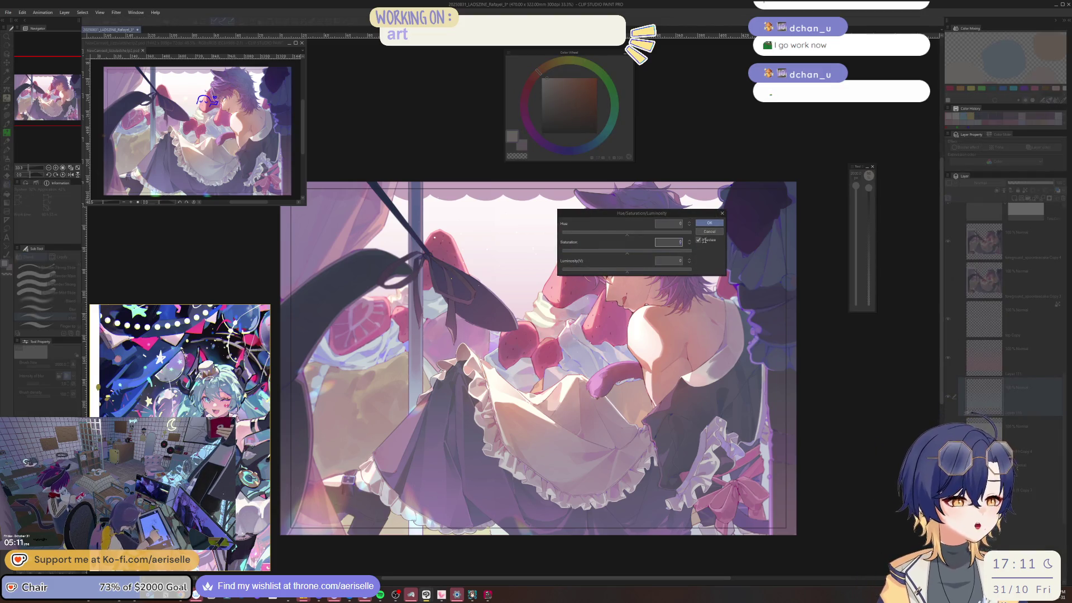
pyautogui.click(711, 224)
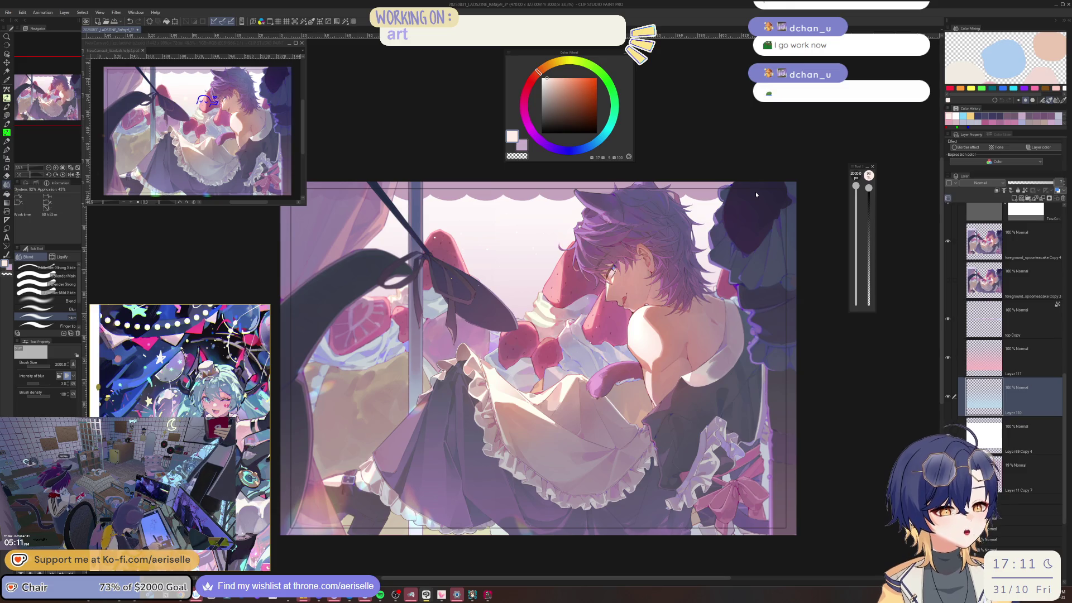
# Set Layer 110 to 75% opacity and toggle Layer 111's pink sky to compare.
pyautogui.write('75')
pyautogui.press('Return')
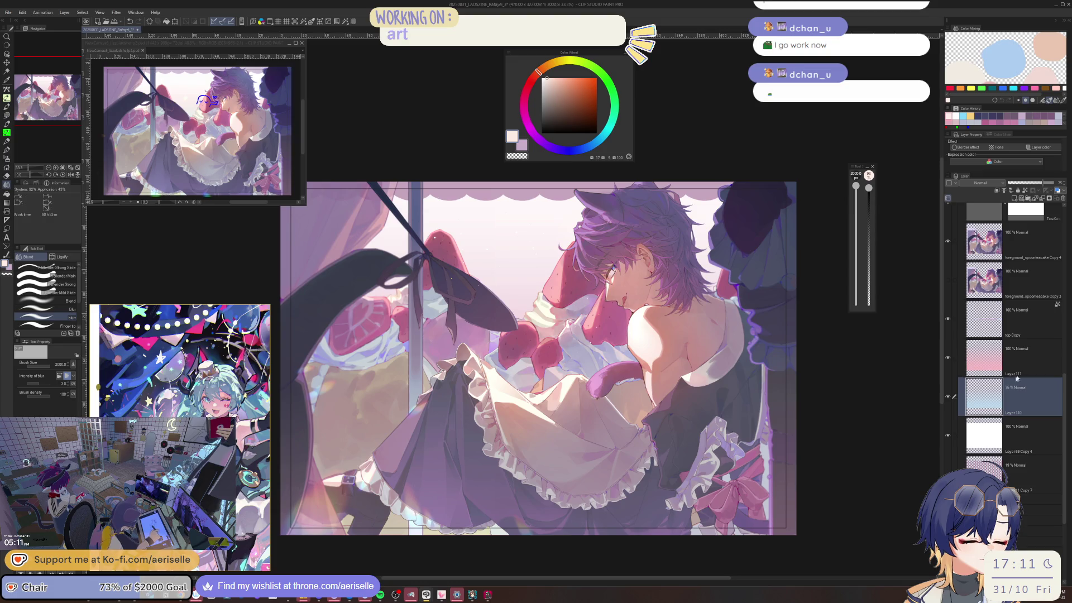
pyautogui.click(947, 358)
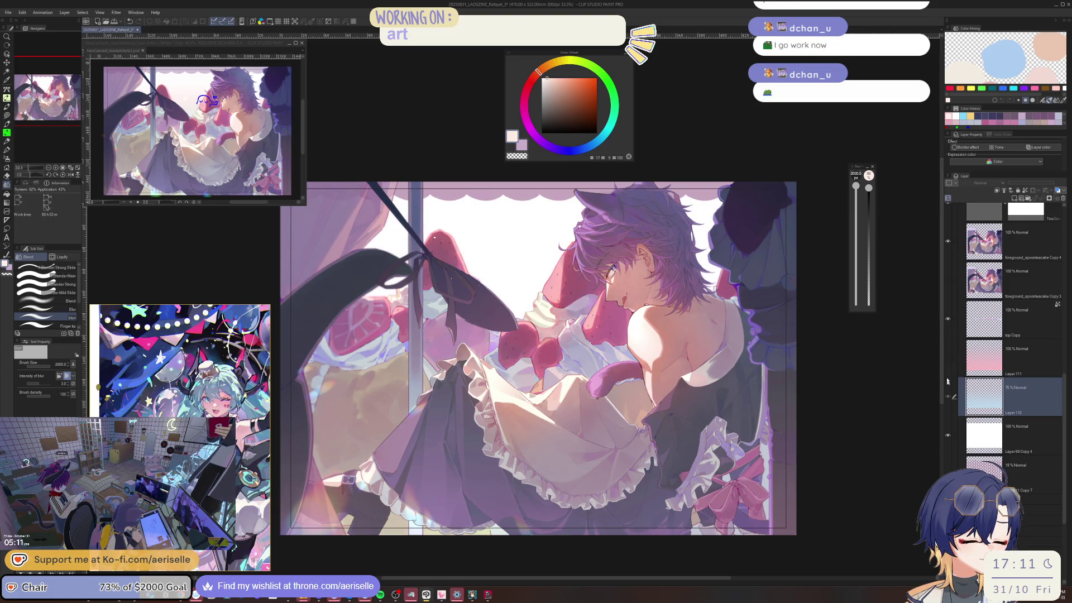
pyautogui.click(948, 367)
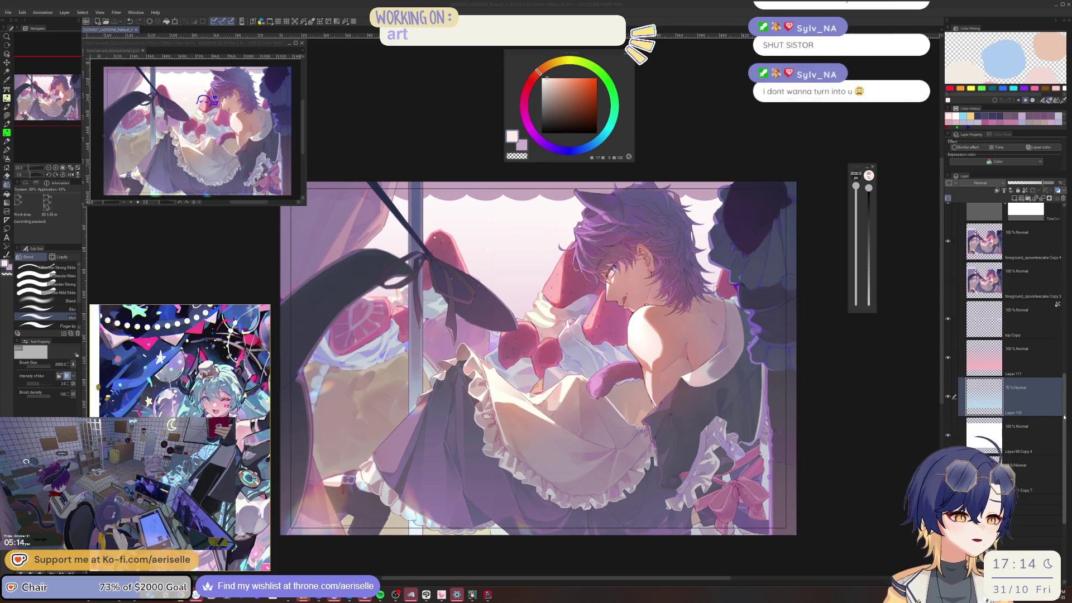
pyautogui.scroll(5, 1068, 416)
pyautogui.scroll(4, 1005, 363)
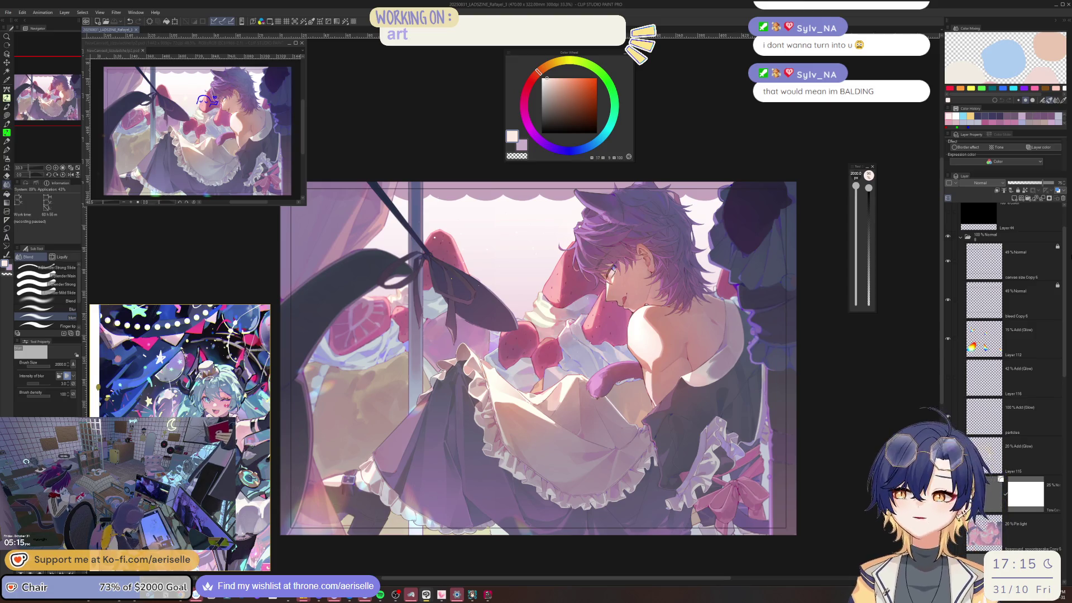
# Collapse folder g and compare the rendering with the flats, sketch and a grayscale view.
pyautogui.click(955, 239)
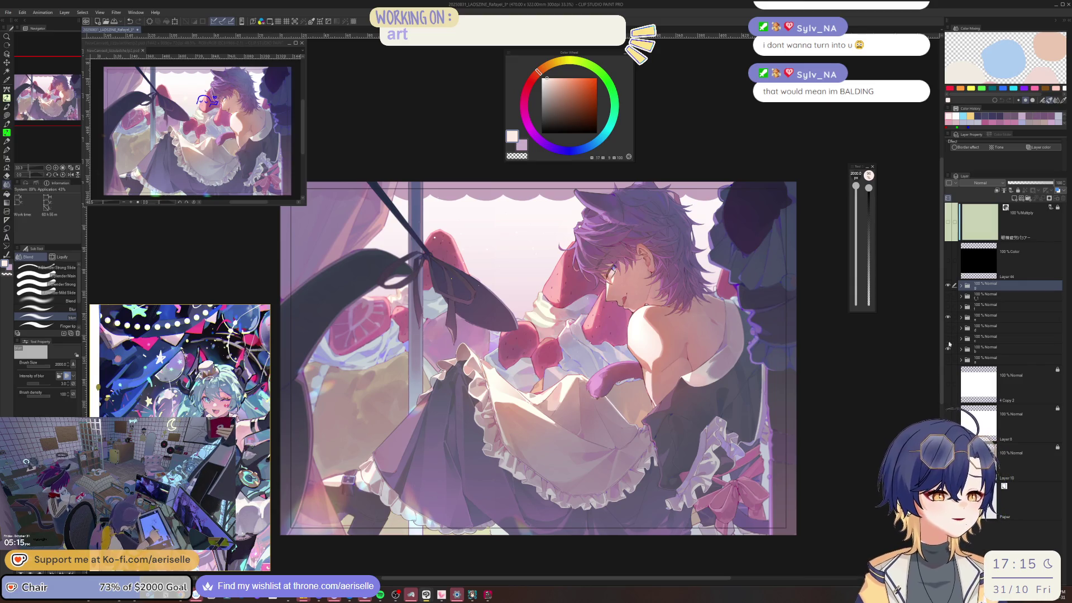
pyautogui.click(950, 285)
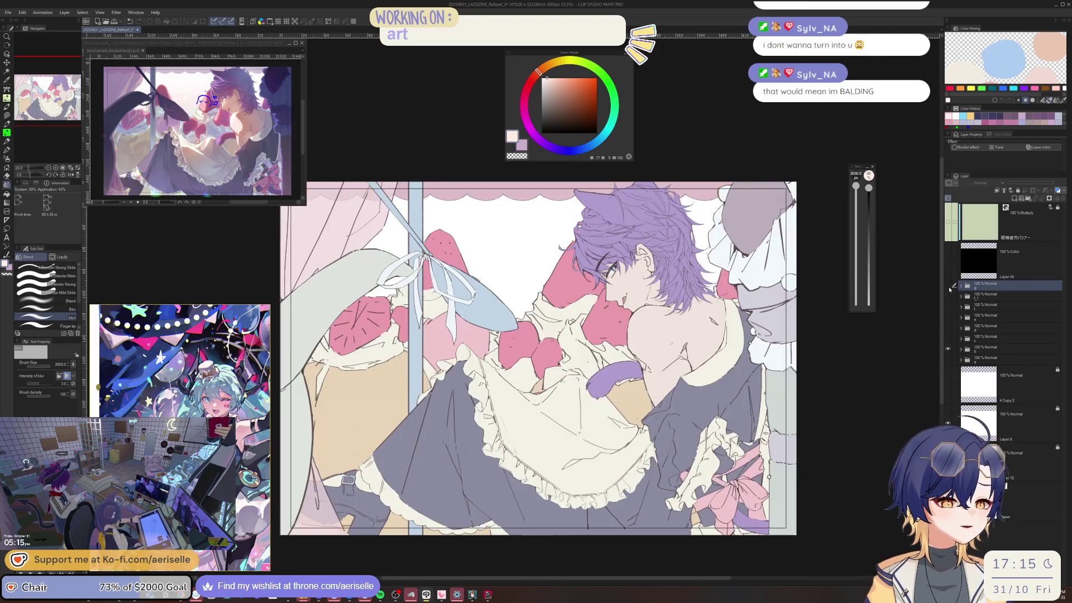
pyautogui.click(947, 423)
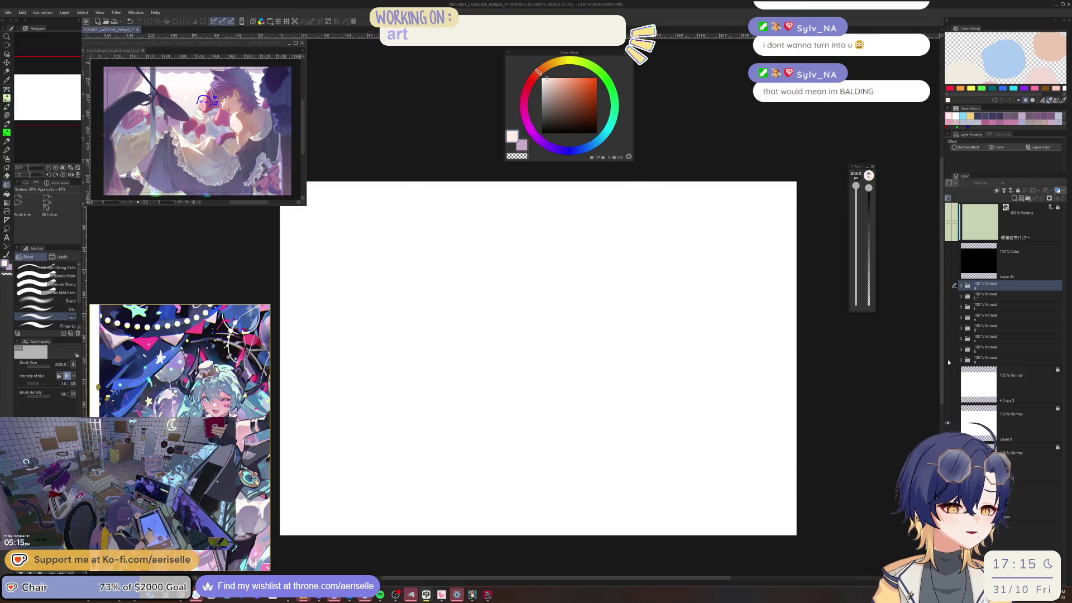
pyautogui.click(948, 286)
pyautogui.click(948, 286)
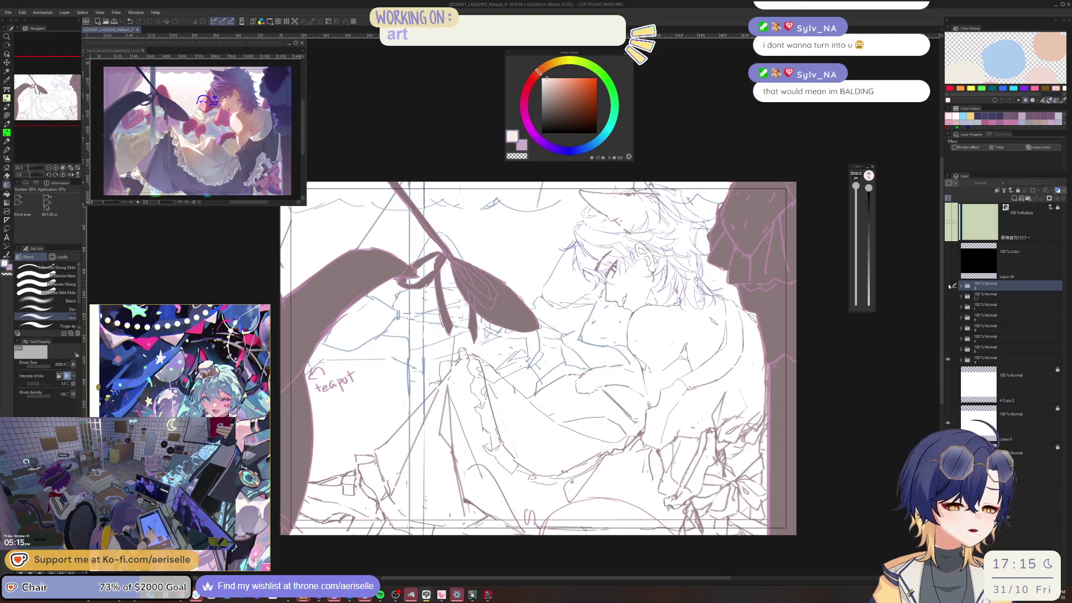
pyautogui.click(948, 285)
pyautogui.click(948, 260)
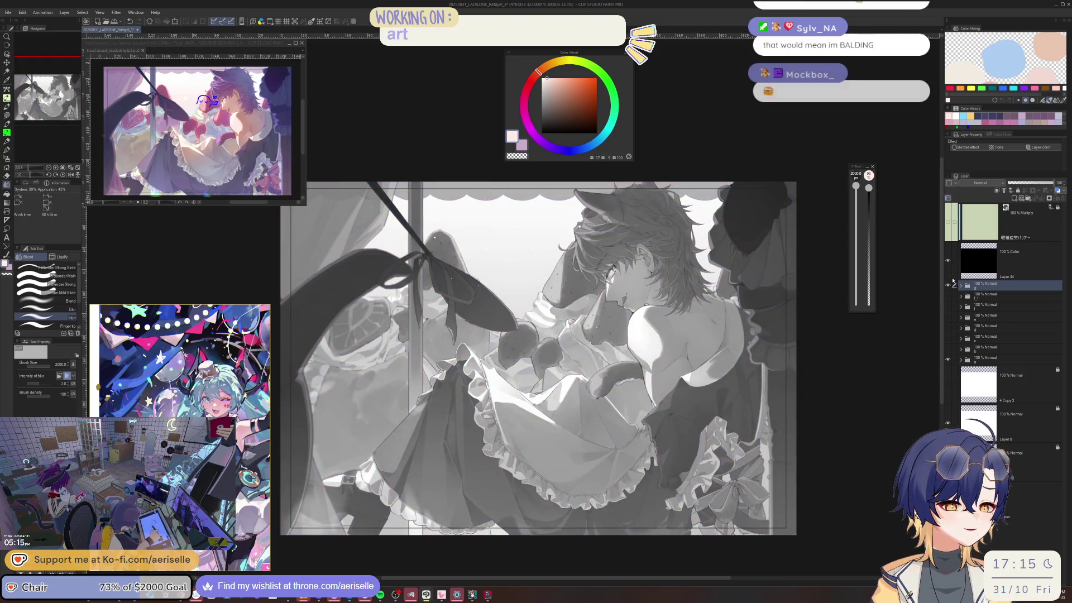
pyautogui.click(948, 260)
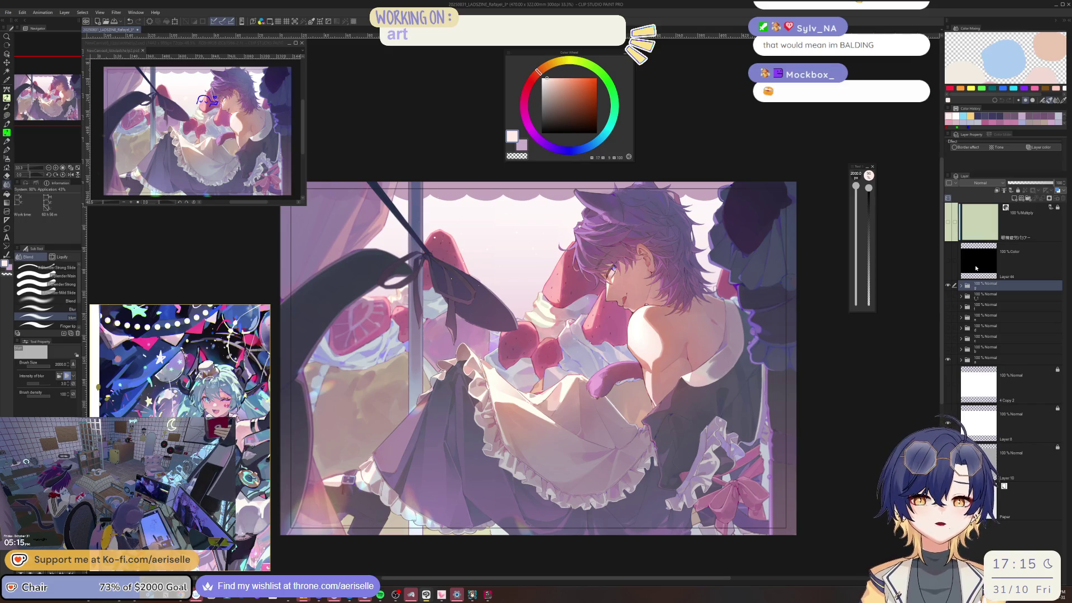
# Hide the top layer folder so only the rough line sketch shows.
pyautogui.click(949, 286)
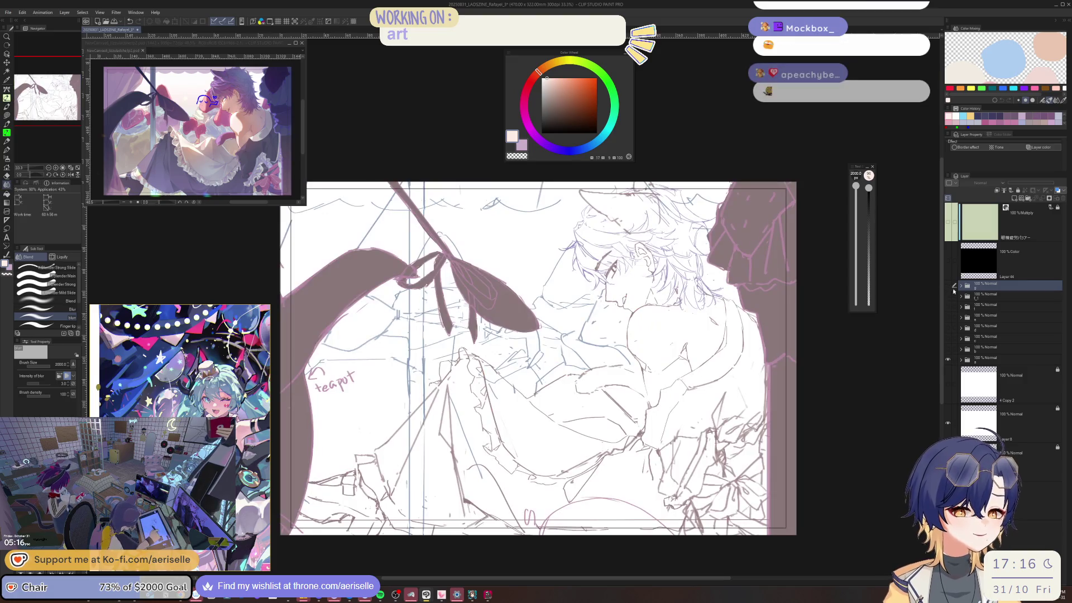
# Switch visibility among folders a, b, c and g to compare painting stages.
pyautogui.click(947, 359)
pyautogui.click(948, 349)
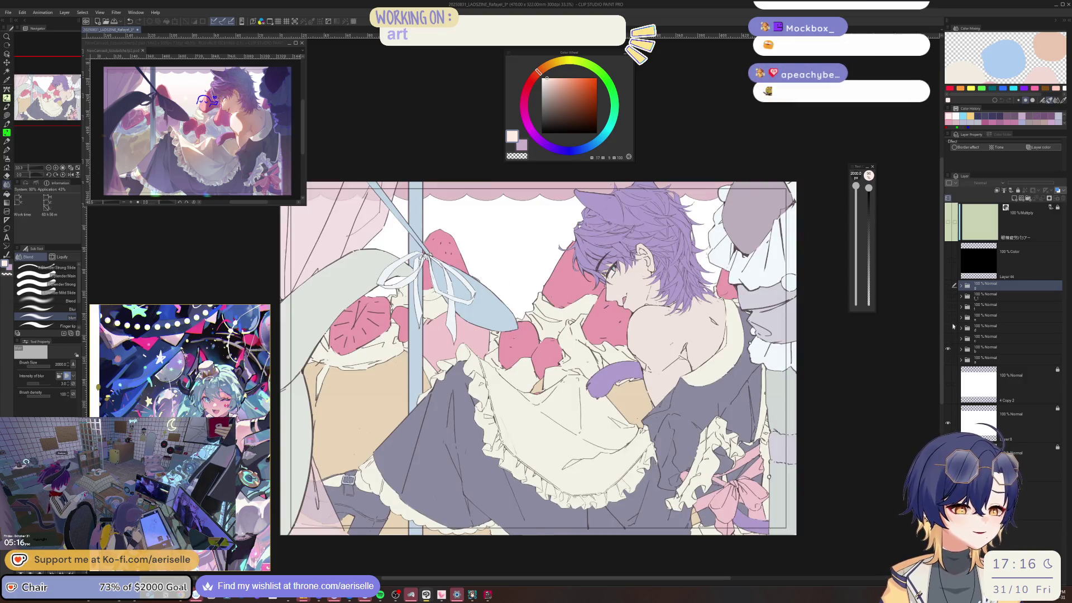
pyautogui.click(948, 286)
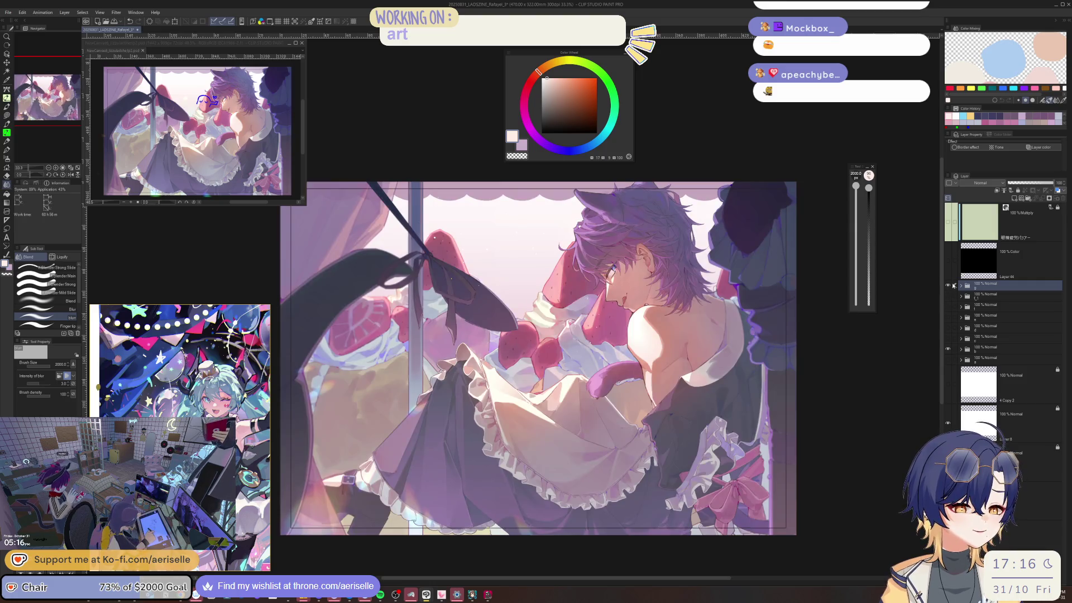
pyautogui.click(949, 287)
pyautogui.click(948, 288)
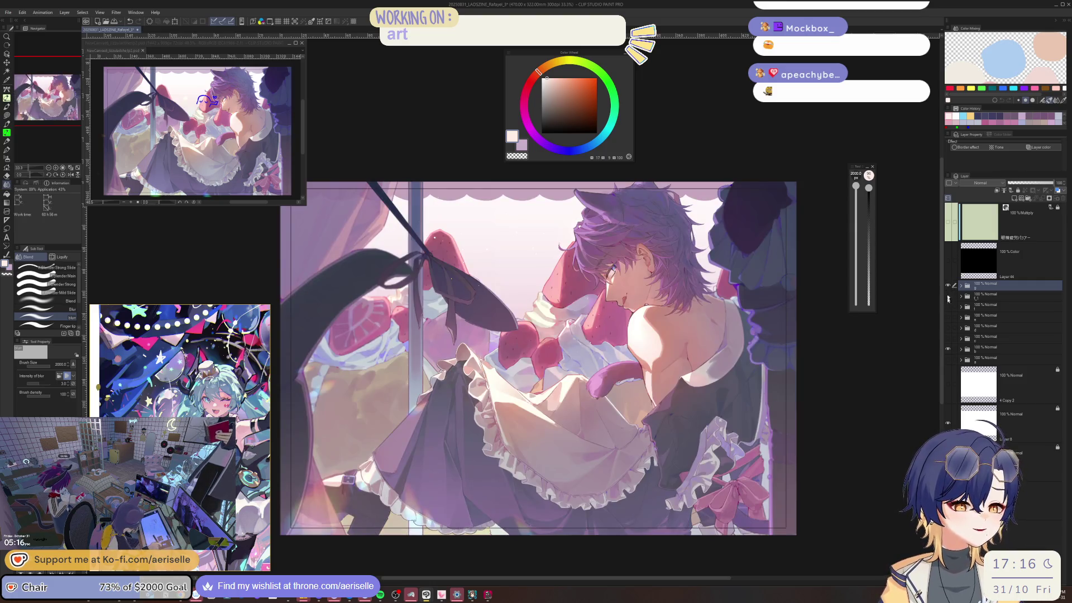
pyautogui.click(948, 349)
pyautogui.click(949, 339)
pyautogui.click(948, 286)
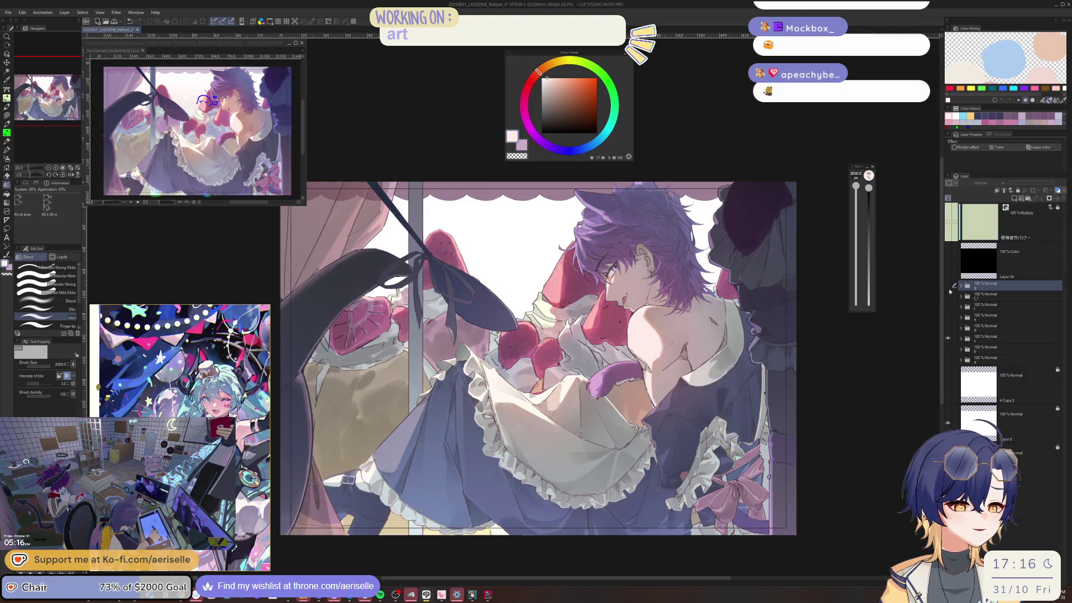
pyautogui.click(949, 287)
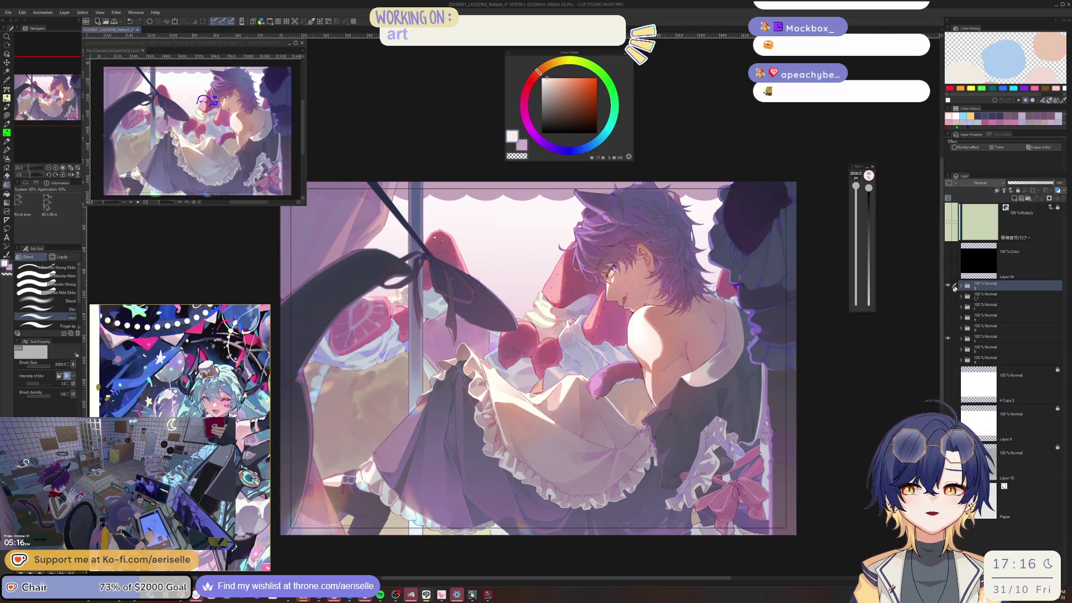
# Show the second folder and toggle the top folder to compare warm pink against cooler tones.
pyautogui.click(948, 292)
pyautogui.click(948, 287)
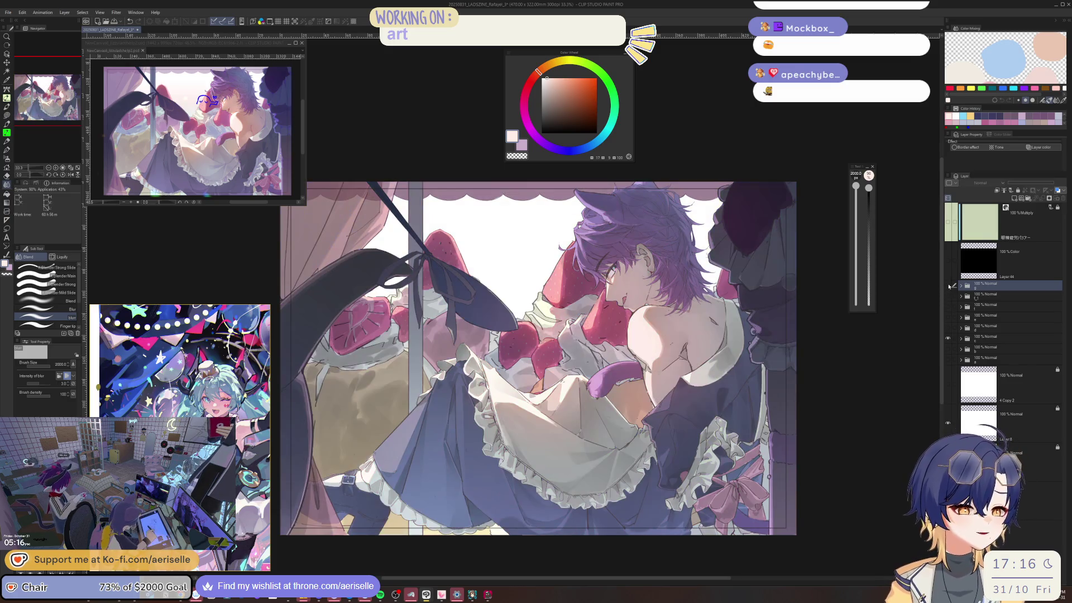
pyautogui.click(949, 286)
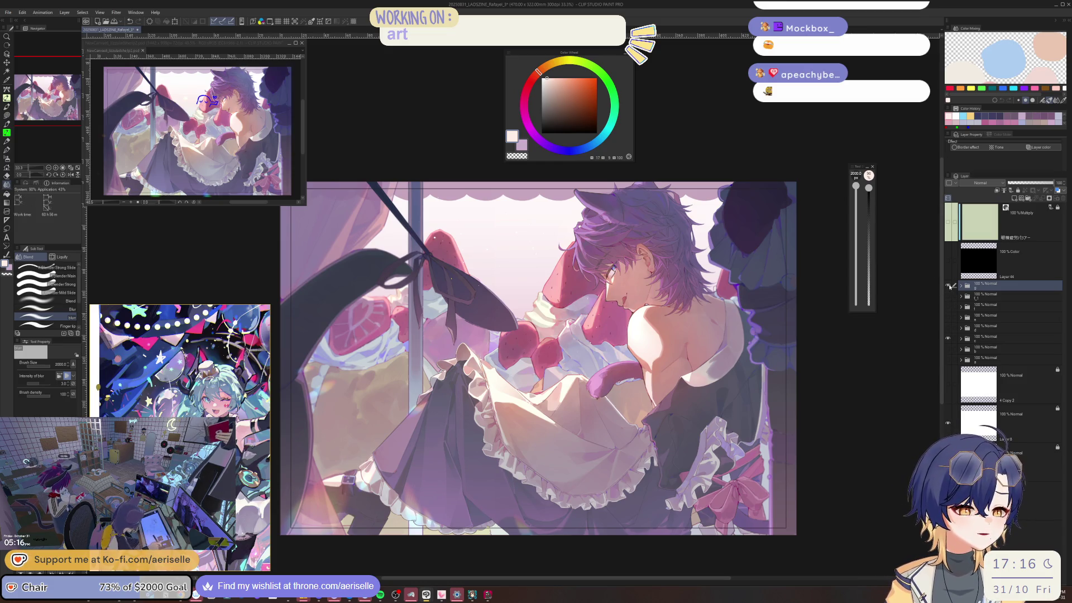
pyautogui.click(950, 287)
pyautogui.click(949, 286)
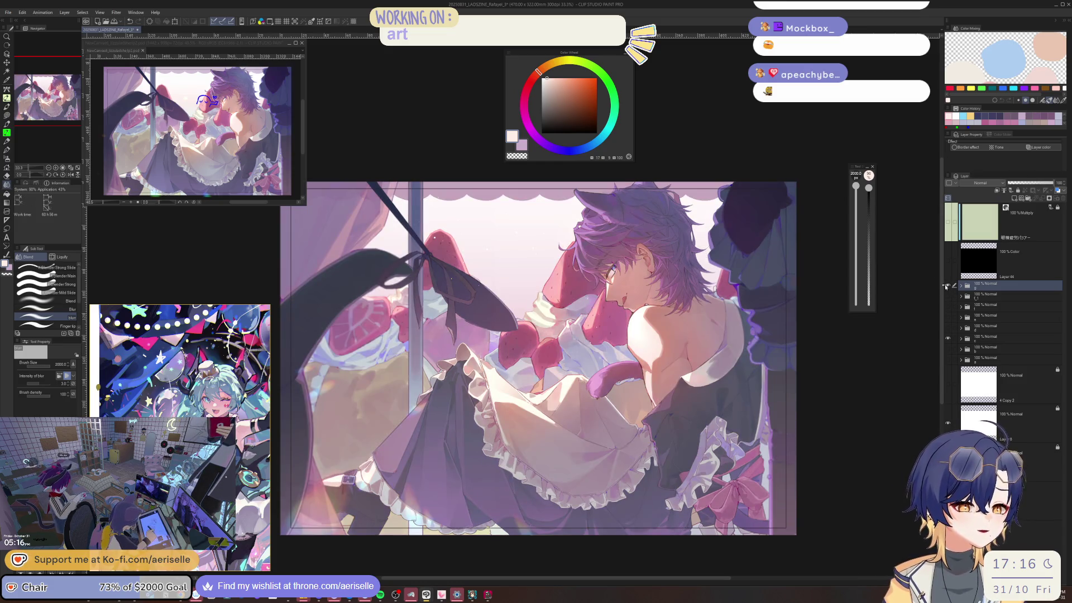
pyautogui.click(948, 287)
pyautogui.click(948, 287)
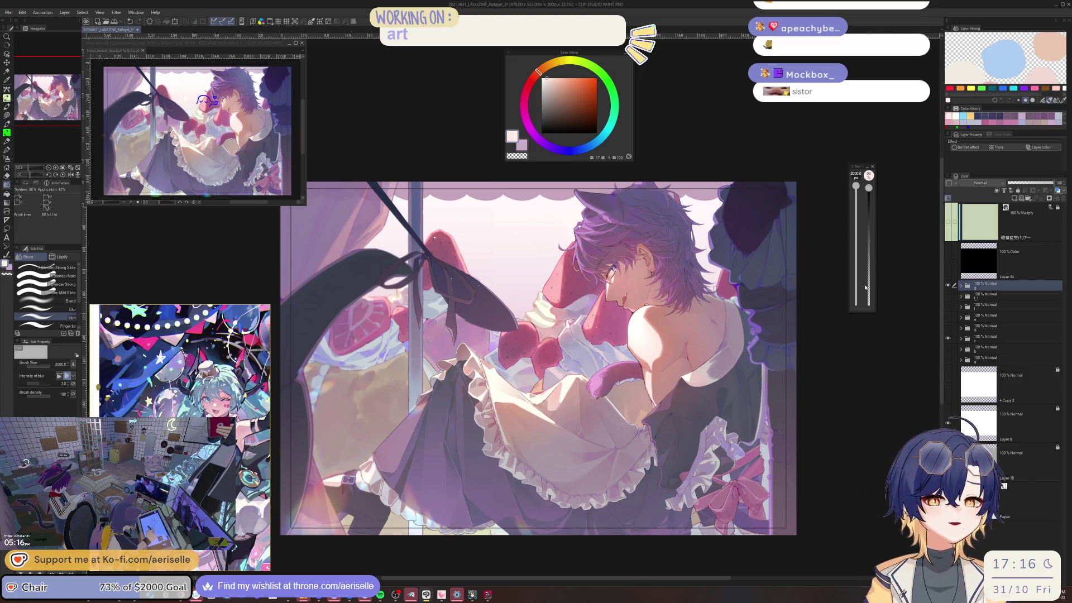
# Toggle the purple overlay repeatedly to judge its effect on the painting.
pyautogui.click(949, 286)
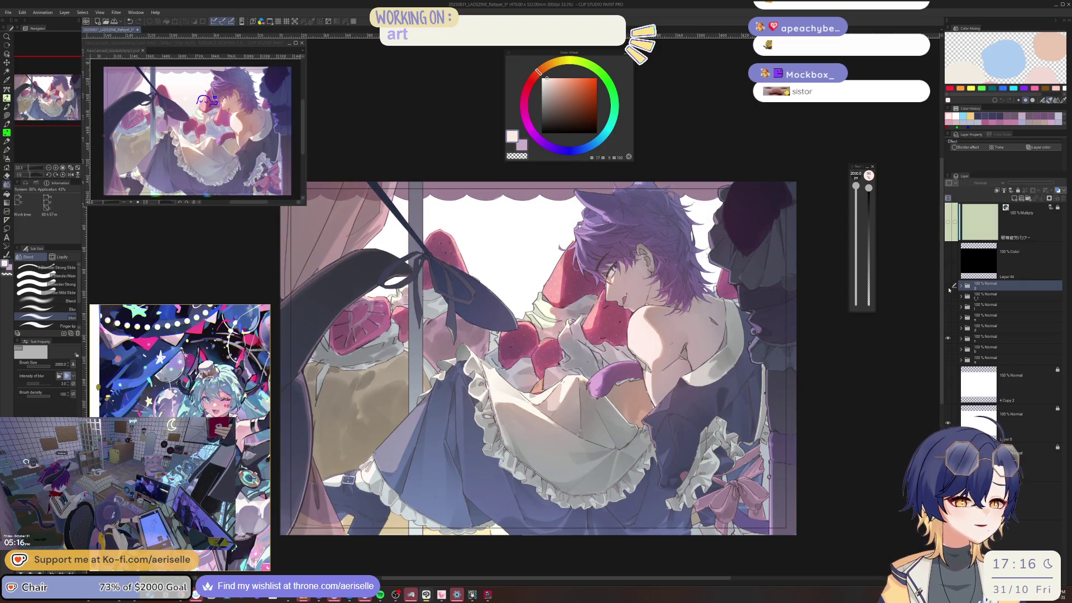
pyautogui.click(949, 287)
pyautogui.click(948, 285)
pyautogui.click(949, 284)
pyautogui.click(948, 286)
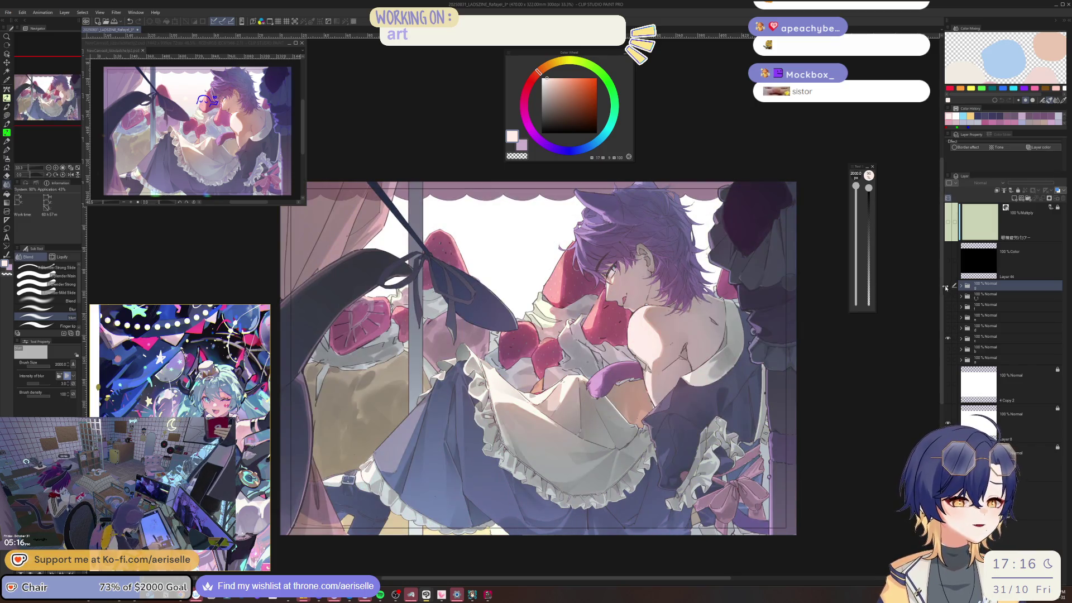
pyautogui.click(948, 285)
pyautogui.click(948, 286)
pyautogui.click(948, 285)
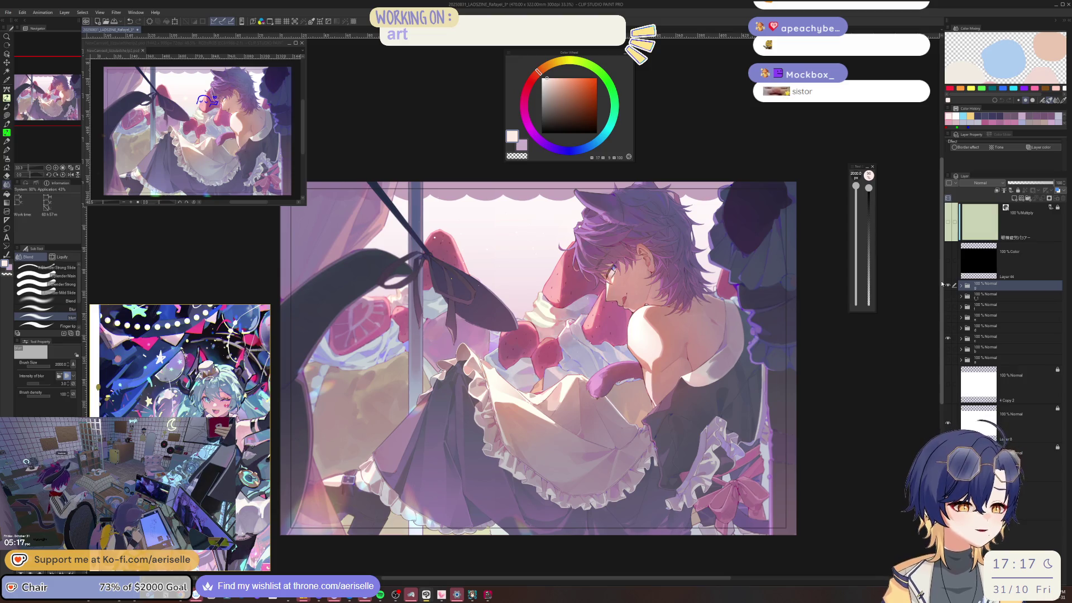
# Hide folder c, compare brightness, expand the top folder and adjust Layer 112's opacity.
pyautogui.click(949, 338)
pyautogui.click(948, 286)
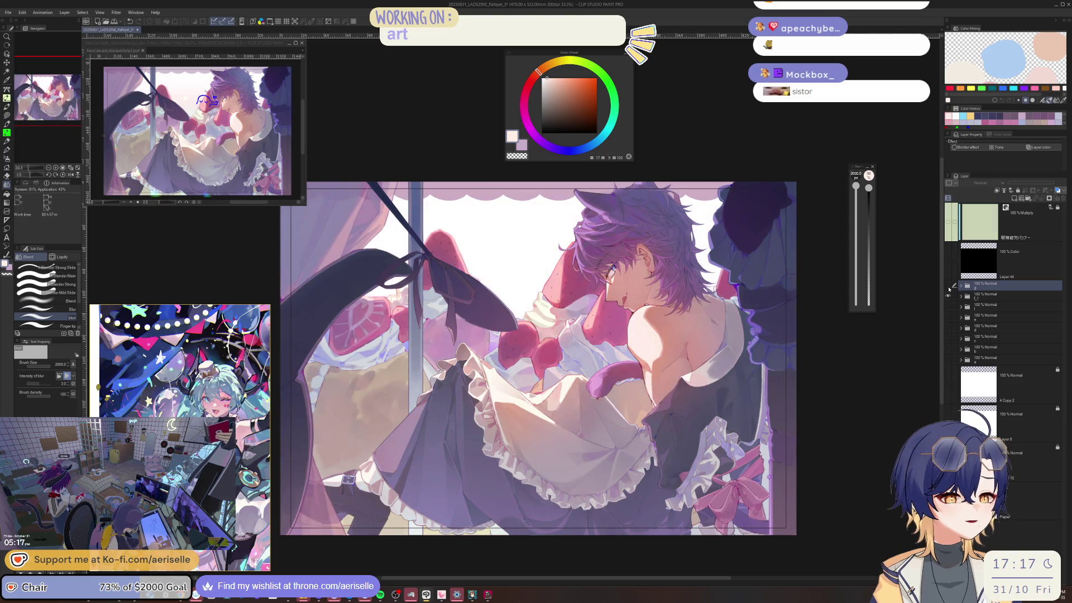
pyautogui.click(948, 286)
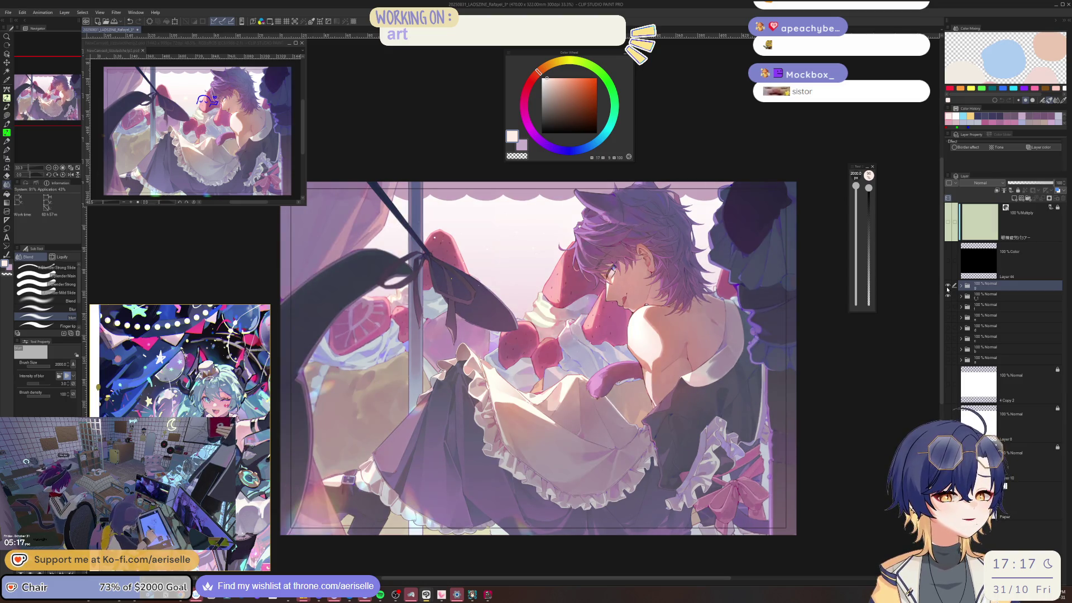
pyautogui.click(948, 286)
pyautogui.click(949, 286)
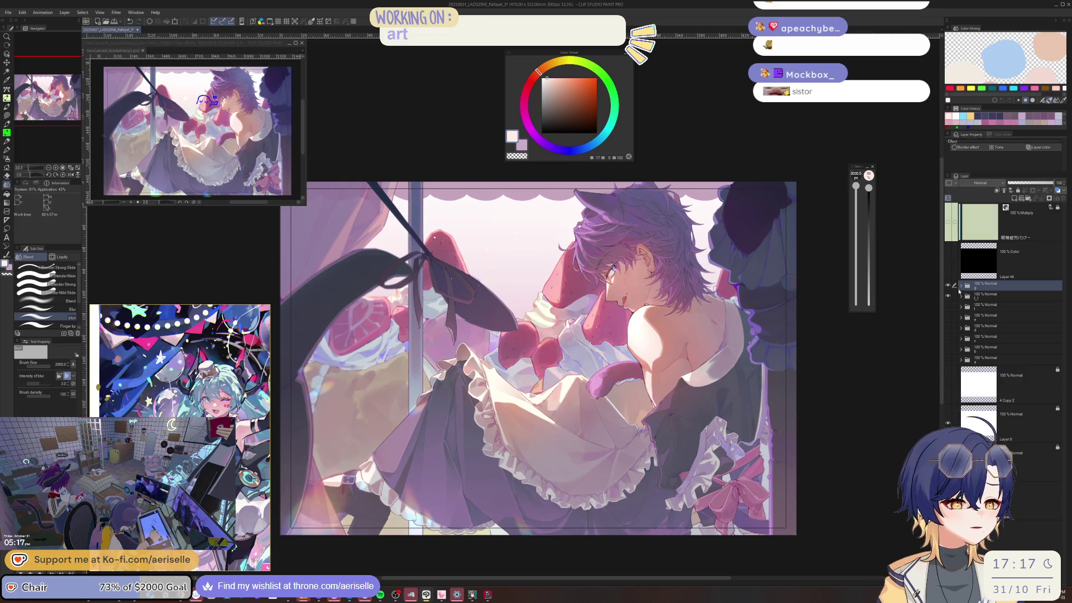
pyautogui.click(961, 286)
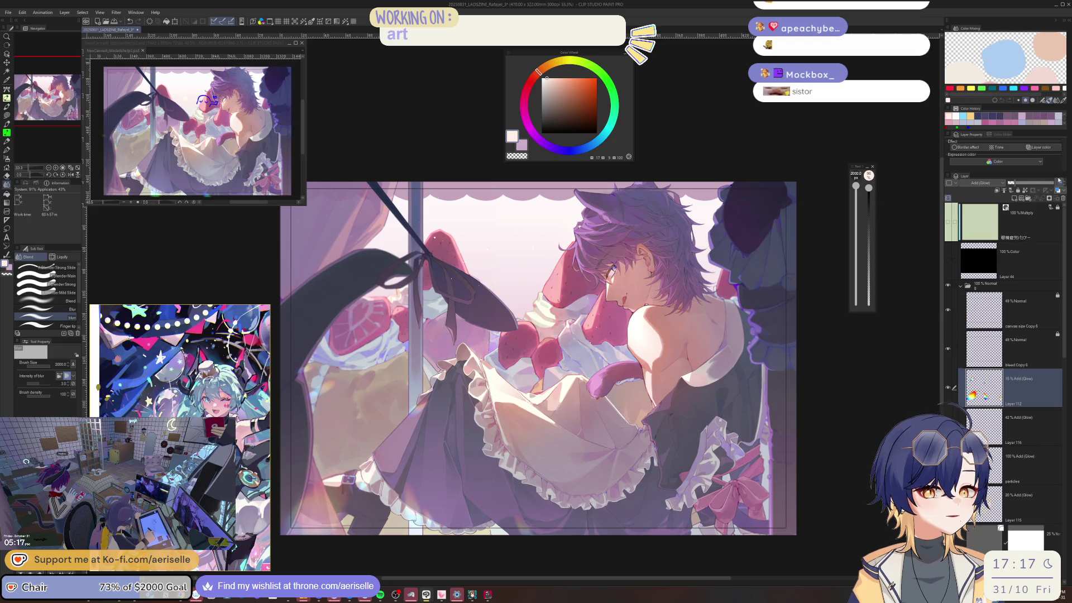
pyautogui.click(1059, 180)
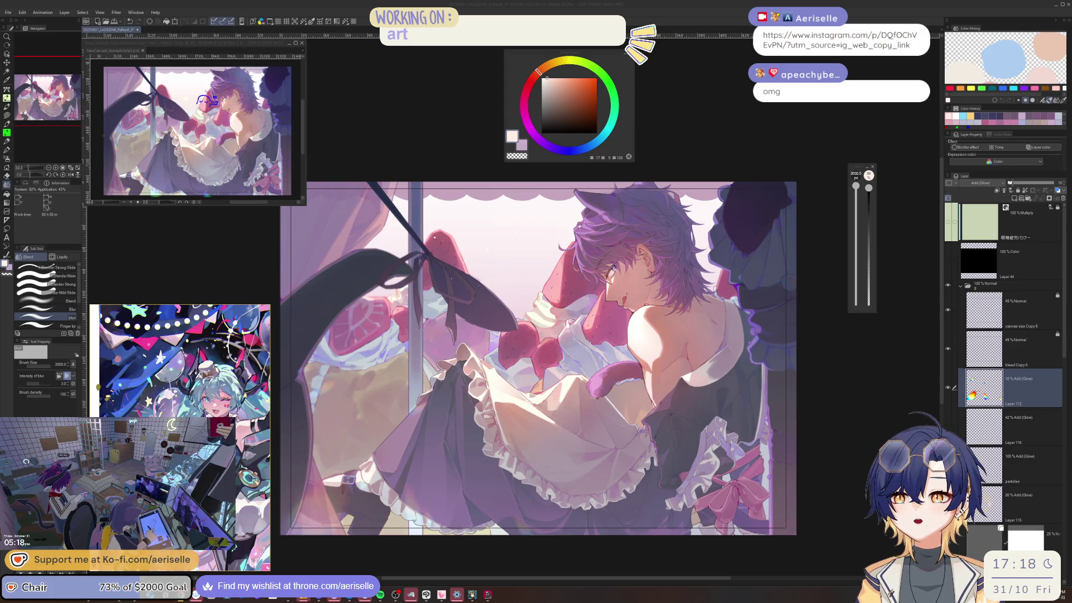
# Move the Atelier by Jo shop browser window to the centre of the screen.
pyautogui.moveTo(167, 121)
pyautogui.mouseDown()
pyautogui.moveTo(402, 149)
pyautogui.moveTo(482, 105)
pyautogui.moveTo(370, 27)
pyautogui.moveTo(339, 28)
pyautogui.mouseUp()
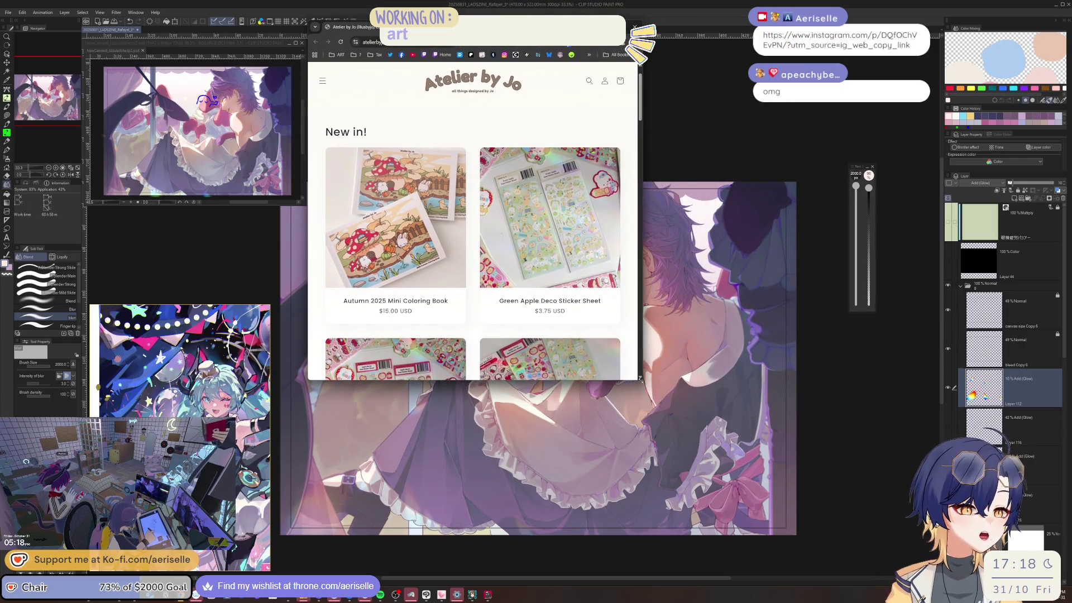
# Enlarge the shop window and open the full New in! collection.
pyautogui.moveTo(641, 380)
pyautogui.mouseDown()
pyautogui.moveTo(770, 496)
pyautogui.moveTo(859, 533)
pyautogui.mouseUp()
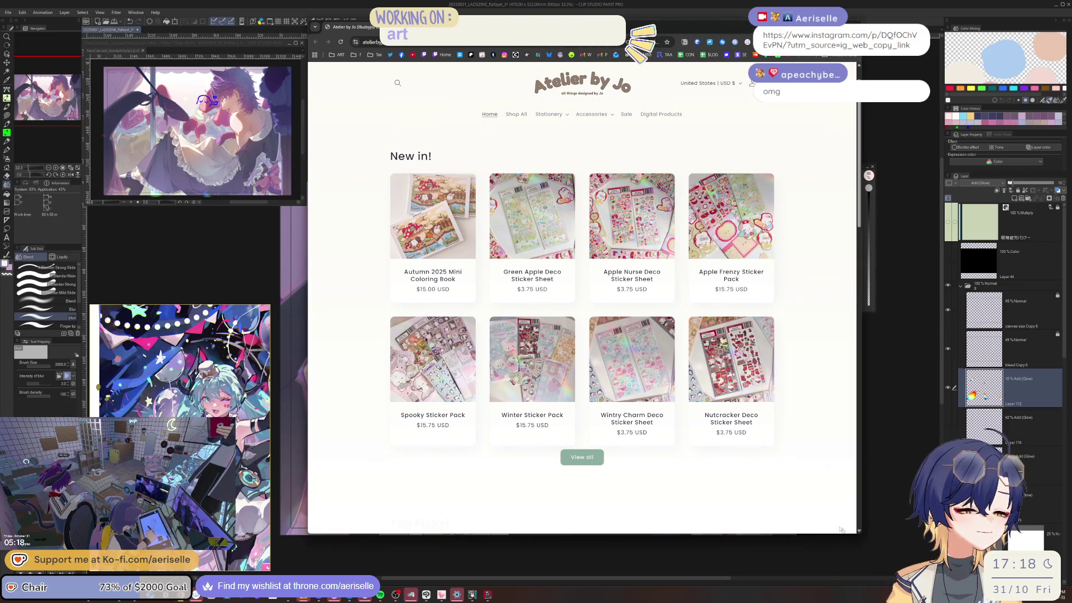
pyautogui.click(592, 465)
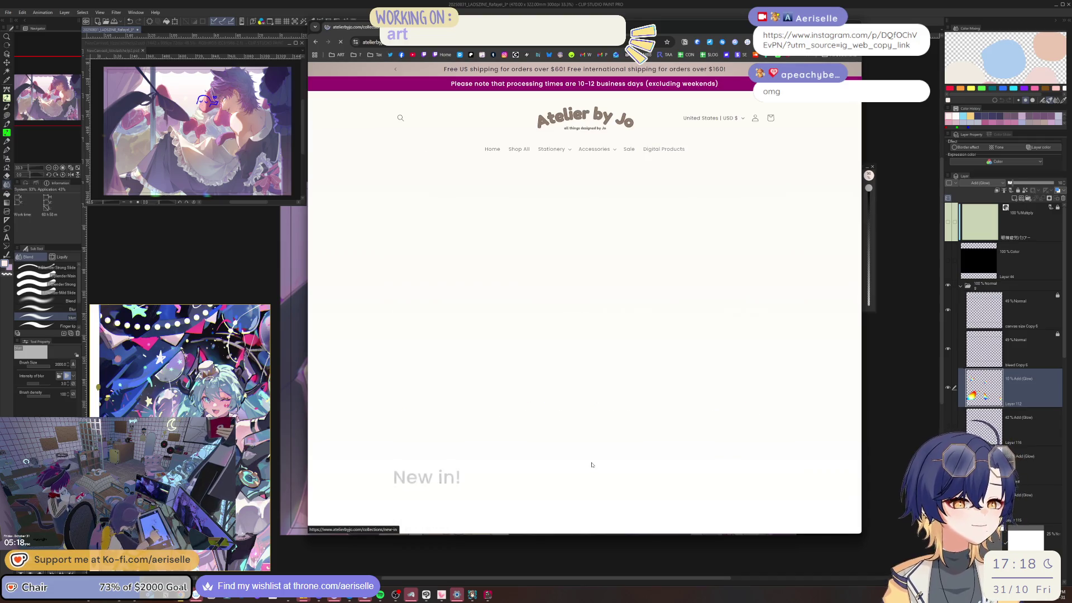
pyautogui.scroll(-3, 590, 461)
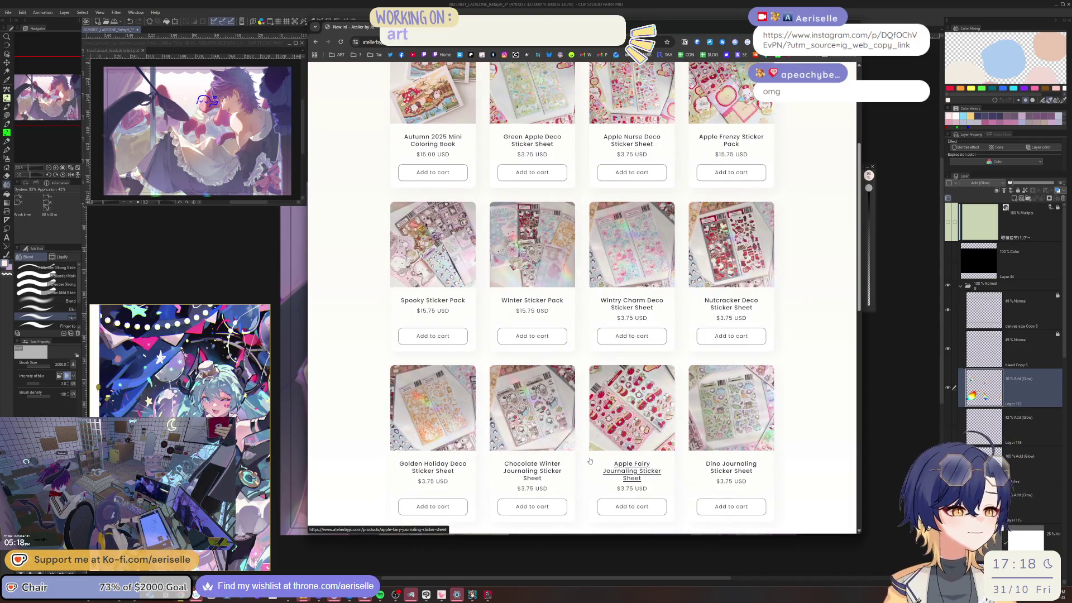
pyautogui.scroll(-1, 590, 461)
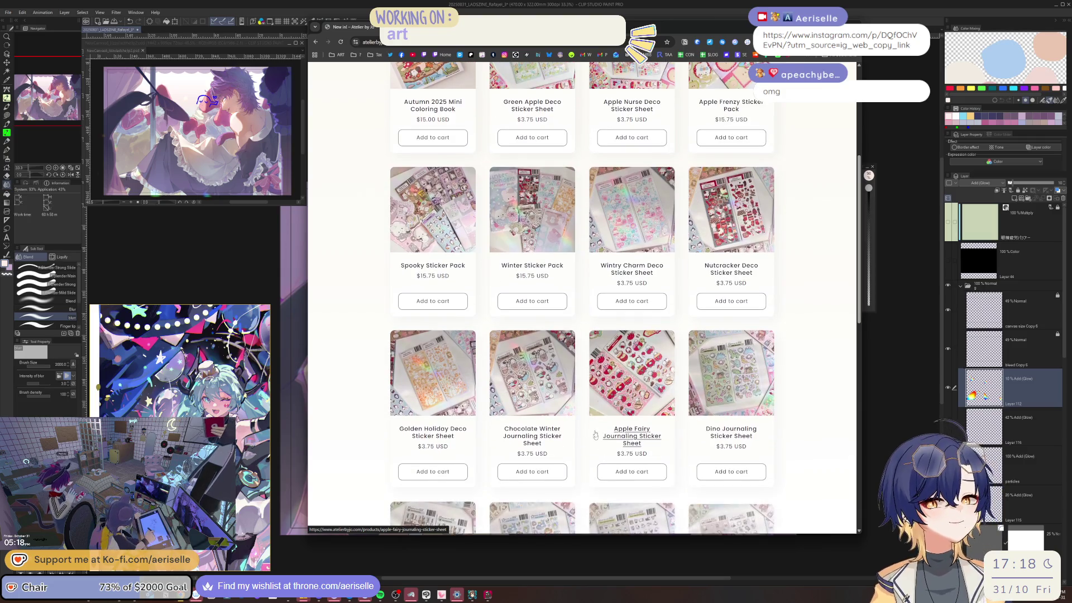
# View the Apple Fairy Journaling Sticker Sheet page and its enlarged photo, then go back.
pyautogui.click(626, 363)
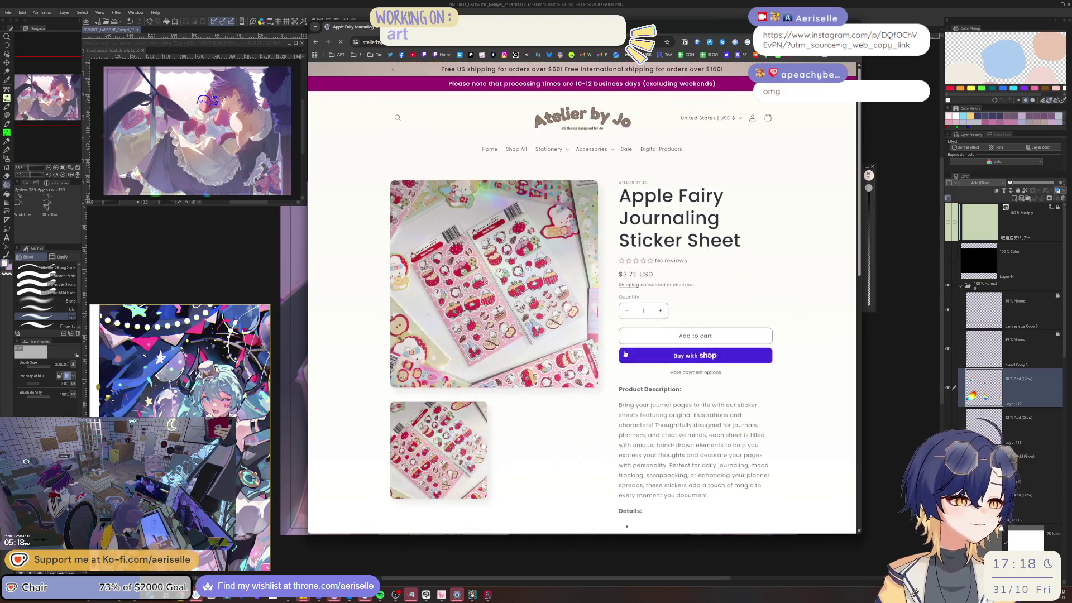
pyautogui.click(548, 340)
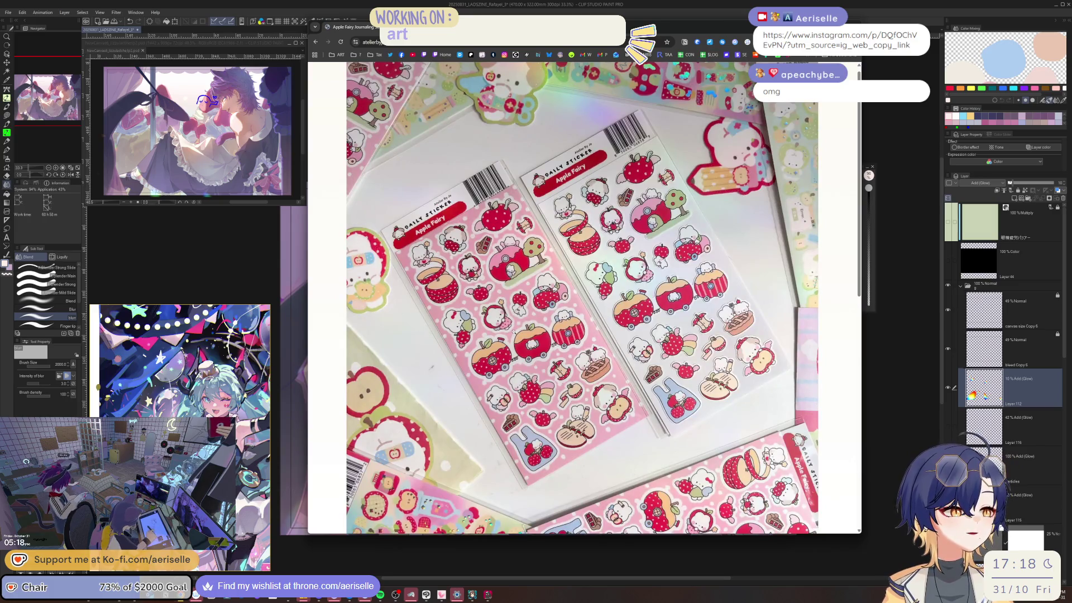
pyautogui.click(515, 333)
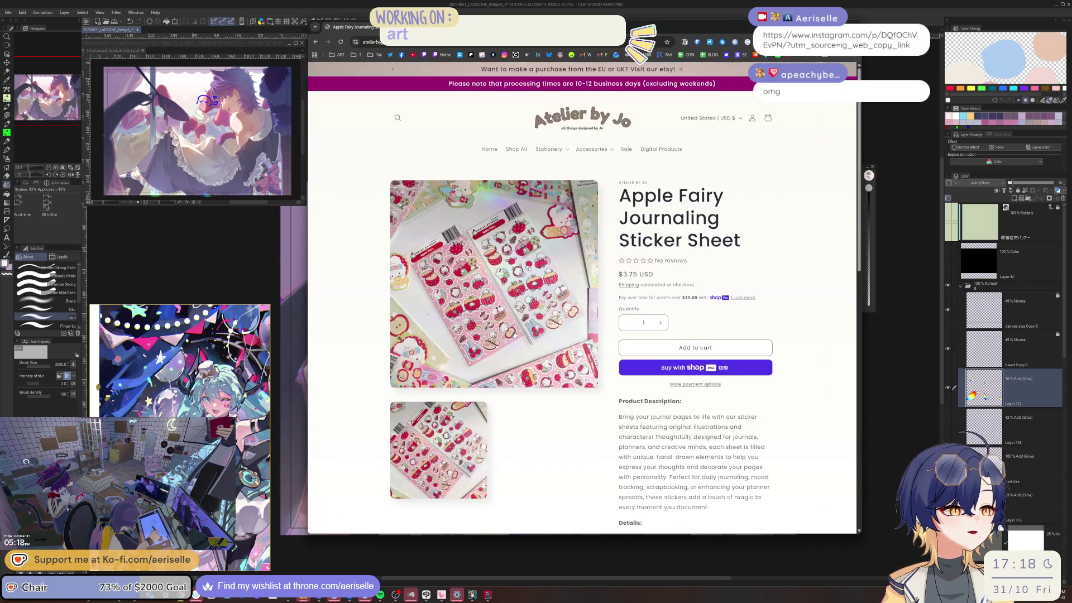
pyautogui.hotkey('alt', 'Left')
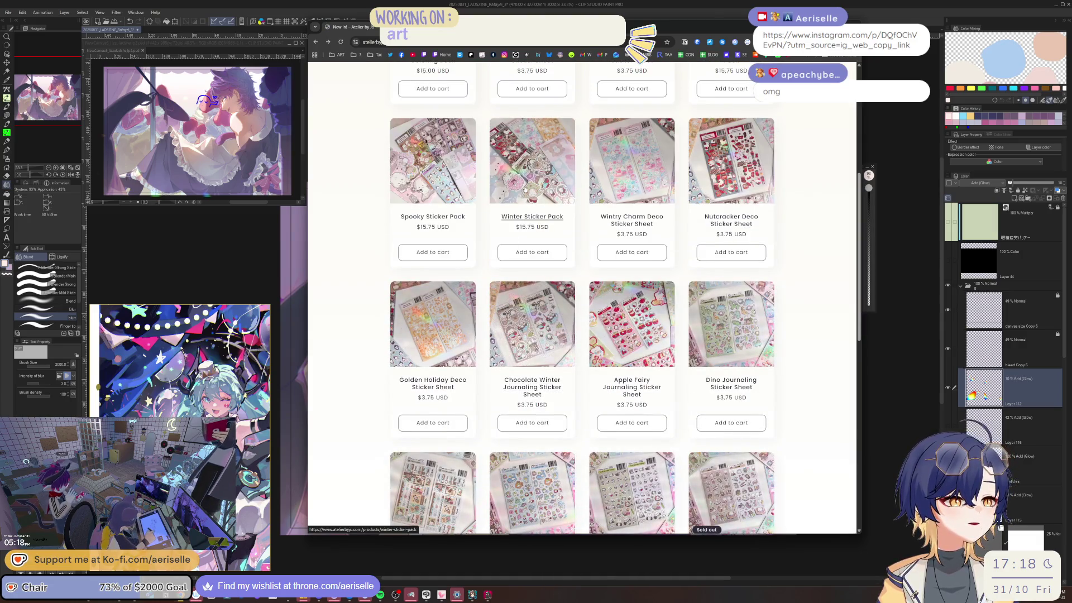
# Open the Winter Sticker Pack page, switch to the canvas, then bring the shop back.
pyautogui.click(510, 252)
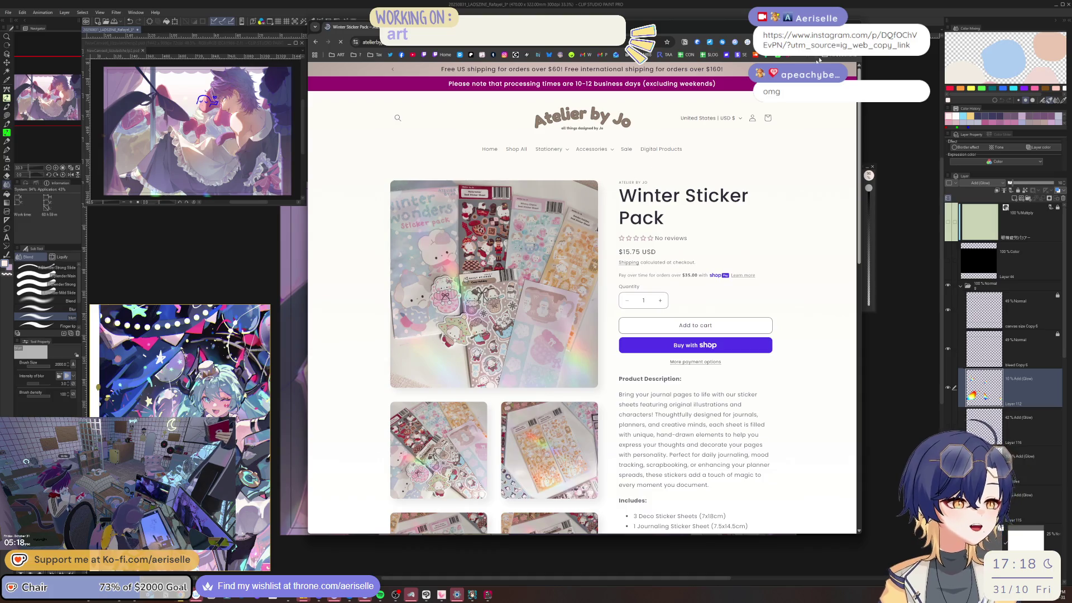
pyautogui.hotkey('alt', 'Tab')
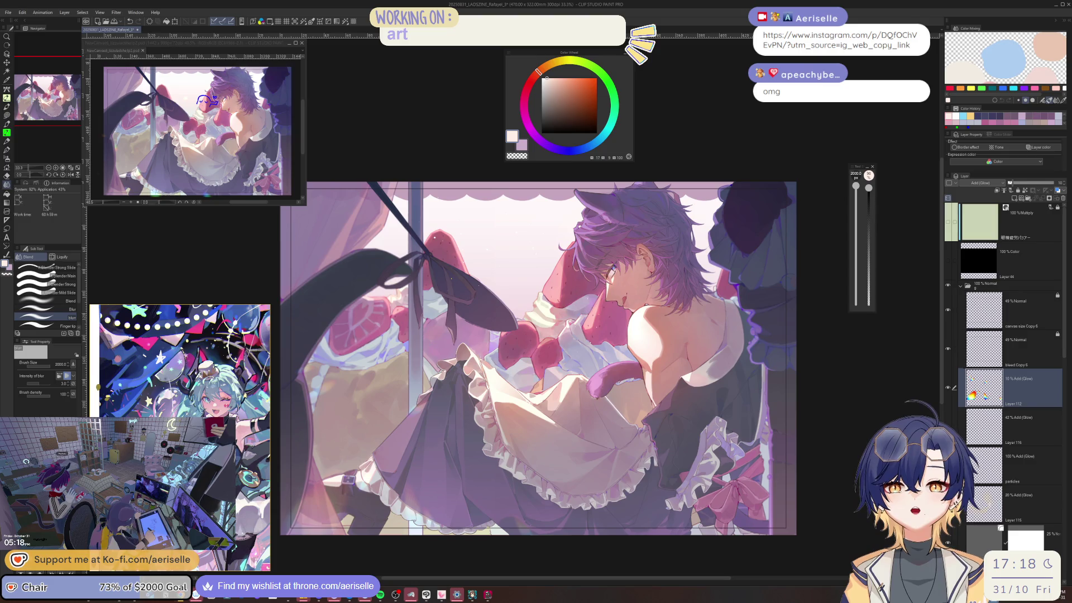
pyautogui.moveTo(1071, 168)
pyautogui.mouseDown()
pyautogui.moveTo(623, 167)
pyautogui.moveTo(427, 62)
pyautogui.moveTo(397, 60)
pyautogui.mouseUp()
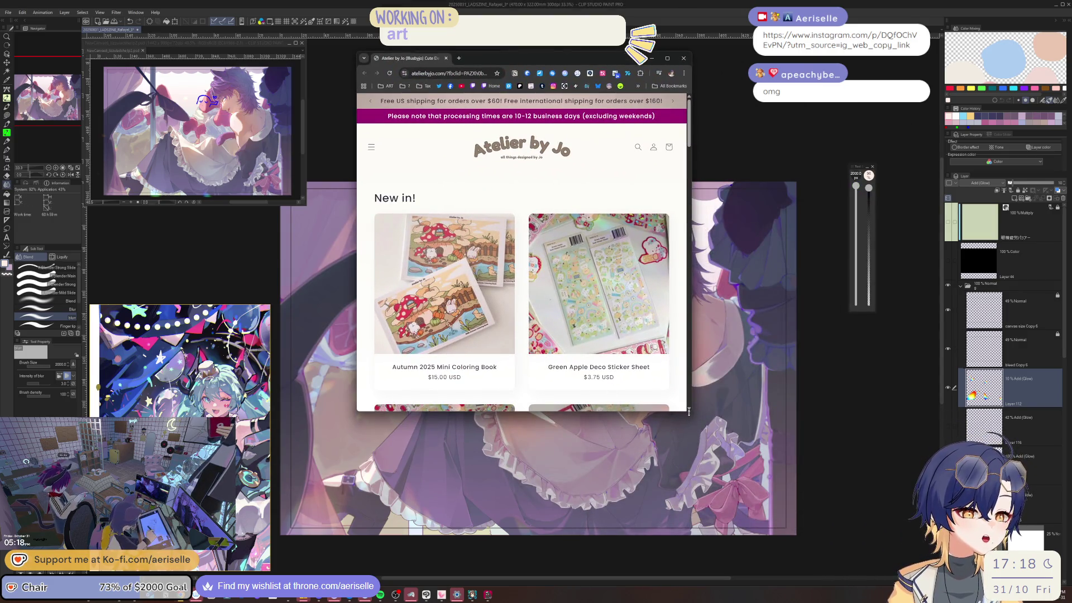
# Enlarge the shop window to four products per row and open Stationery > Washi Tapes.
pyautogui.moveTo(688, 412); pyautogui.dragTo(864, 522)
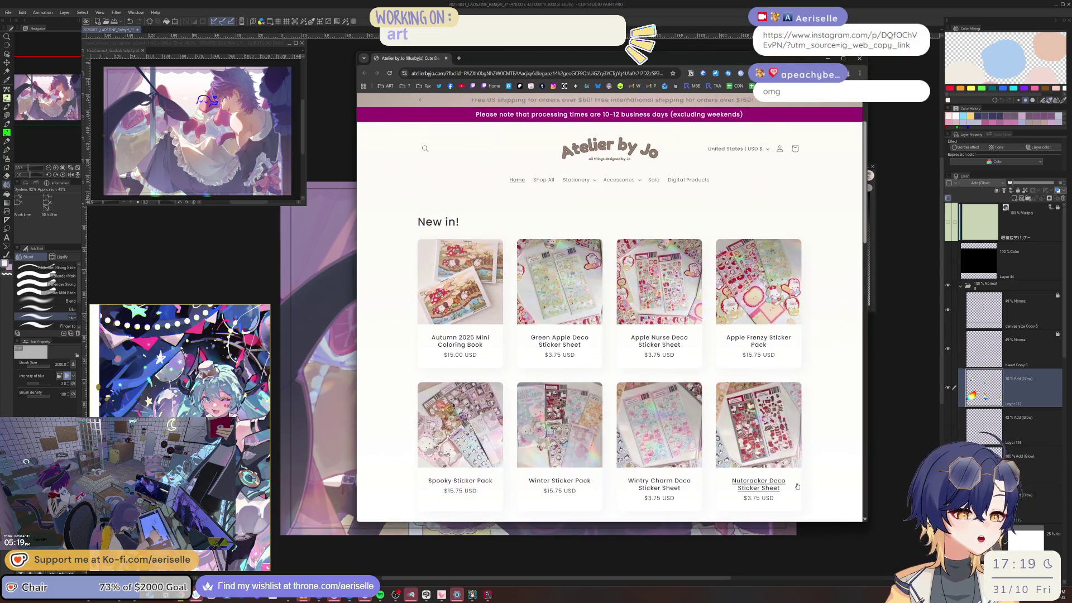
pyautogui.scroll(-4, 797, 487)
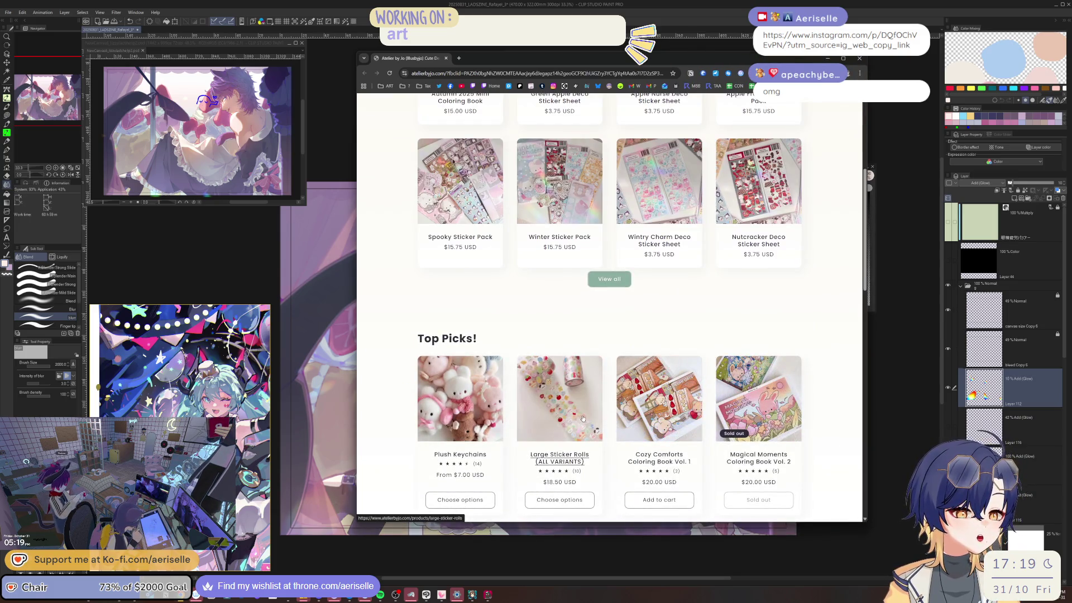
pyautogui.scroll(4, 582, 418)
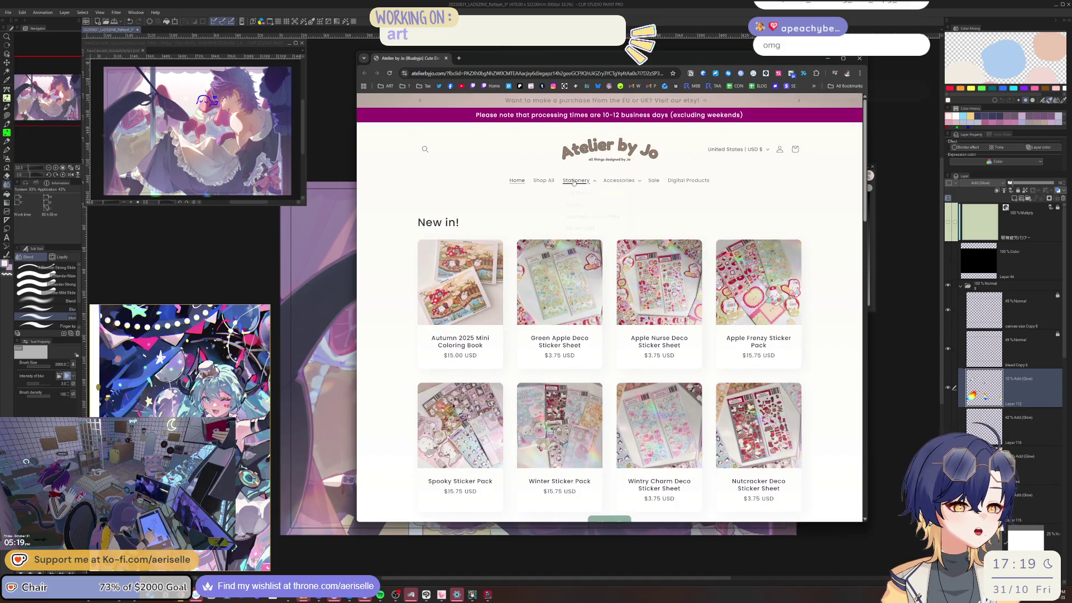
pyautogui.moveTo(573, 182)
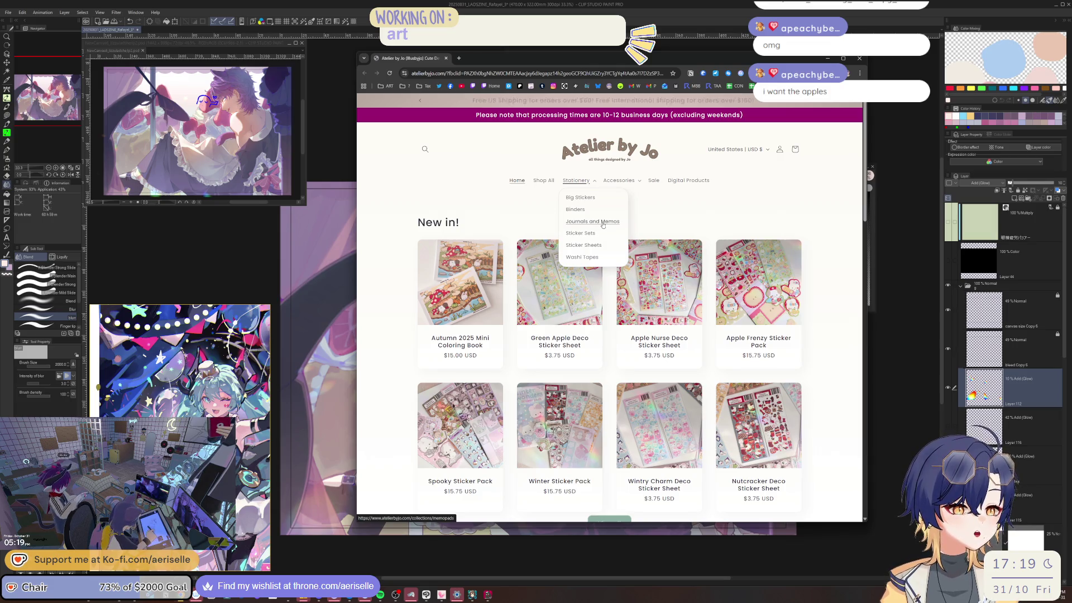
pyautogui.click(590, 258)
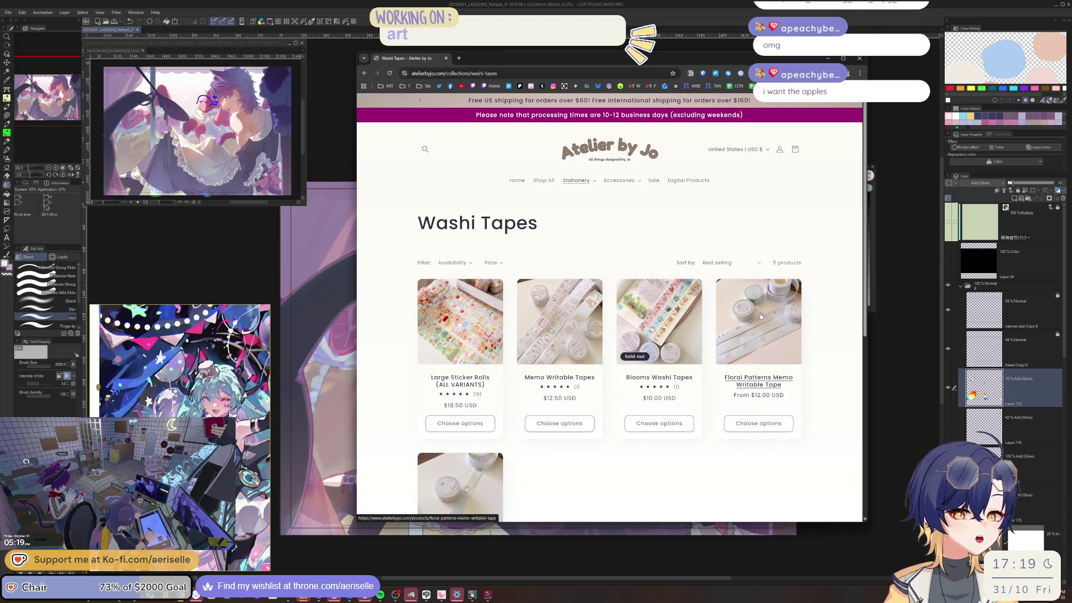
# Look over the Floral Patterns Memo Writable Tape page and its third photo, then return.
pyautogui.click(761, 316)
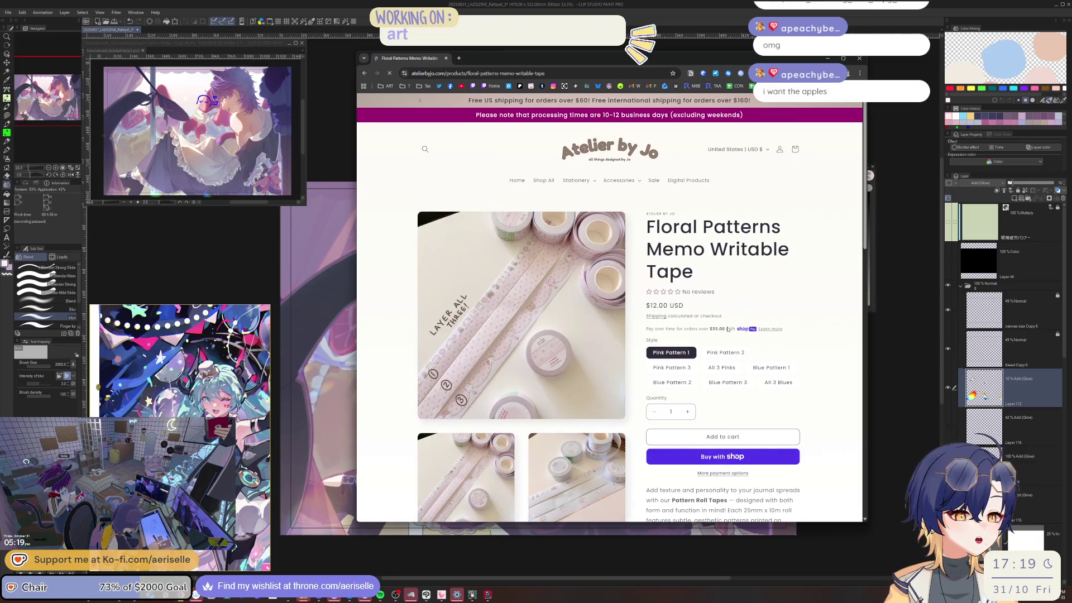
pyautogui.scroll(-4, 728, 329)
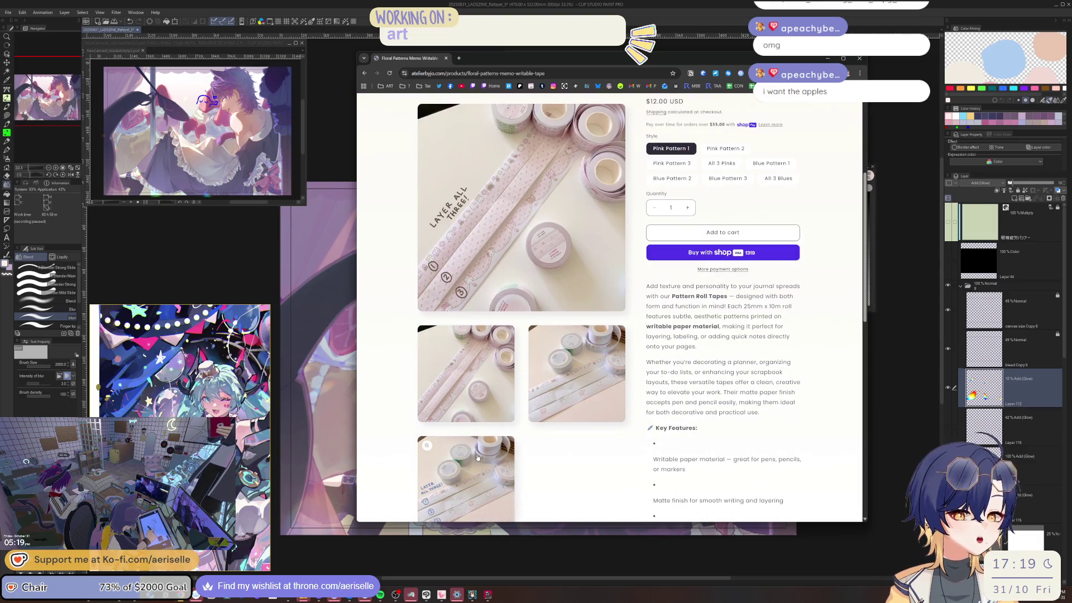
pyautogui.click(478, 458)
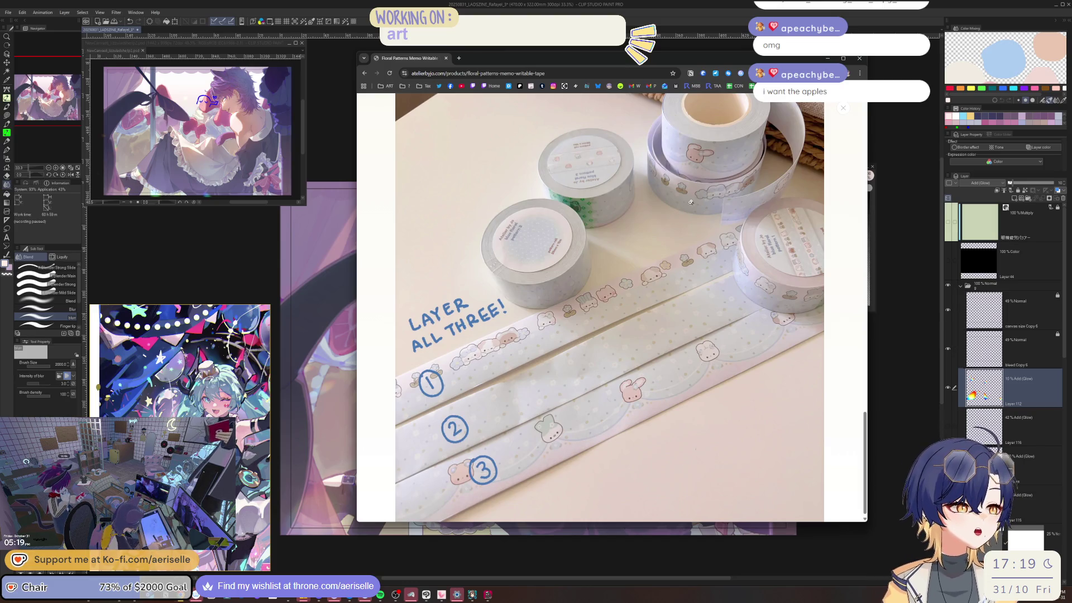
pyautogui.click(843, 107)
pyautogui.scroll(-1, 713, 299)
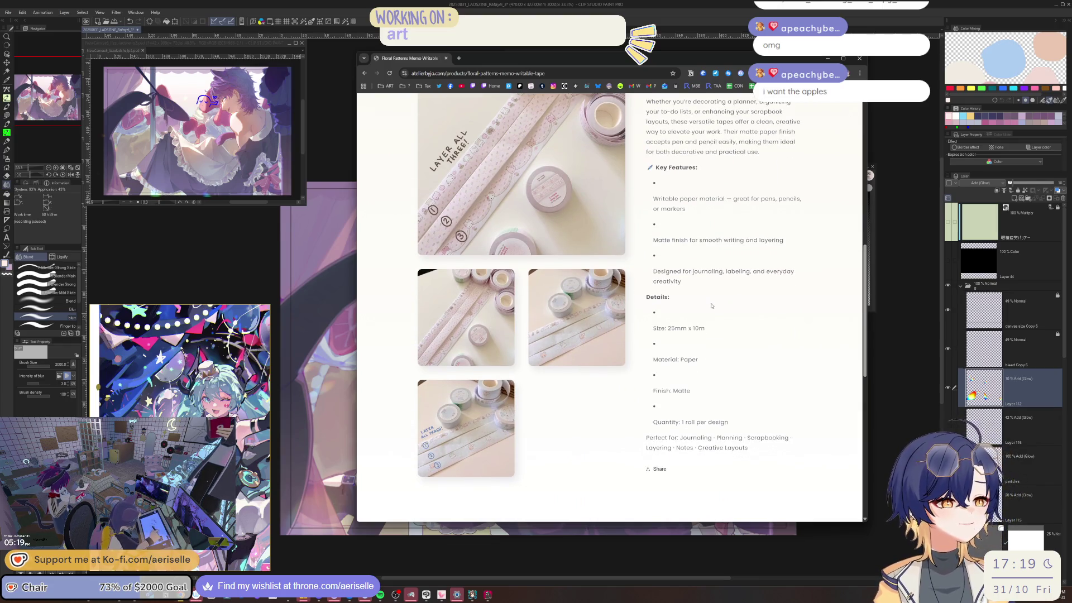
pyautogui.scroll(3, 711, 305)
pyautogui.scroll(-2, 707, 312)
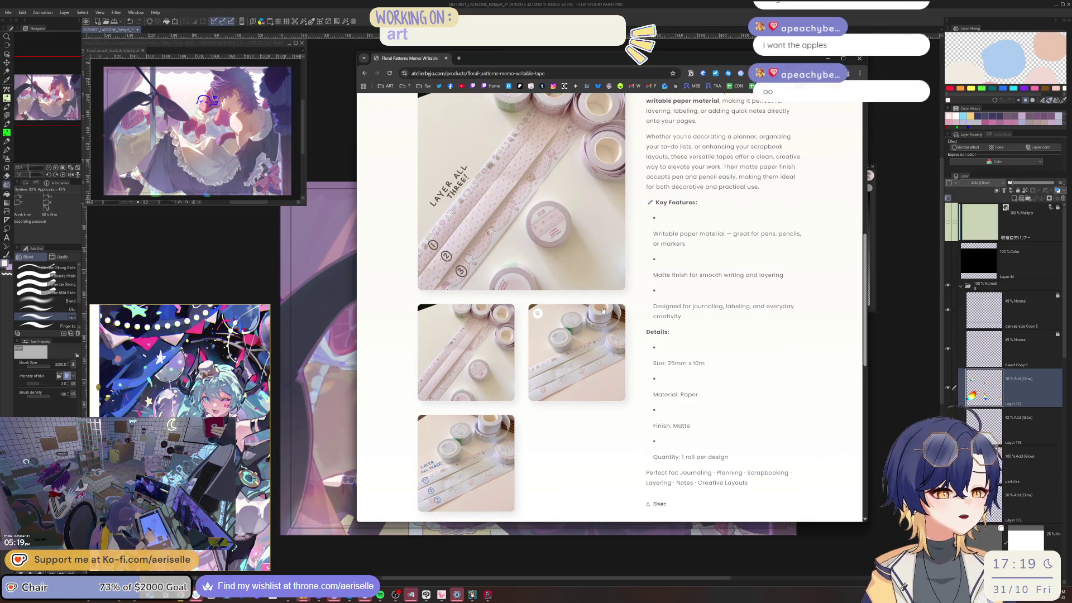
pyautogui.hotkey('alt', 'Left')
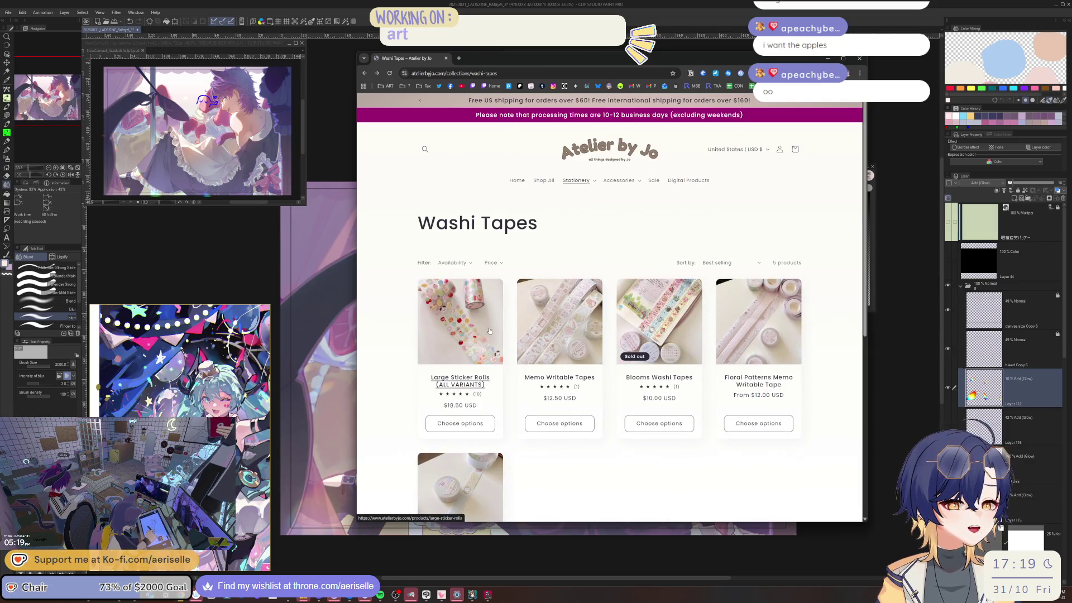
# View the Large Sticker Rolls page and its second photo, then open Shop all.
pyautogui.click(490, 331)
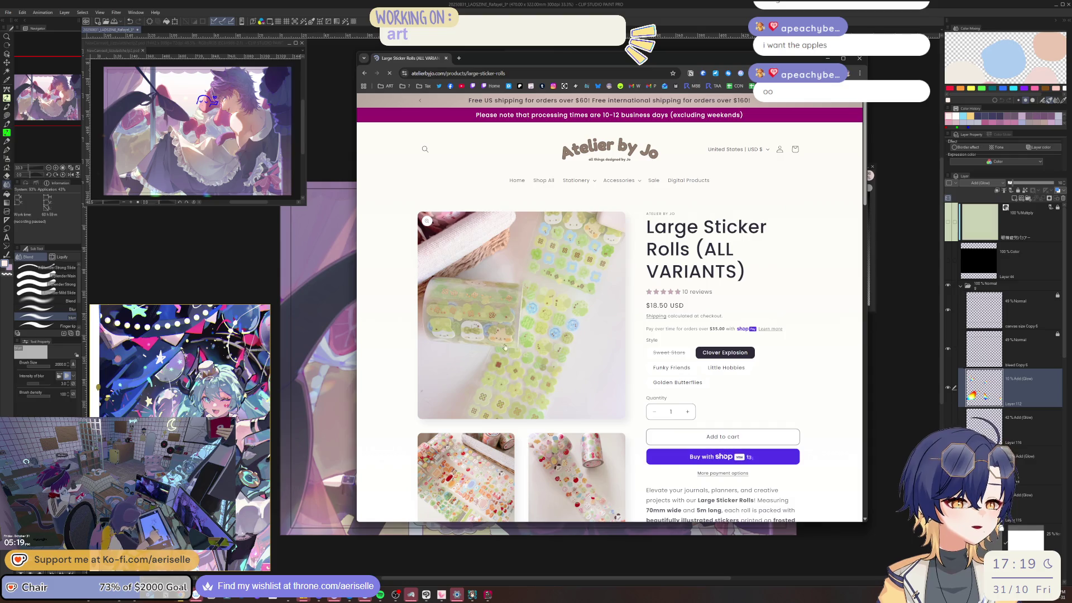
pyautogui.scroll(-3, 519, 358)
pyautogui.click(551, 379)
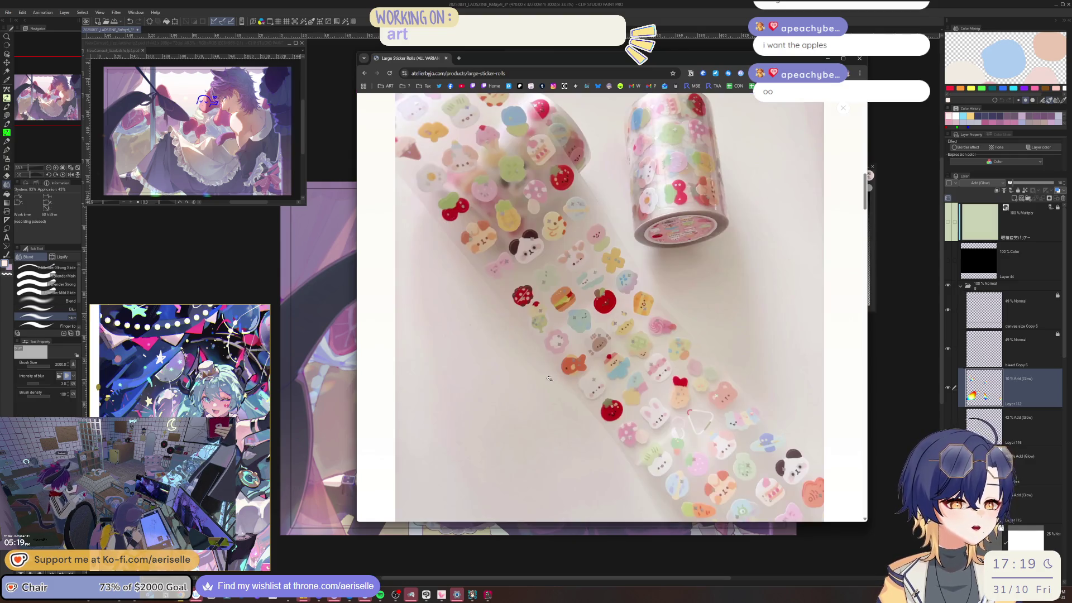
pyautogui.click(504, 376)
pyautogui.hotkey('alt', 'Left')
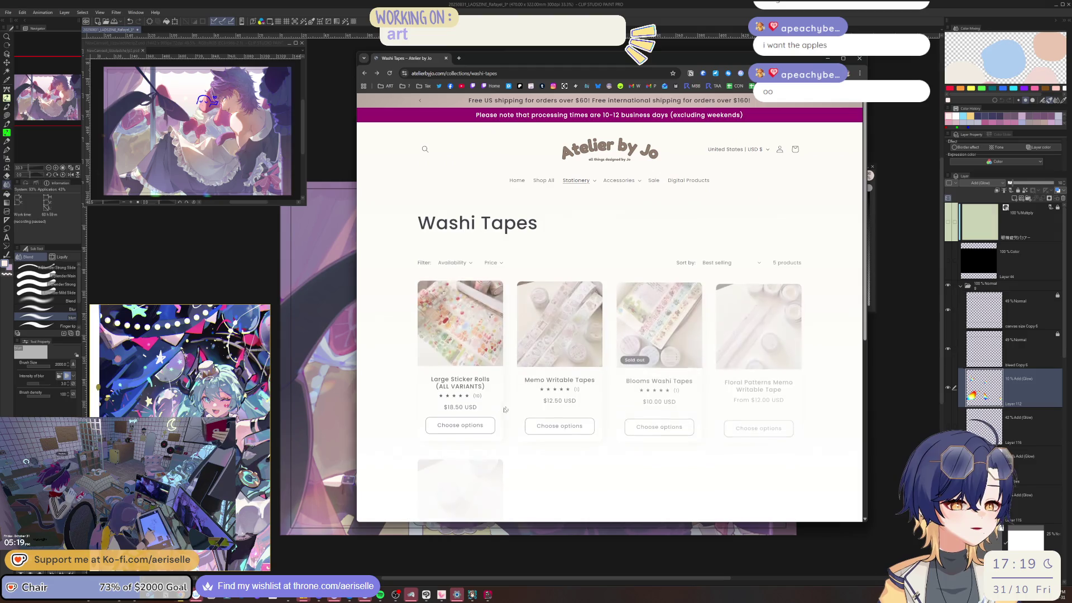
pyautogui.click(550, 179)
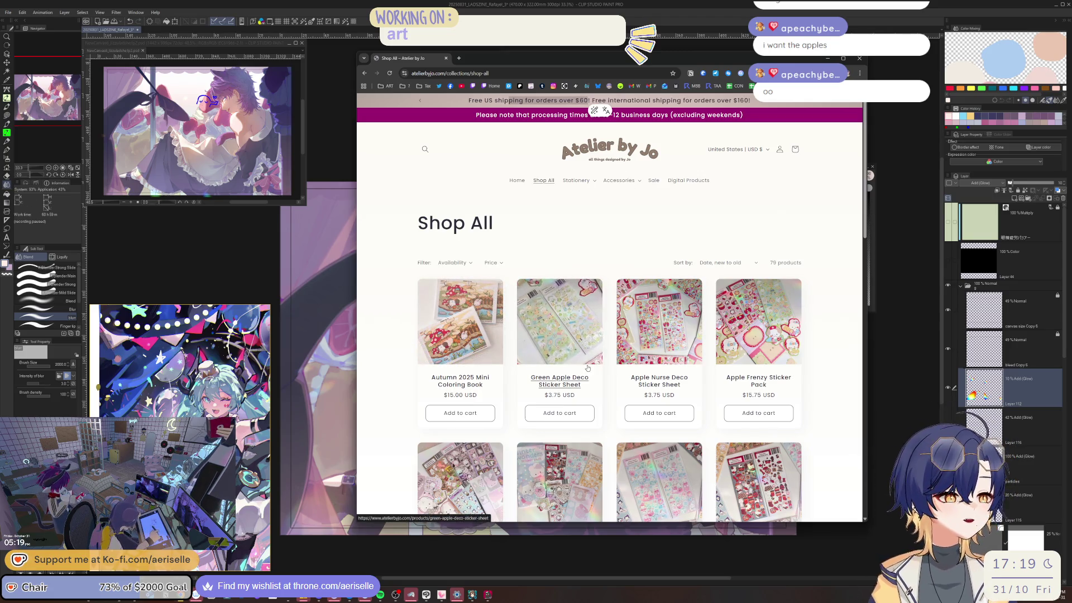
pyautogui.click(745, 329)
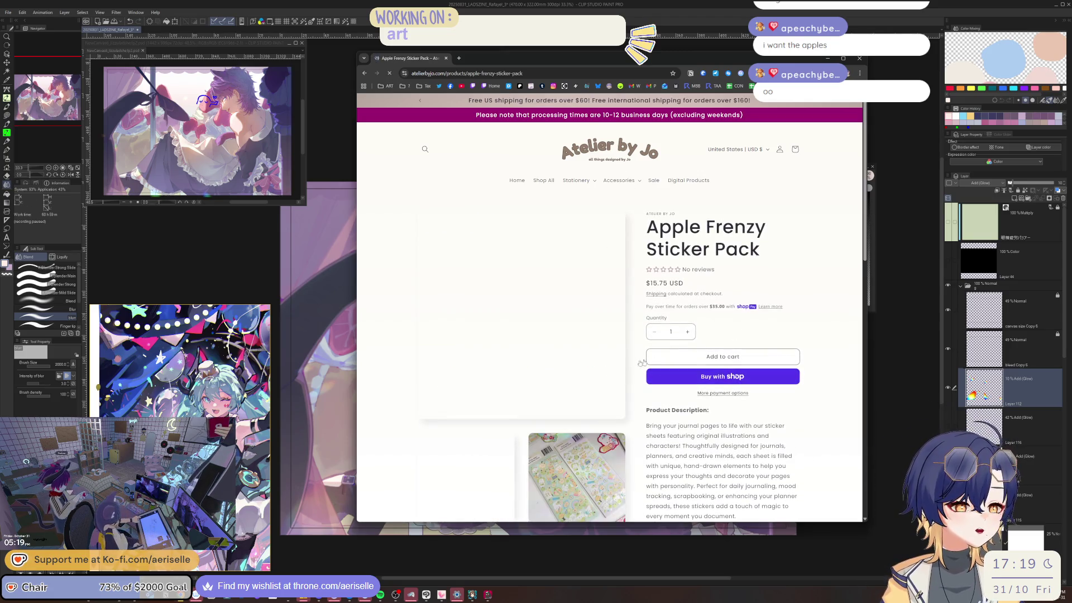
pyautogui.scroll(-1, 507, 317)
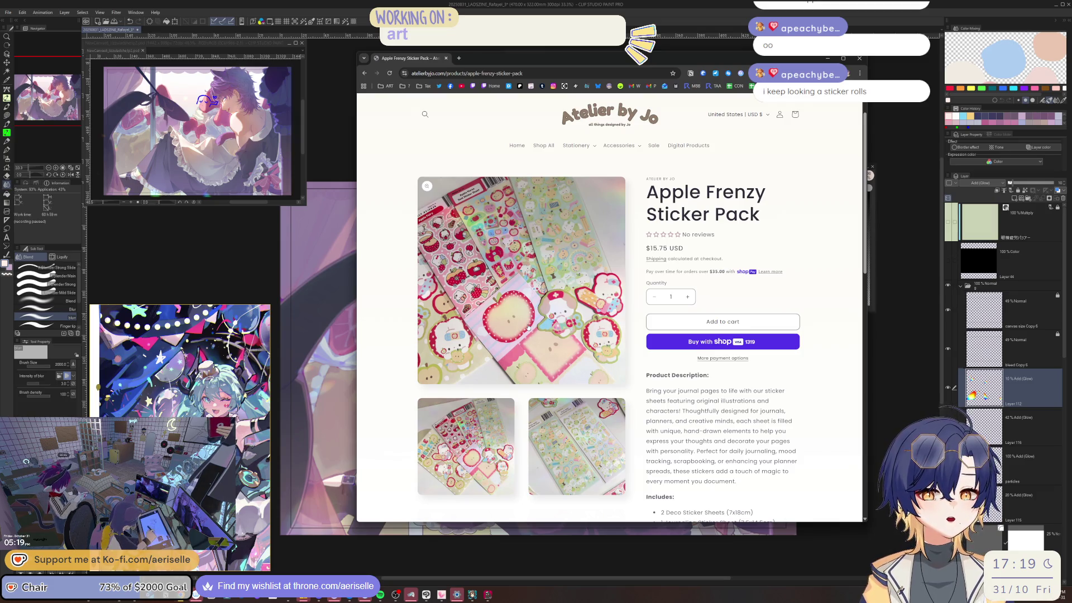
pyautogui.scroll(-8, 551, 276)
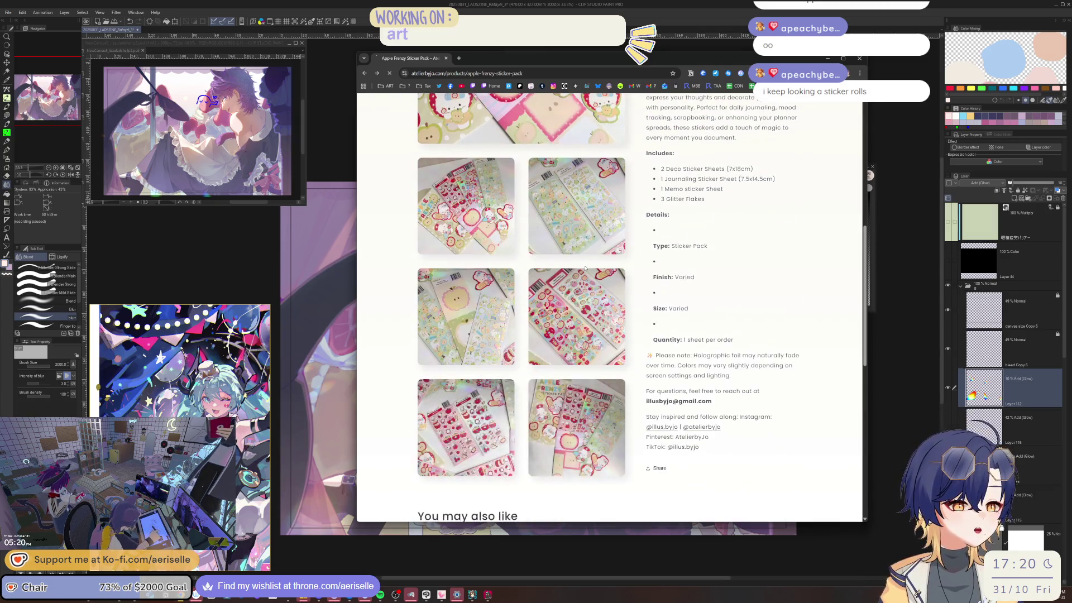
pyautogui.hotkey('alt', 'Left')
pyautogui.scroll(-15, 585, 268)
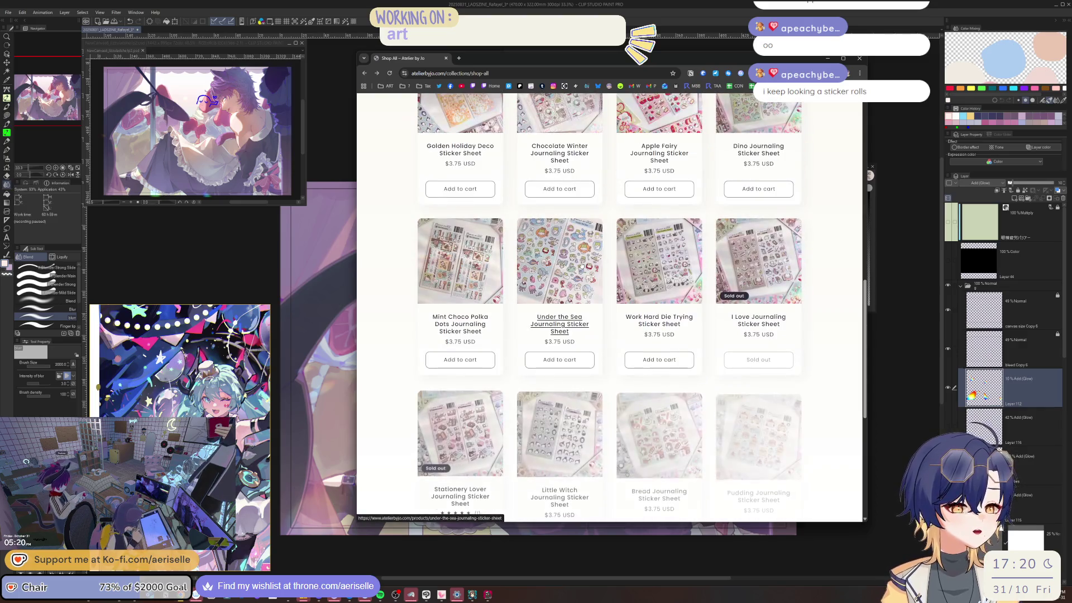
pyautogui.scroll(-2, 581, 266)
pyautogui.scroll(5, 582, 273)
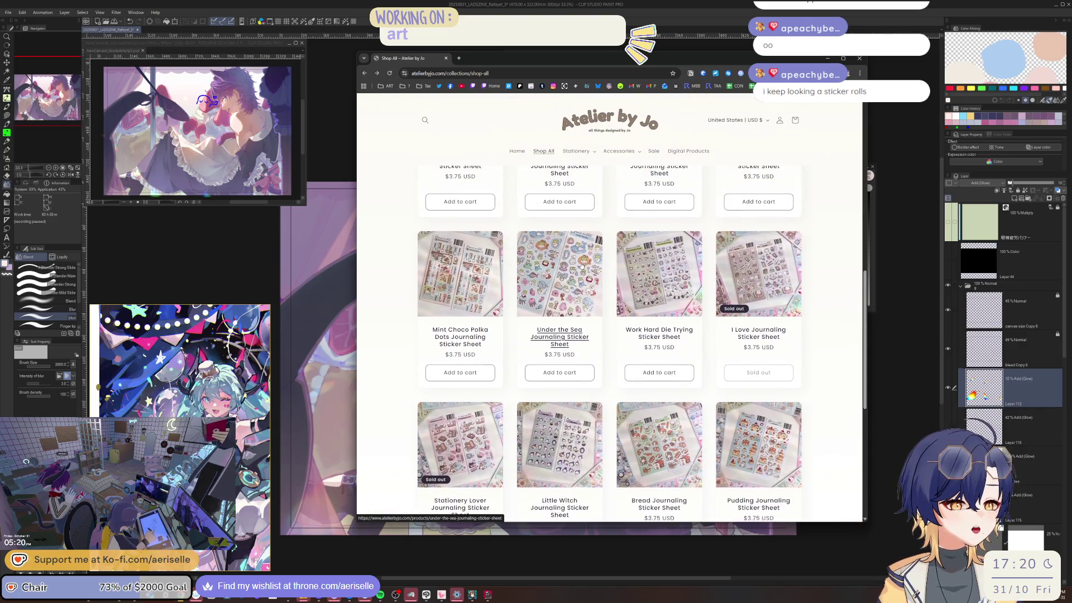
pyautogui.scroll(10, 583, 274)
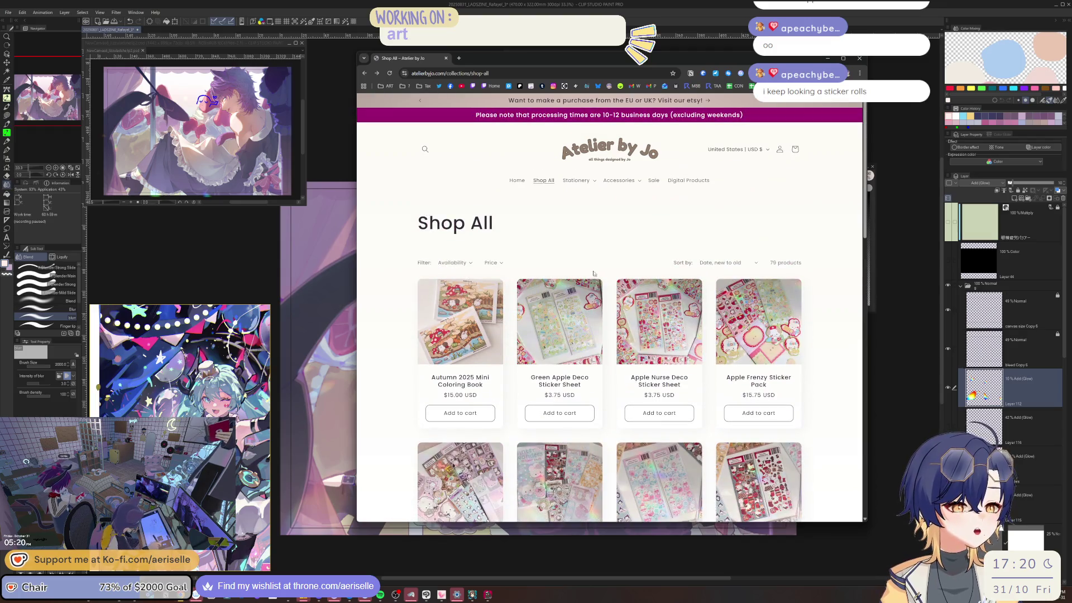
pyautogui.click(577, 185)
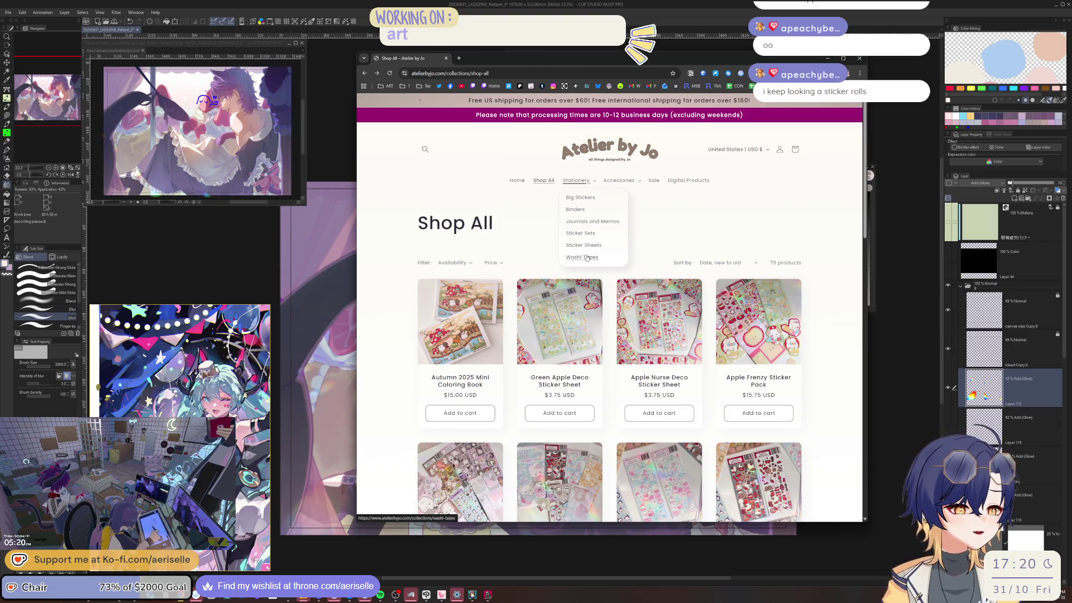
# From Washi Tapes, open the $18.50 Large Sticker Rolls page and enlarge one of its photos.
pyautogui.click(582, 257)
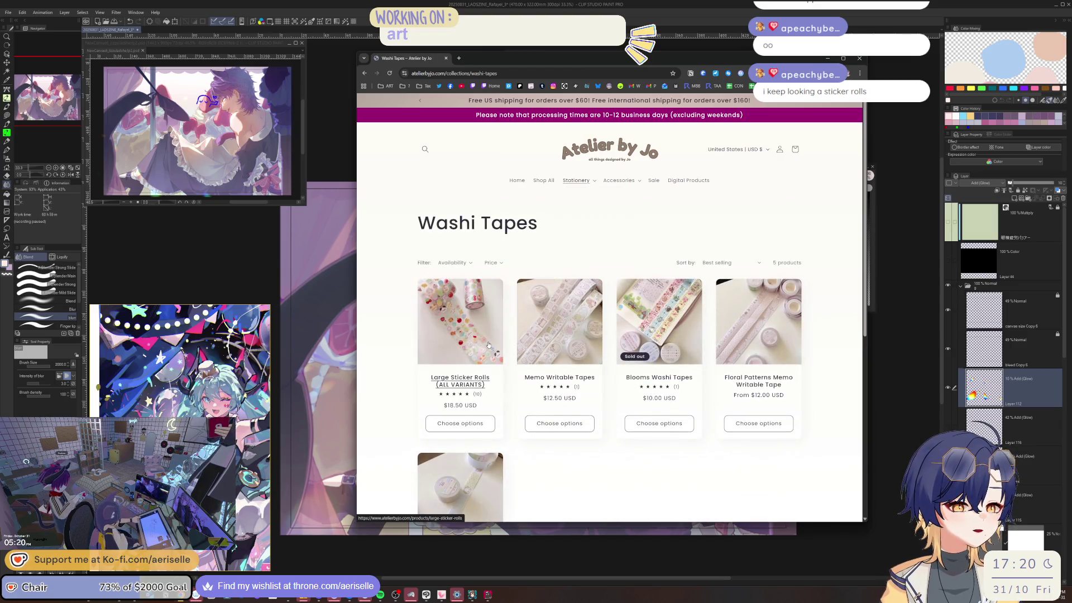
pyautogui.click(489, 342)
pyautogui.scroll(-1, 489, 345)
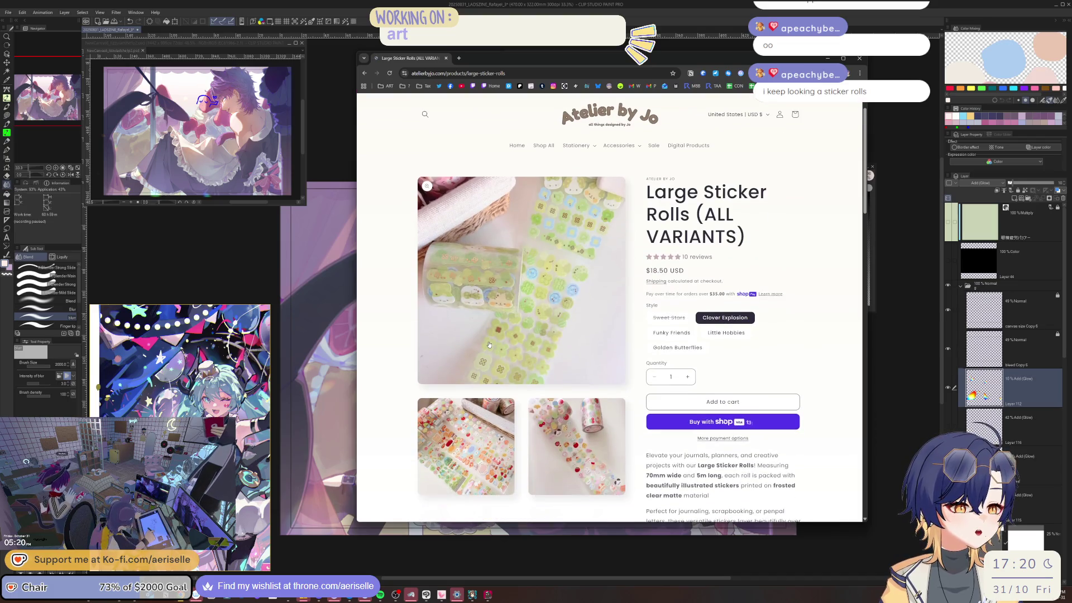
pyautogui.scroll(-2, 489, 345)
pyautogui.scroll(-4, 491, 351)
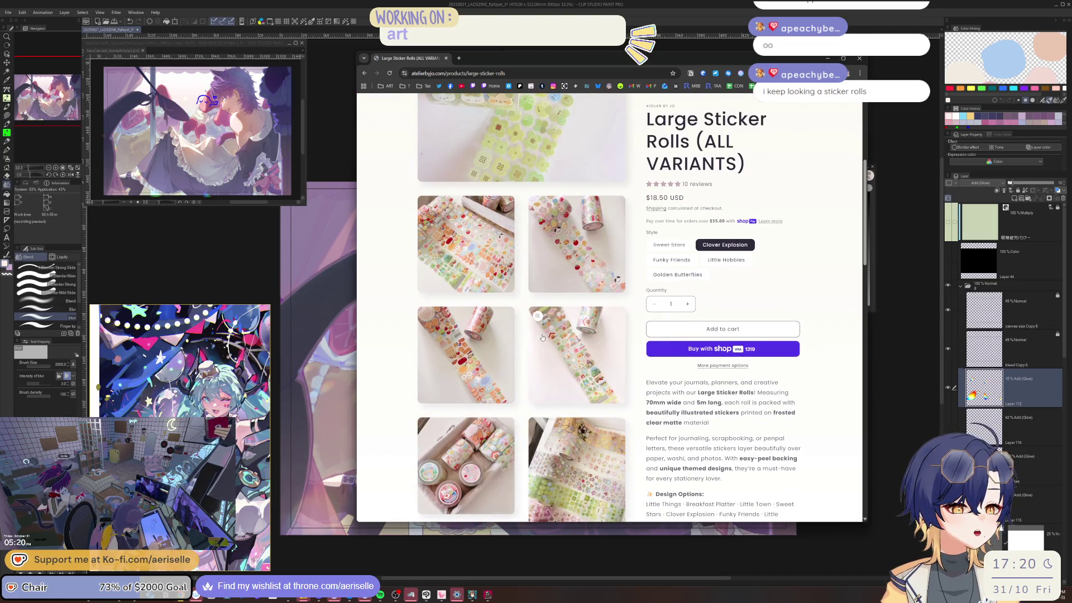
pyautogui.click(493, 437)
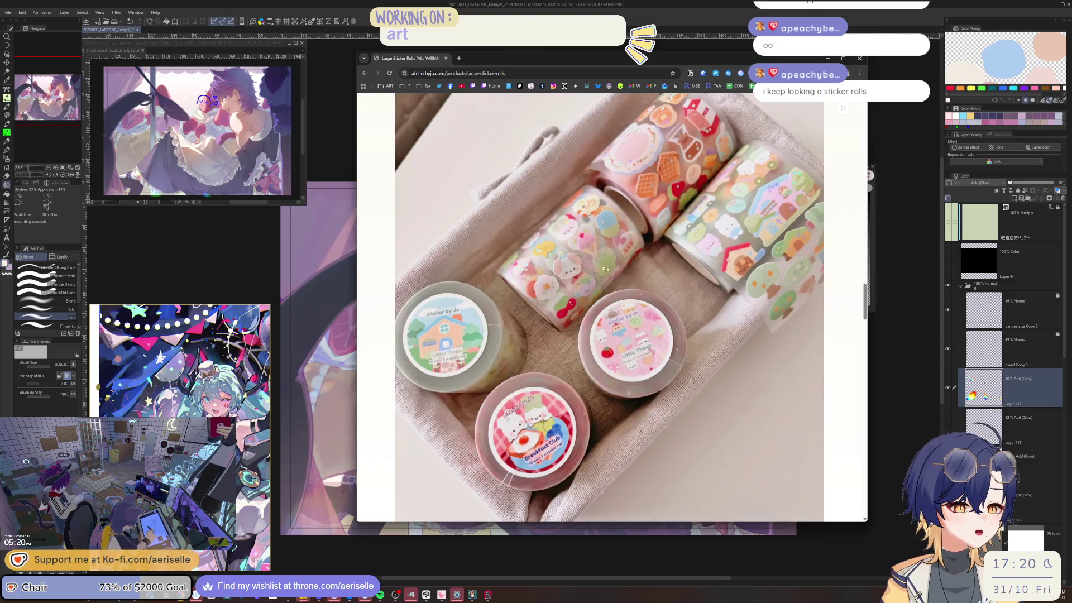
pyautogui.click(847, 285)
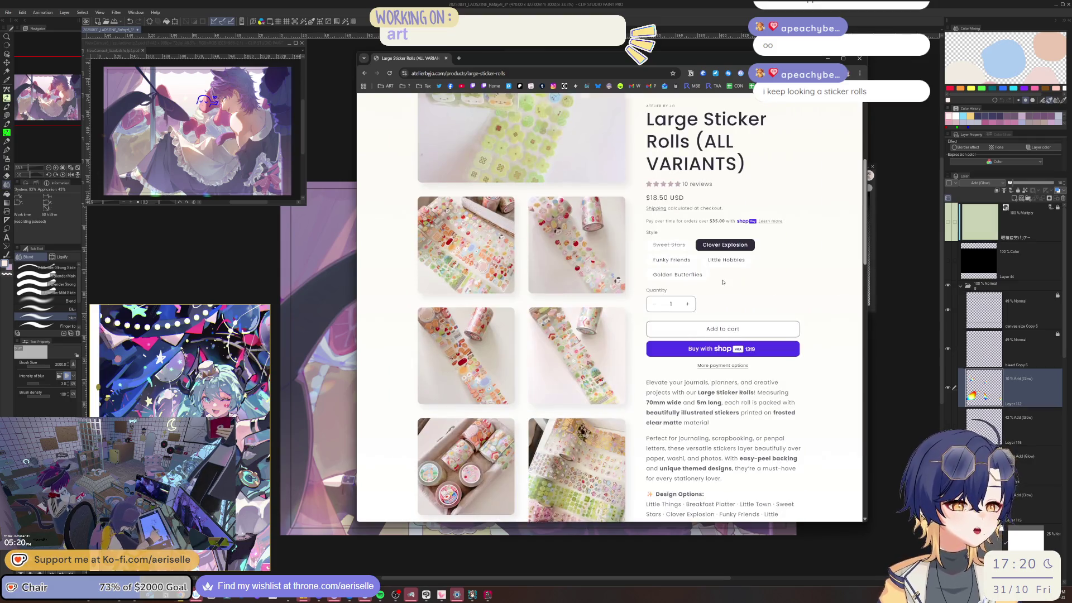
pyautogui.scroll(1, 525, 323)
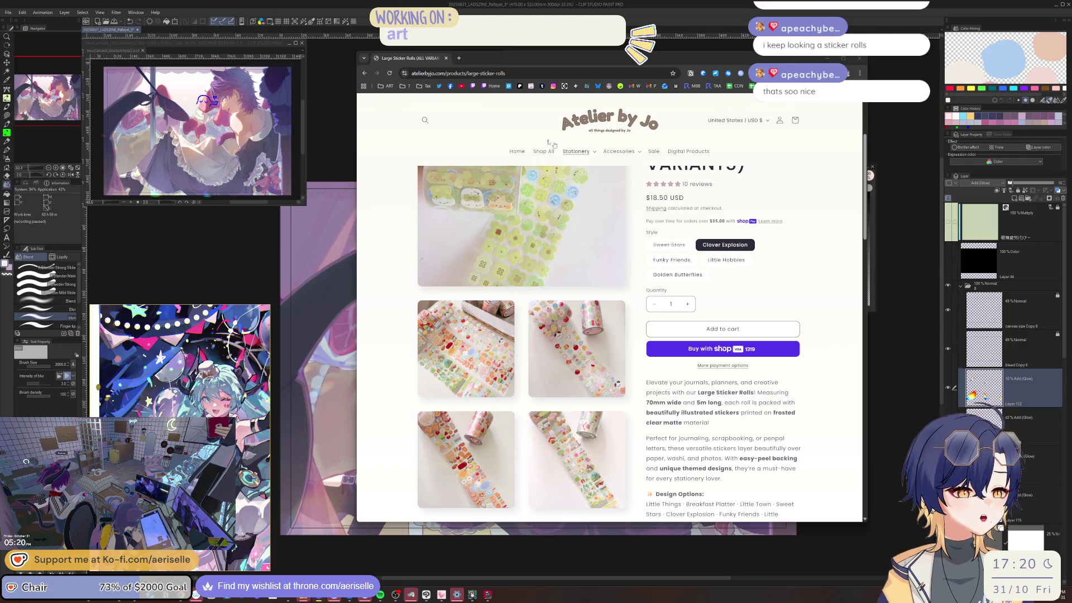
# Go to the Atelier by Jo home page and view the Plushies' Cotton Mini Pouch.
pyautogui.click(603, 122)
pyautogui.scroll(-15, 618, 343)
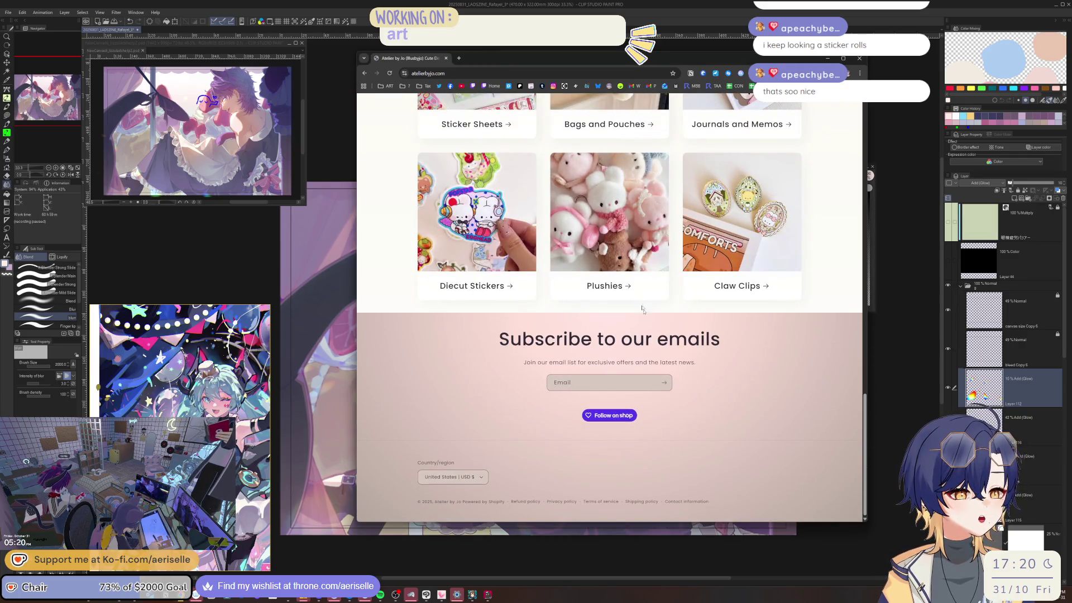
pyautogui.click(647, 248)
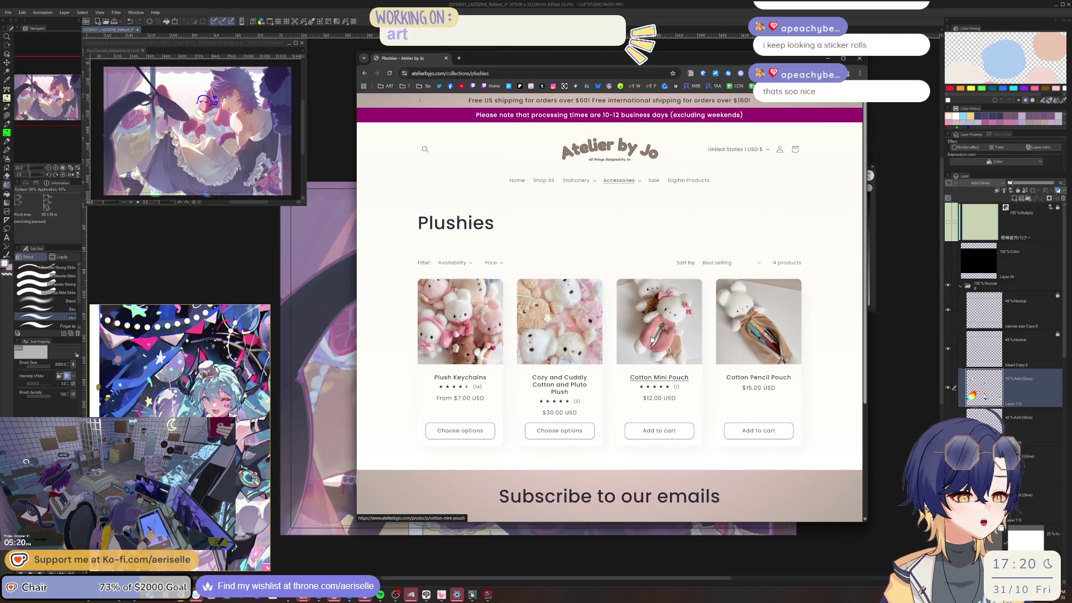
pyautogui.click(671, 336)
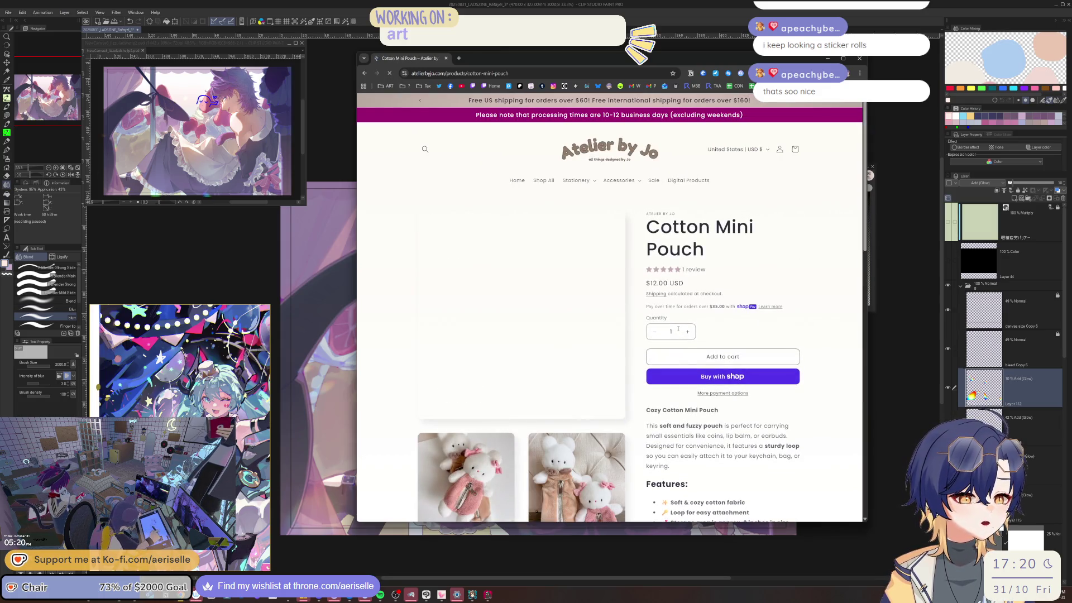
# Return through Plushies to the home page and open the Diecut Stickers collection.
pyautogui.hotkey('alt', 'Left')
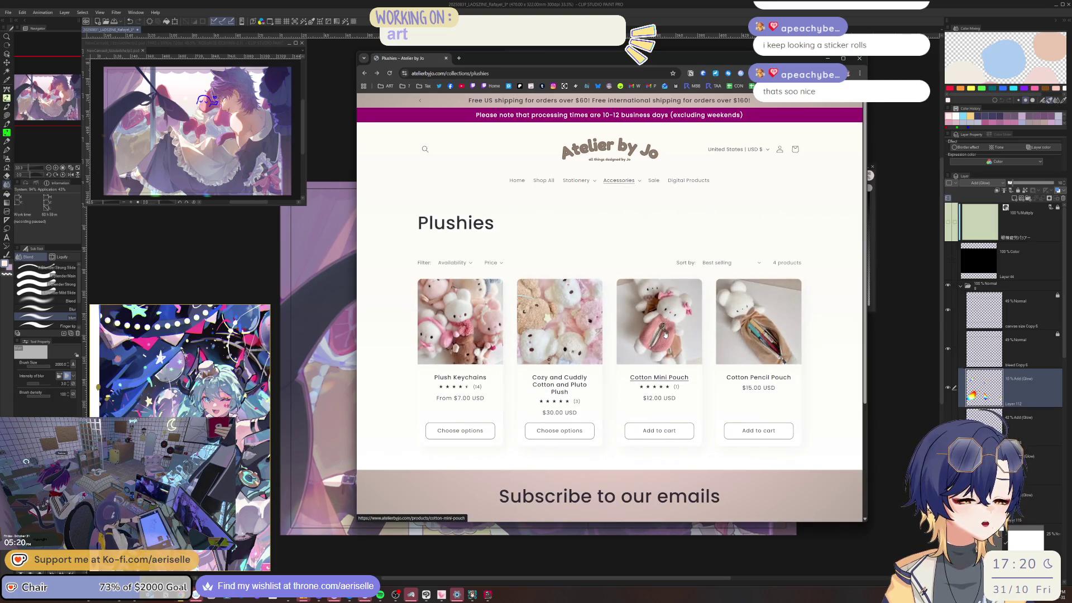
pyautogui.scroll(-3, 665, 334)
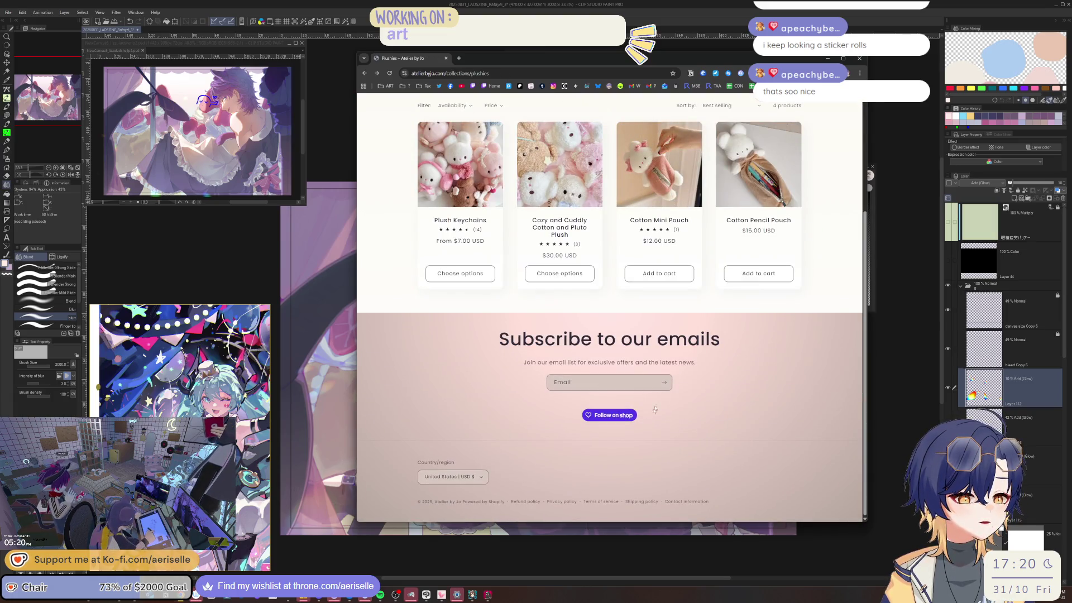
pyautogui.scroll(3, 551, 460)
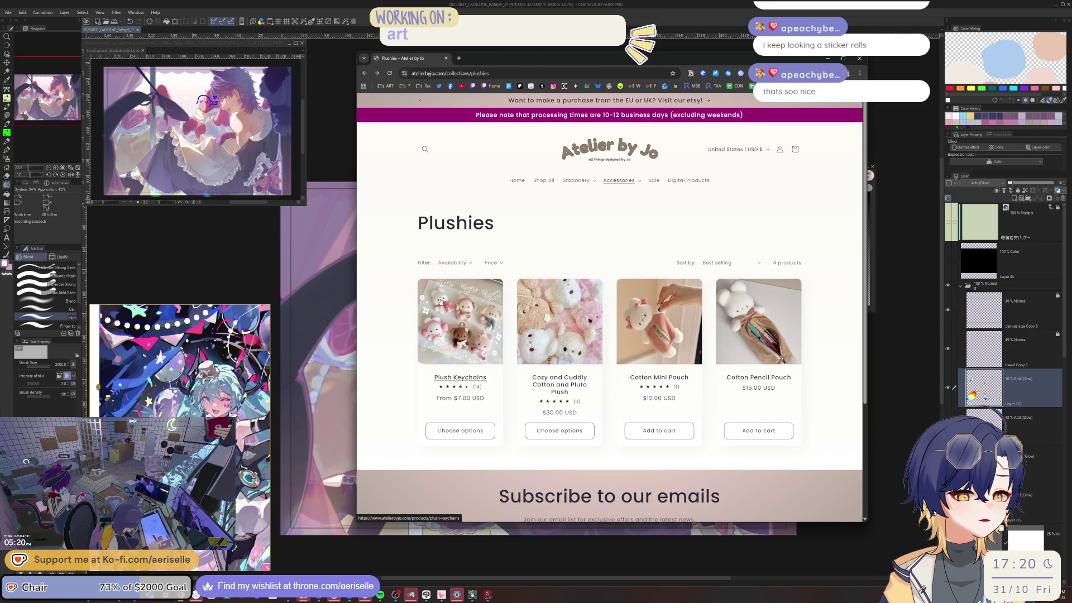
pyautogui.hotkey('alt', 'Left')
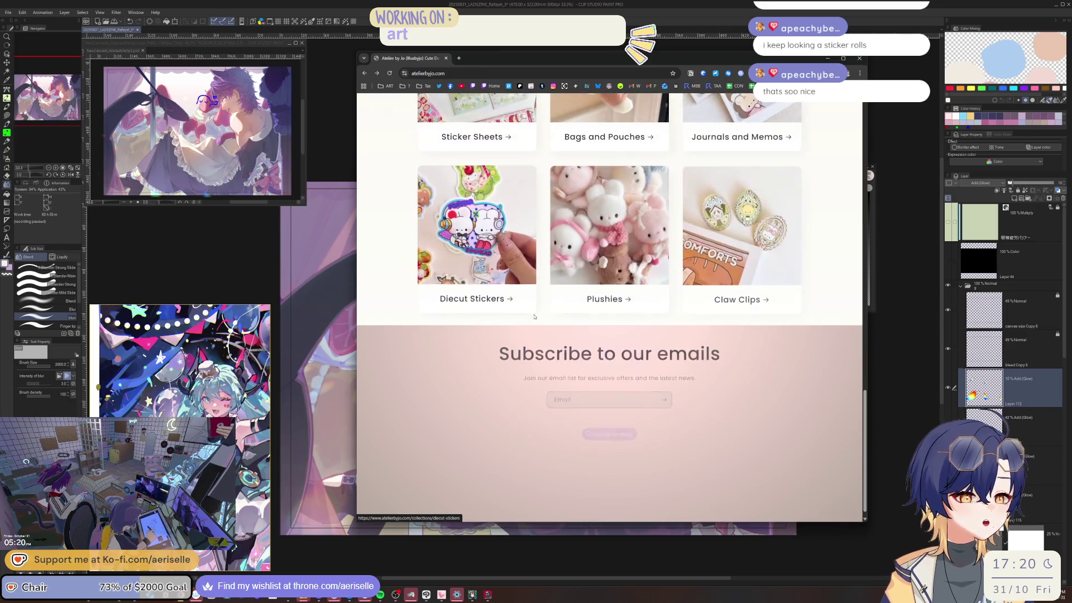
pyautogui.scroll(2, 553, 347)
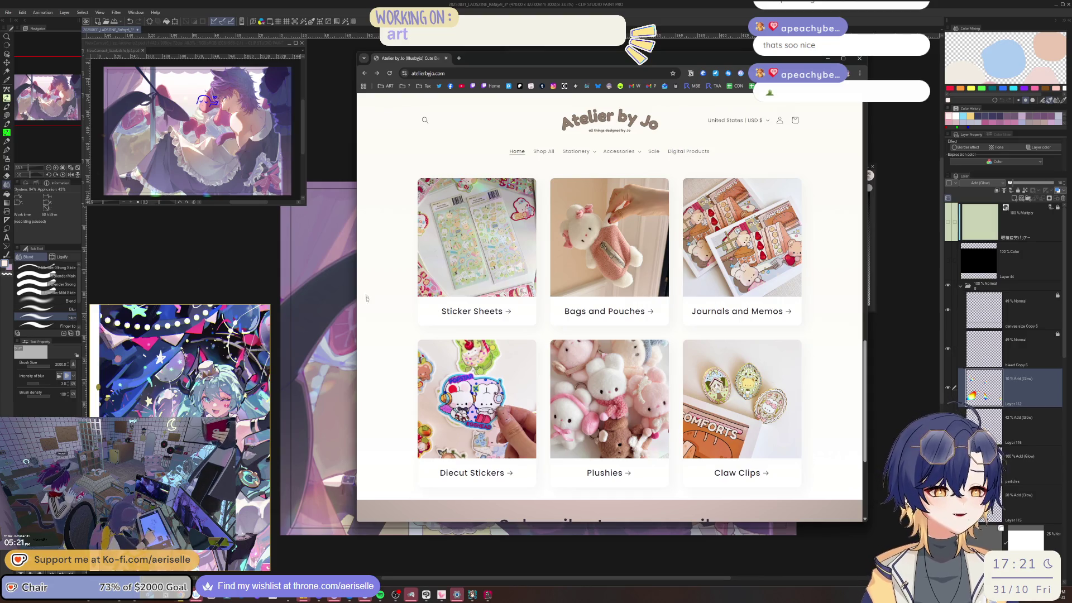
pyautogui.click(449, 453)
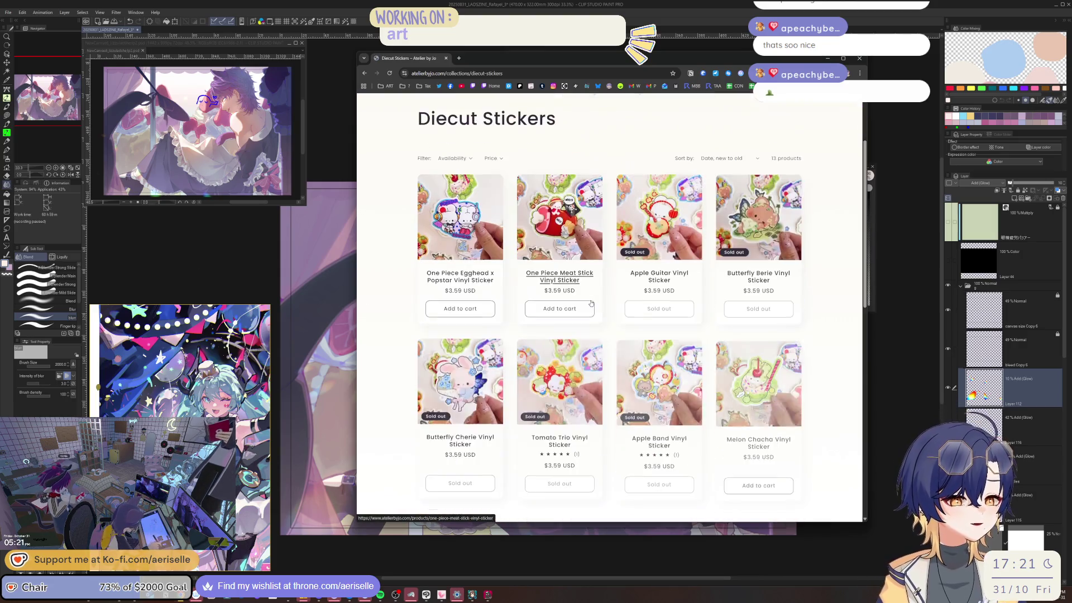
# Browse the Diecut Stickers, view the Pumpkin Spice Latte Vinyl Sticker, then close Chrome.
pyautogui.scroll(-2, 592, 303)
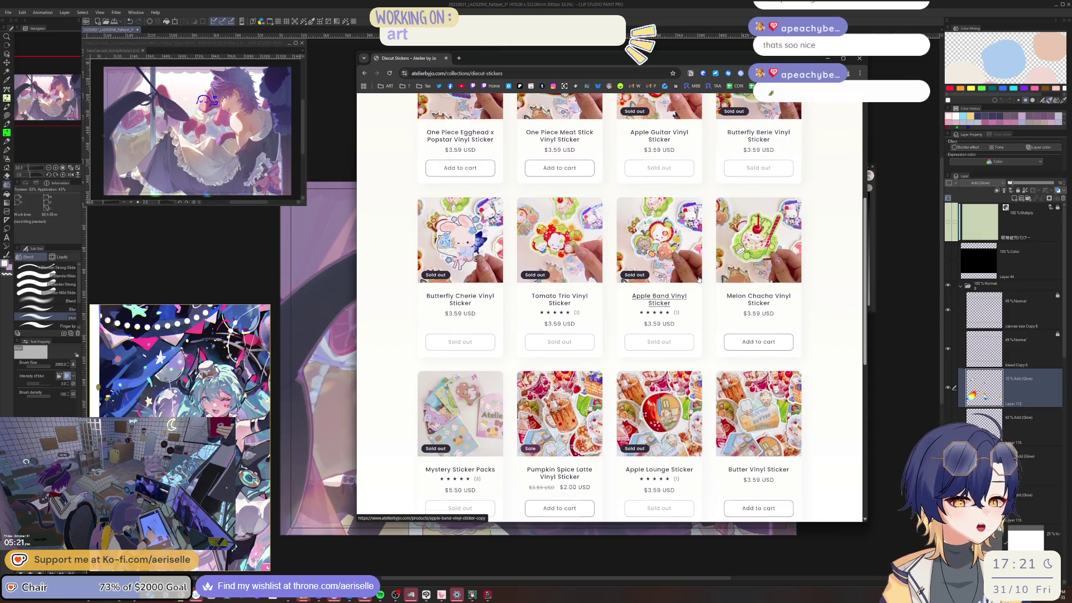
pyautogui.scroll(-4, 698, 279)
pyautogui.scroll(2, 698, 279)
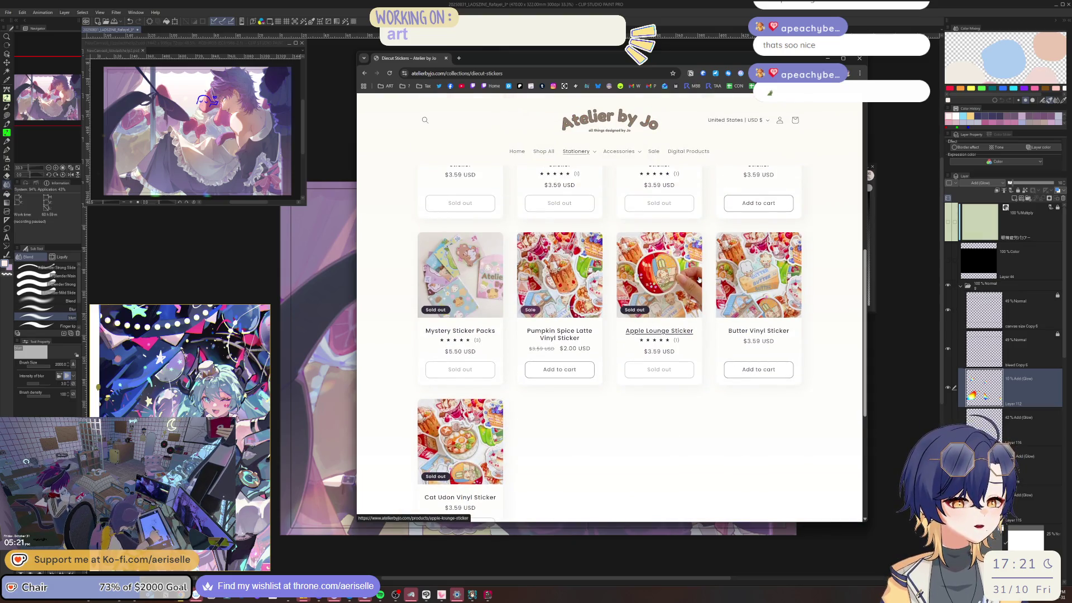
pyautogui.click(585, 278)
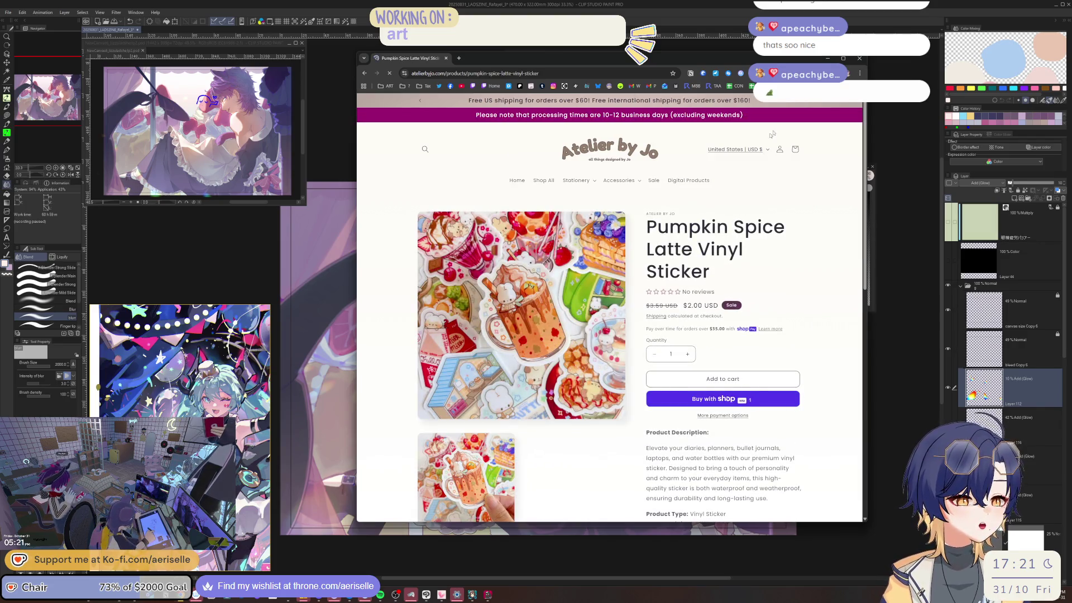
pyautogui.click(858, 58)
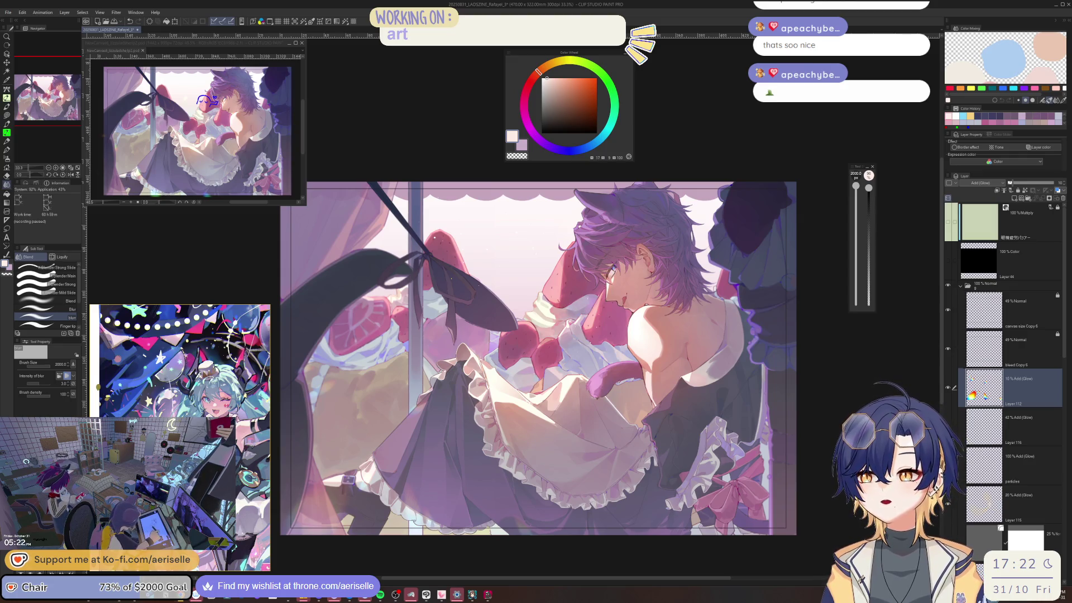
# Bring up the artist's X Media tab, scroll it, and enlarge the browser window.
pyautogui.hotkey('alt', 'Tab')
pyautogui.moveTo(436, 165)
pyautogui.mouseDown()
pyautogui.moveTo(681, 115)
pyautogui.moveTo(664, 103)
pyautogui.mouseUp()
pyautogui.scroll(-4, 582, 341)
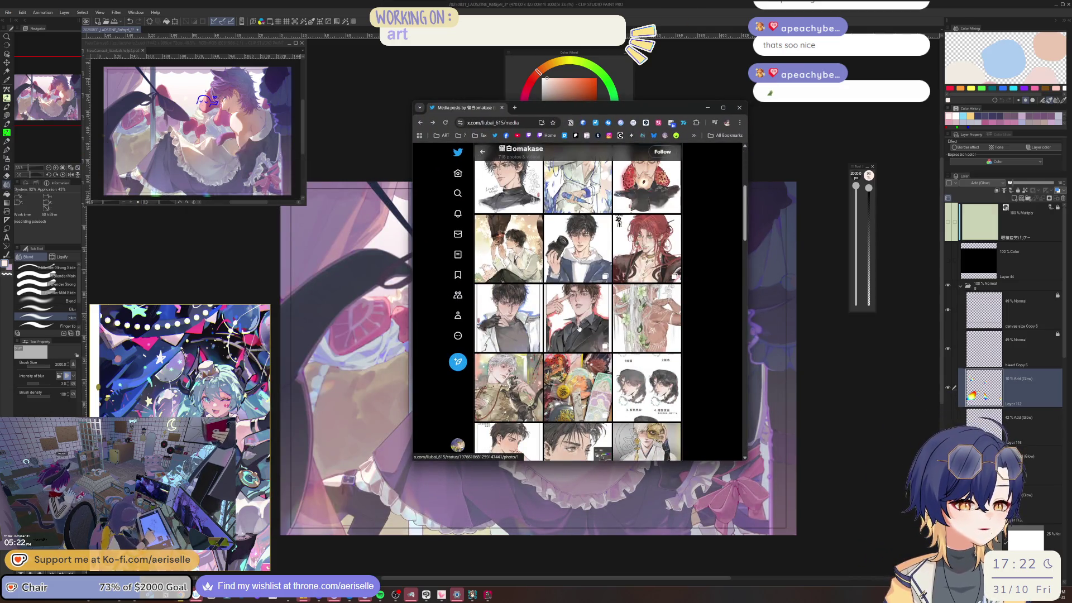
pyautogui.scroll(-2, 582, 341)
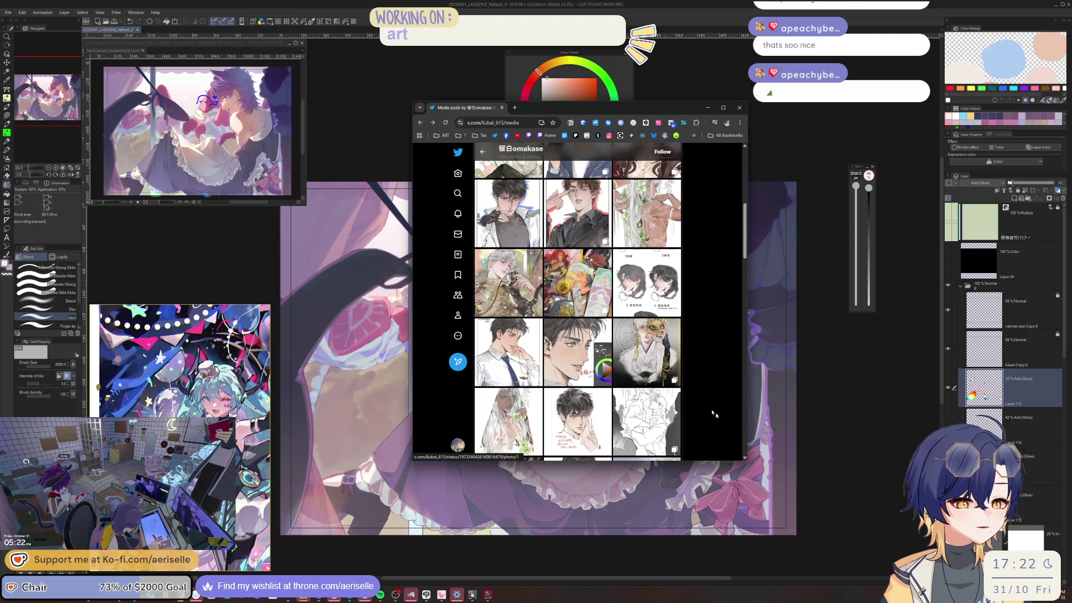
pyautogui.moveTo(745, 461); pyautogui.dragTo(754, 525)
pyautogui.scroll(2, 618, 423)
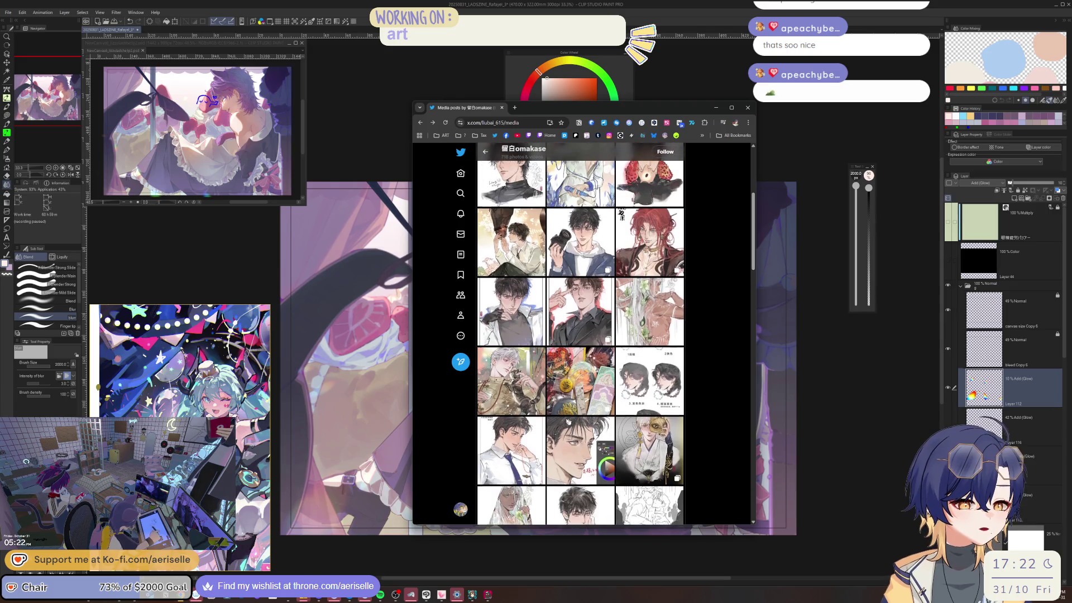
# View several posted images, including a zoomed look at the red Felix portrait.
pyautogui.click(532, 330)
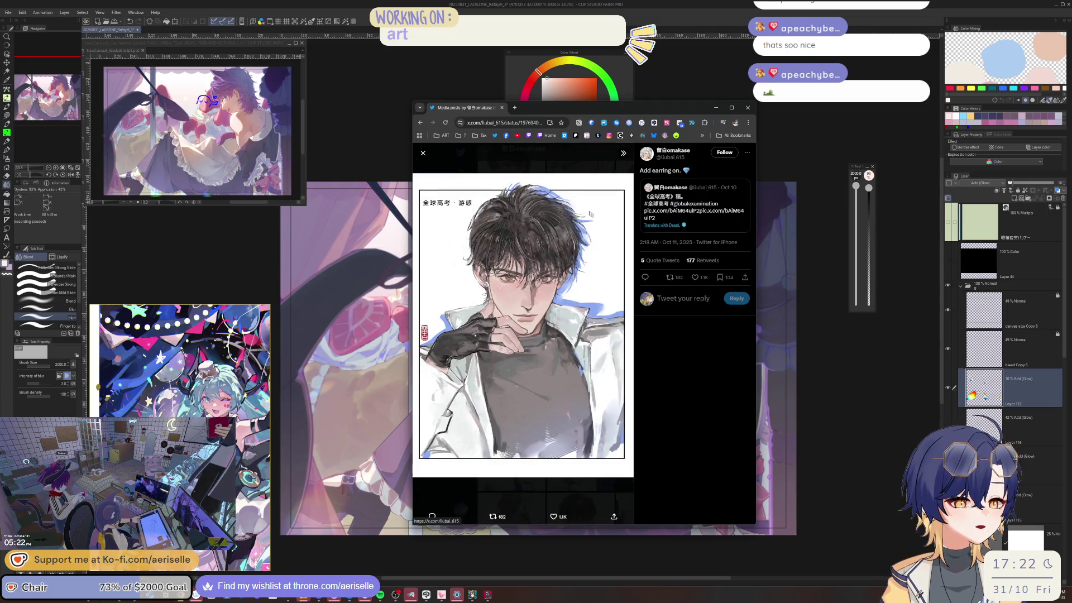
pyautogui.click(571, 155)
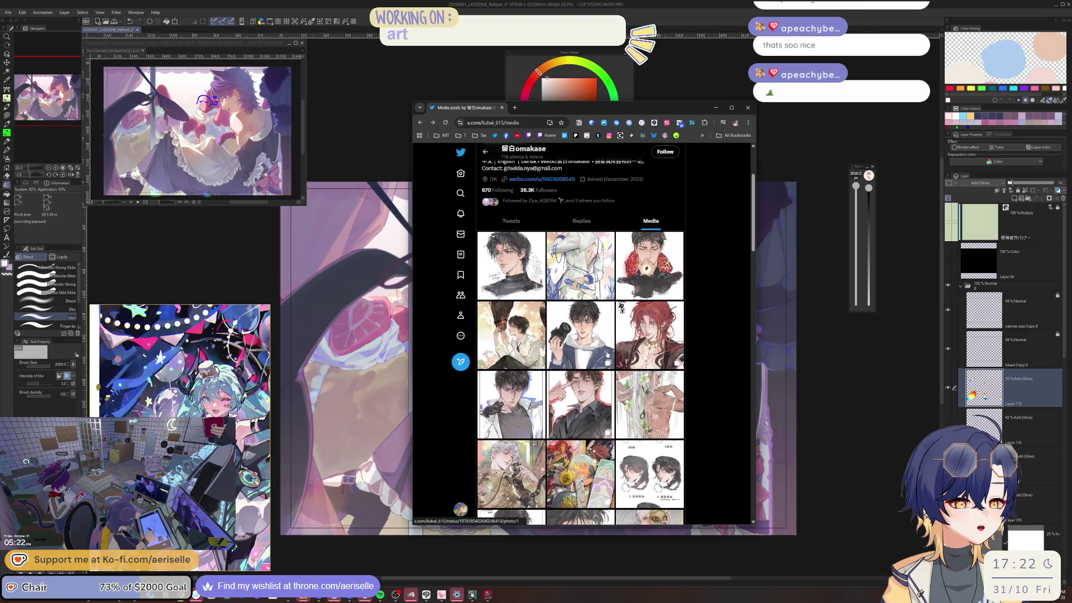
pyautogui.scroll(-5, 603, 335)
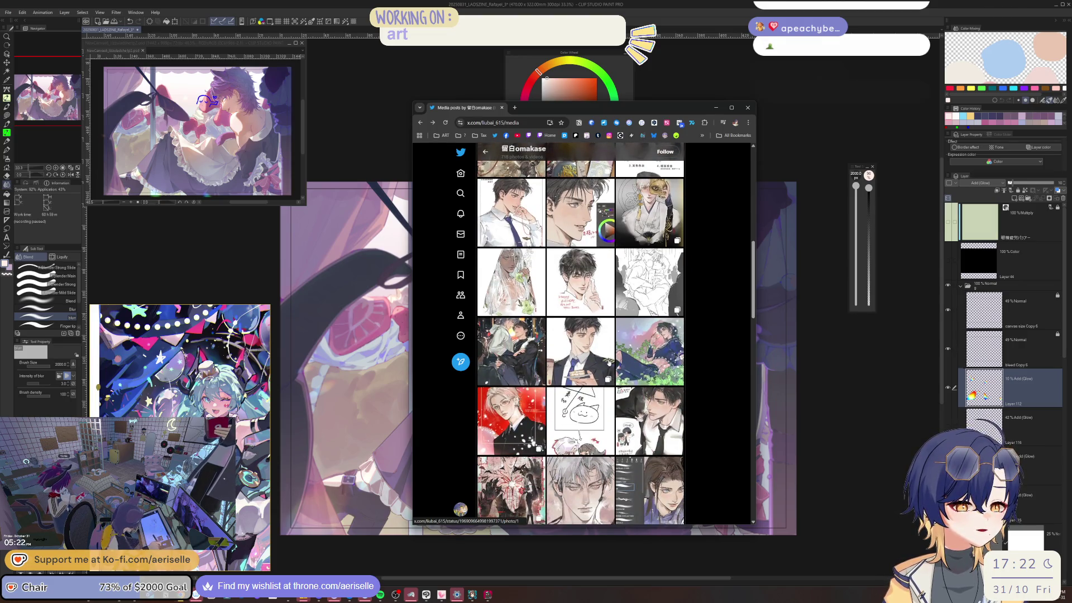
pyautogui.click(552, 353)
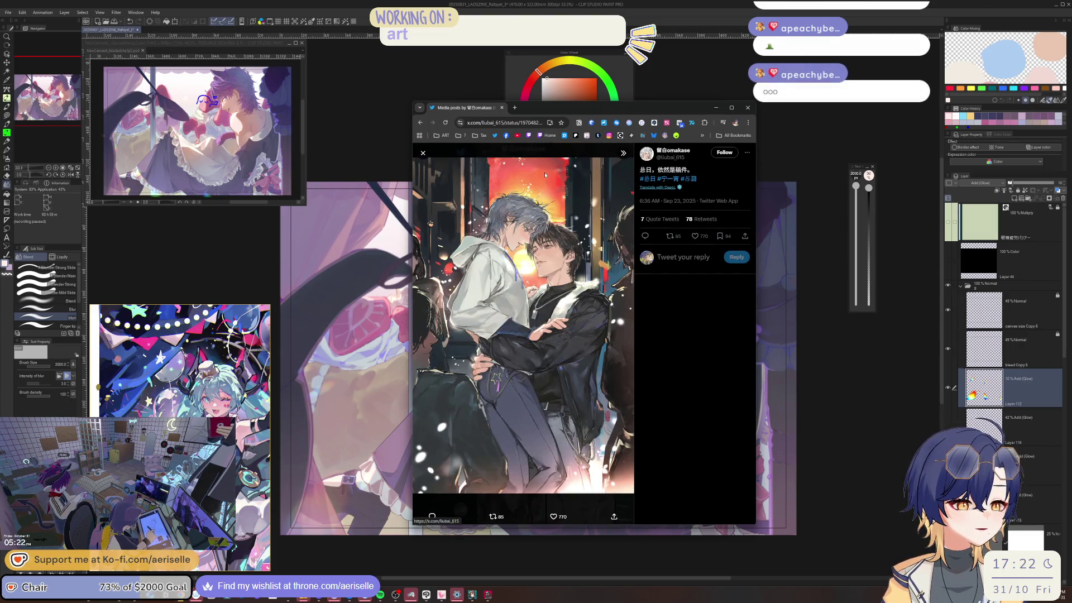
pyautogui.click(422, 153)
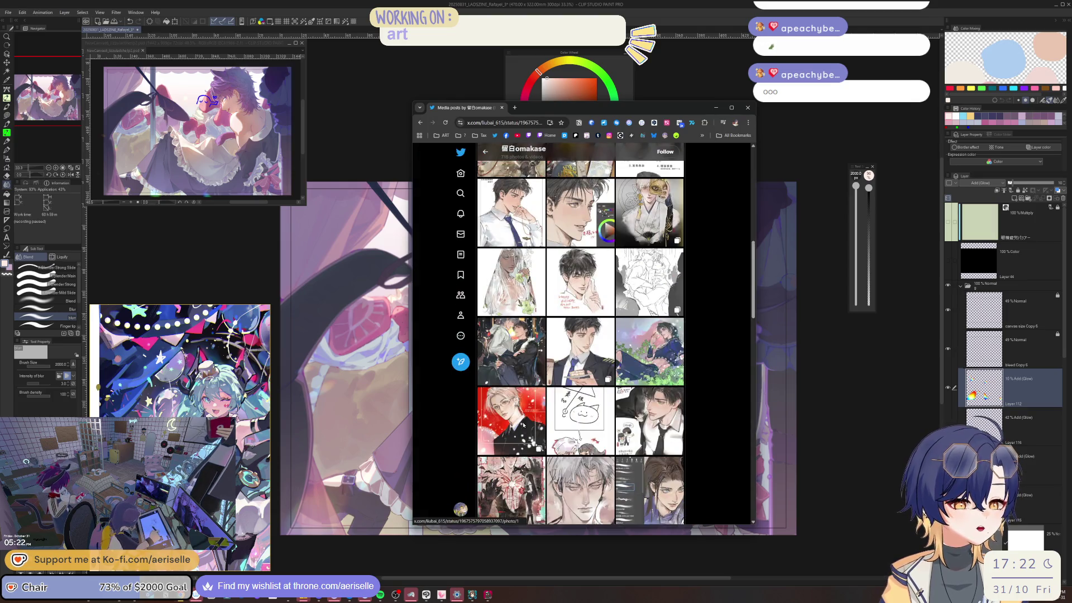
pyautogui.click(525, 441)
pyautogui.click(633, 327)
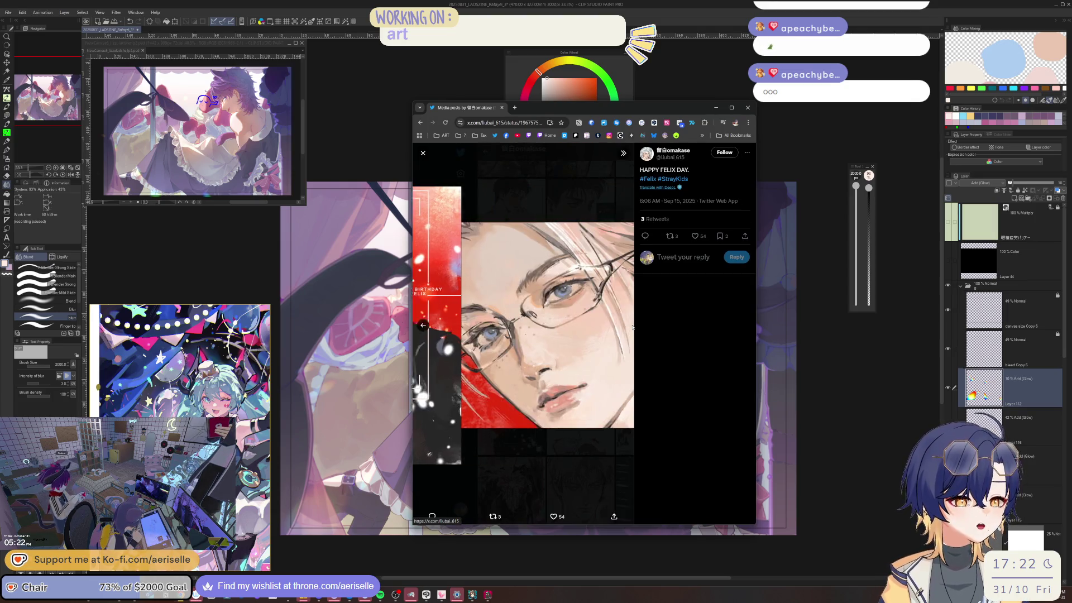
pyautogui.press('Escape')
# Preview more images further down the media grid, then minimize the browser.
pyautogui.scroll(-3, 532, 344)
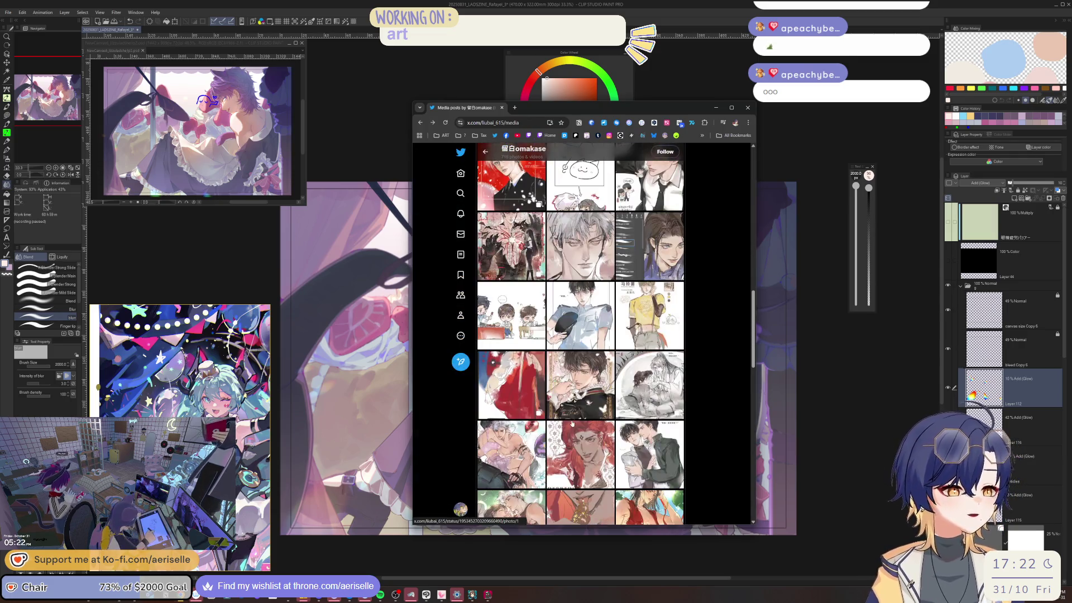
pyautogui.scroll(-3, 532, 344)
pyautogui.click(532, 344)
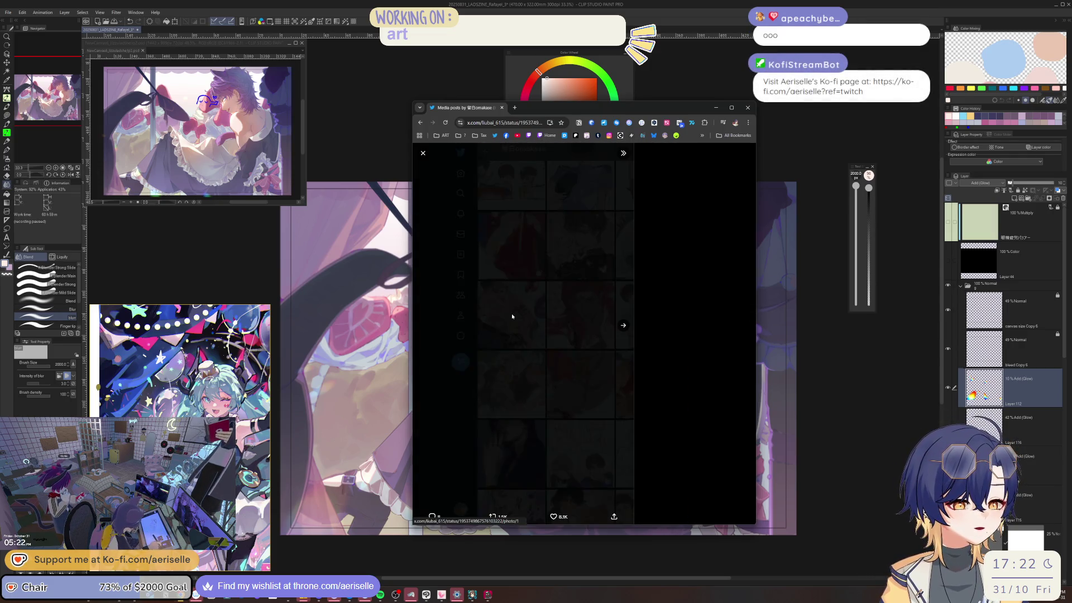
pyautogui.click(425, 156)
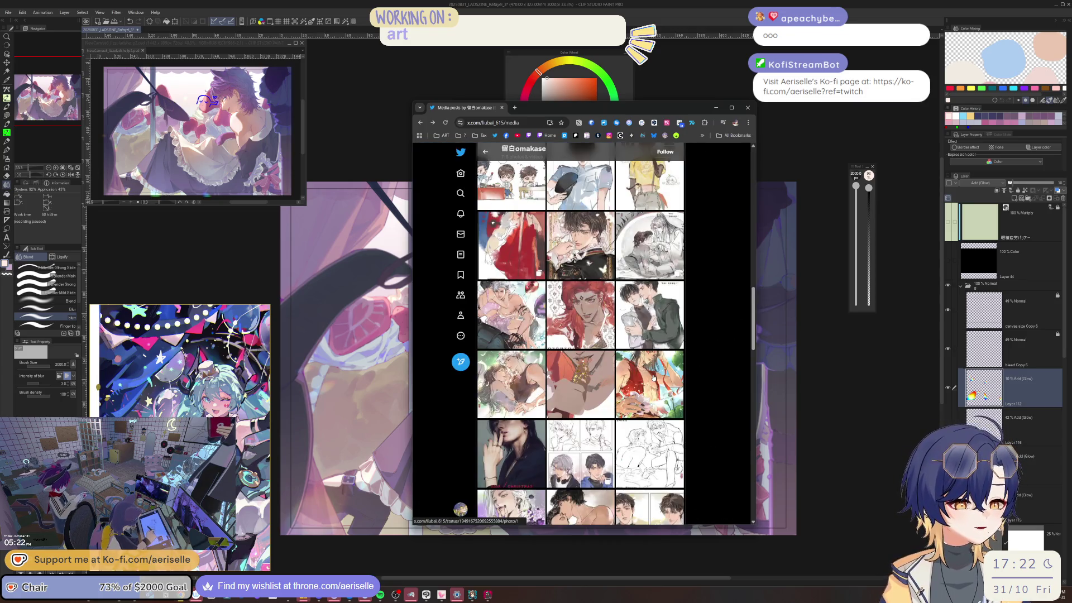
pyautogui.scroll(-5, 654, 378)
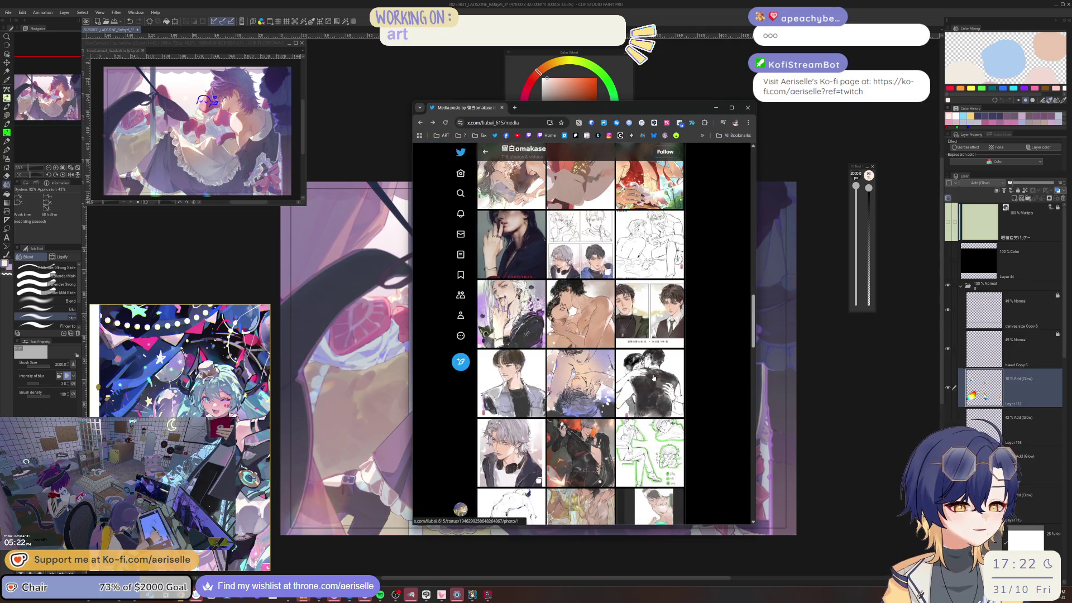
pyautogui.scroll(-5, 654, 377)
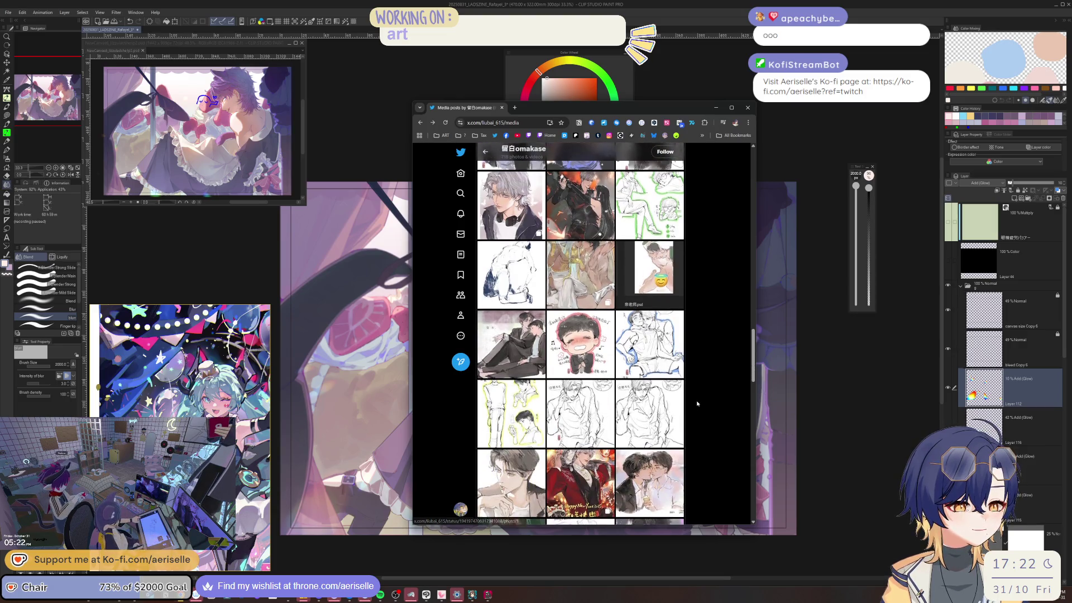
pyautogui.scroll(10, 696, 400)
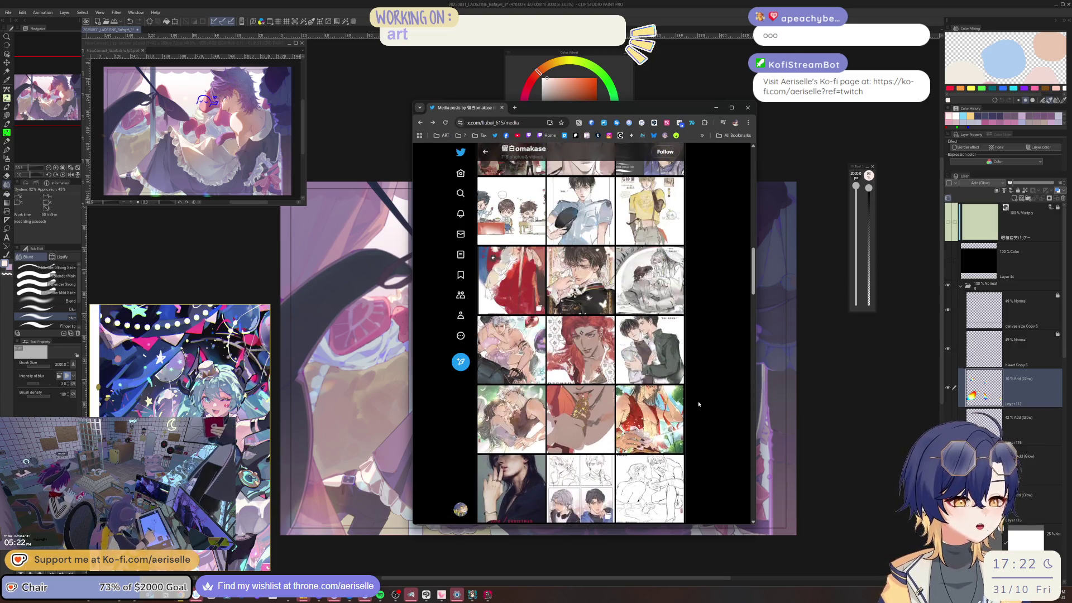
pyautogui.scroll(3, 688, 393)
pyautogui.click(716, 107)
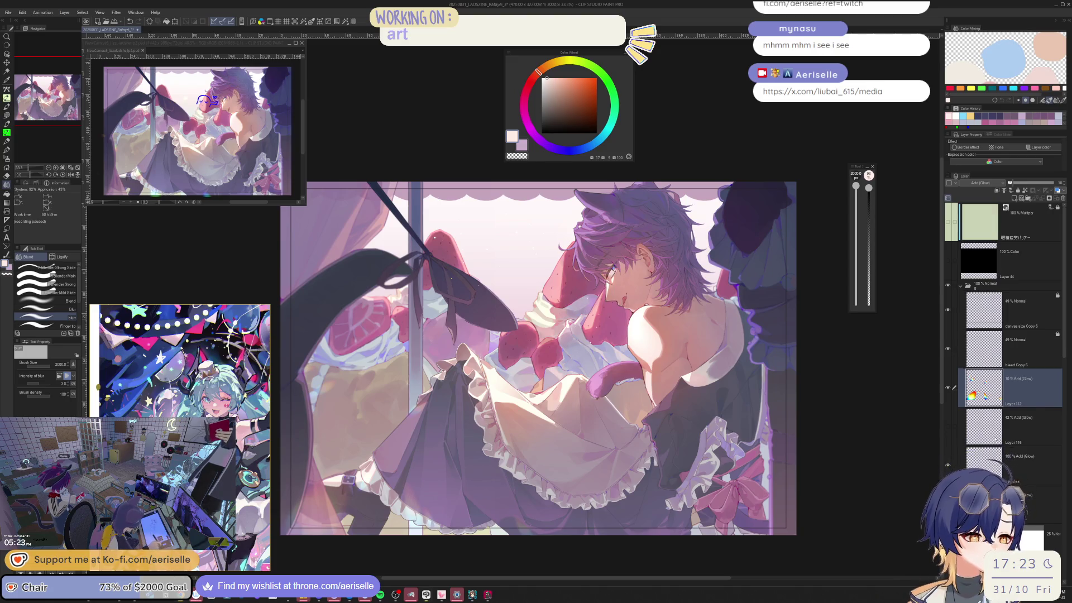
# Set the Add (Glow) layer's opacity to 73%.
pyautogui.click(974, 427)
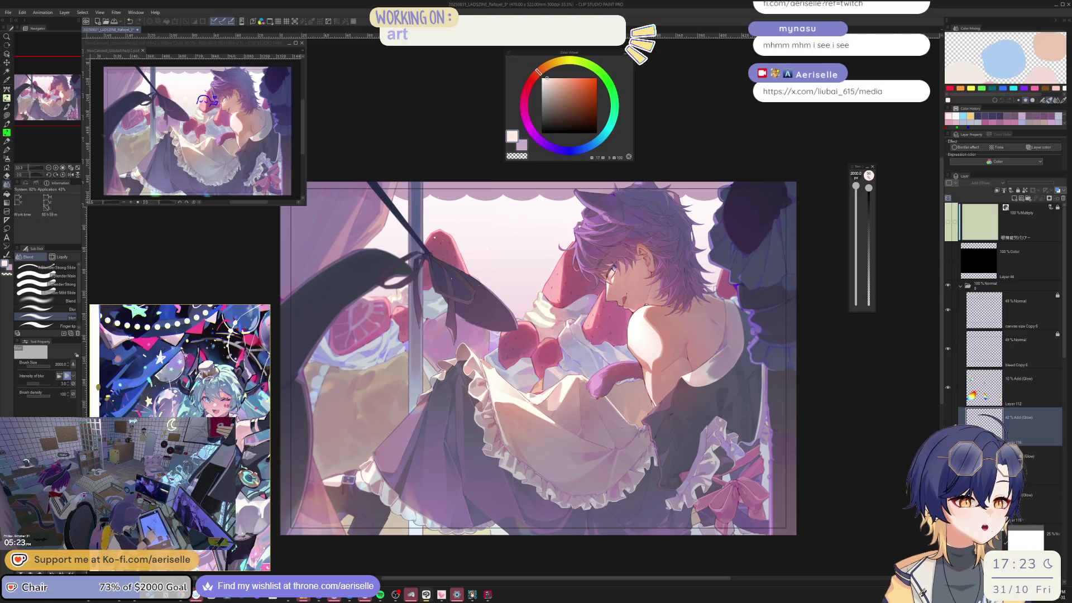
pyautogui.click(1016, 464)
pyautogui.click(1039, 184)
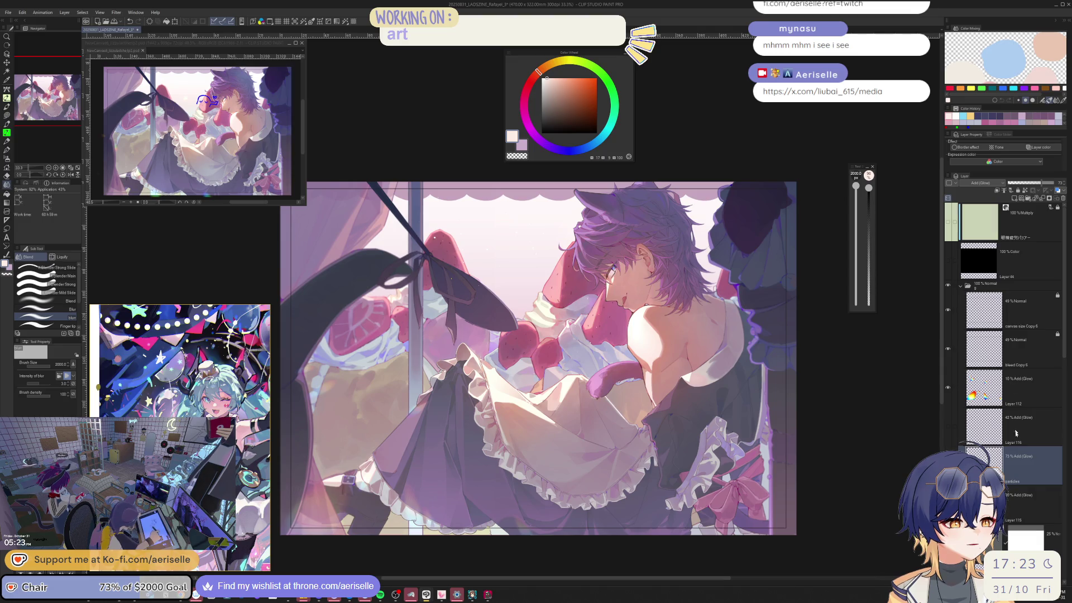
# Select the PrismDust airbrush and settle its size at 1000.
pyautogui.press('b')
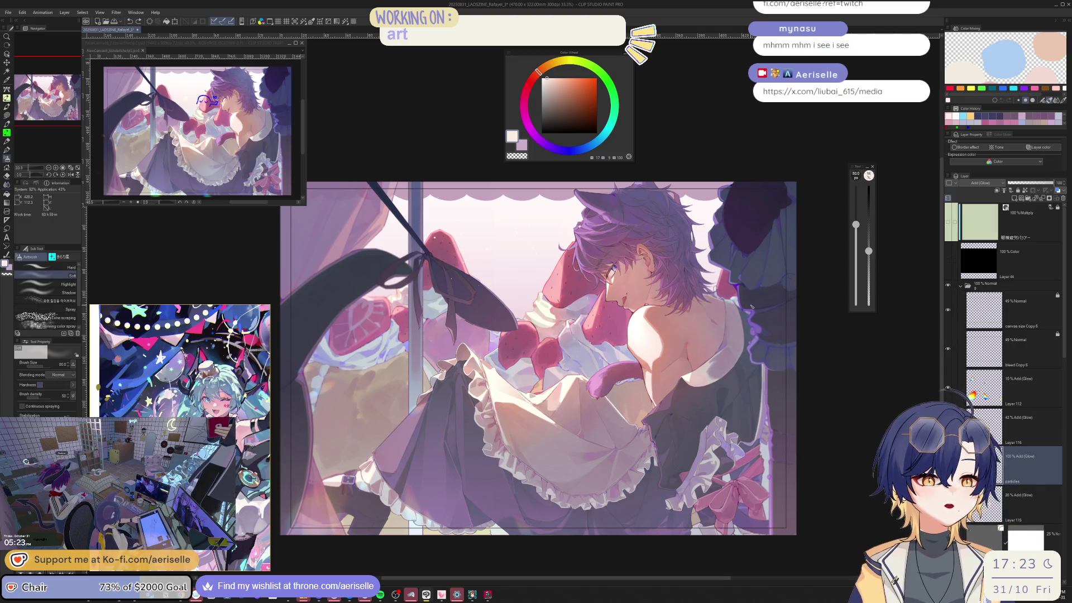
pyautogui.click(61, 257)
pyautogui.click(71, 282)
pyautogui.hotkey('ctrl', '+')
pyautogui.press('[')
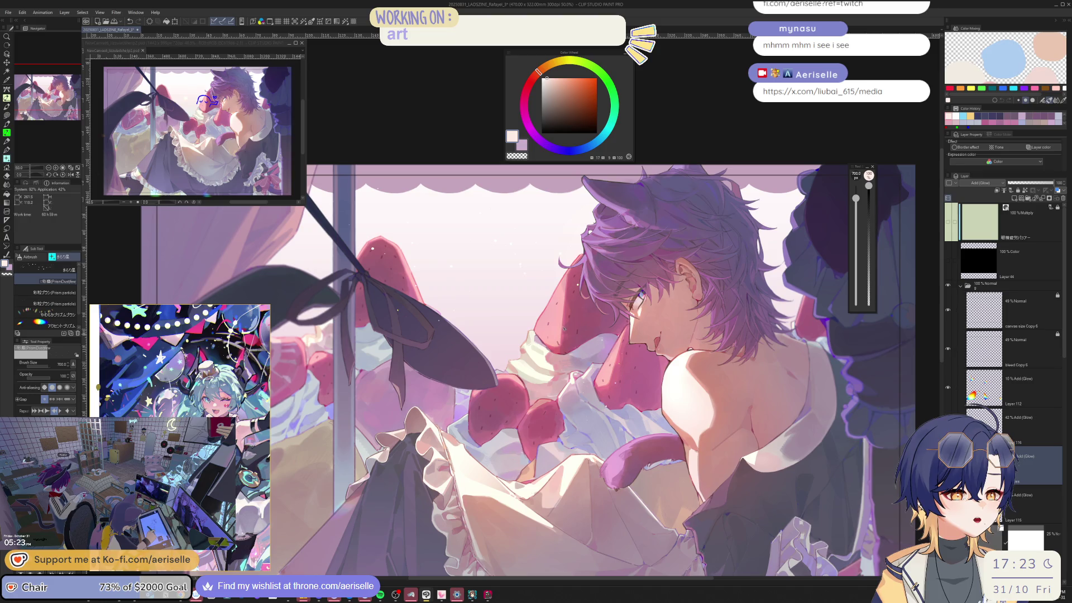
pyautogui.moveTo(503, 363); pyautogui.dragTo(656, 245)
pyautogui.press(']')
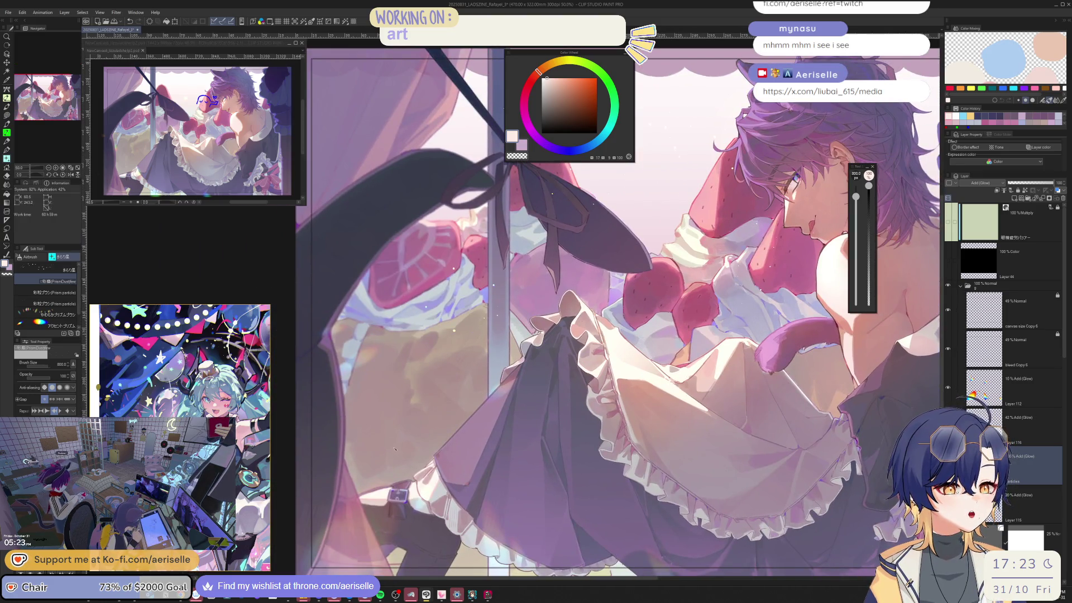
pyautogui.press(']')
pyautogui.press(']')
pyautogui.press(']')
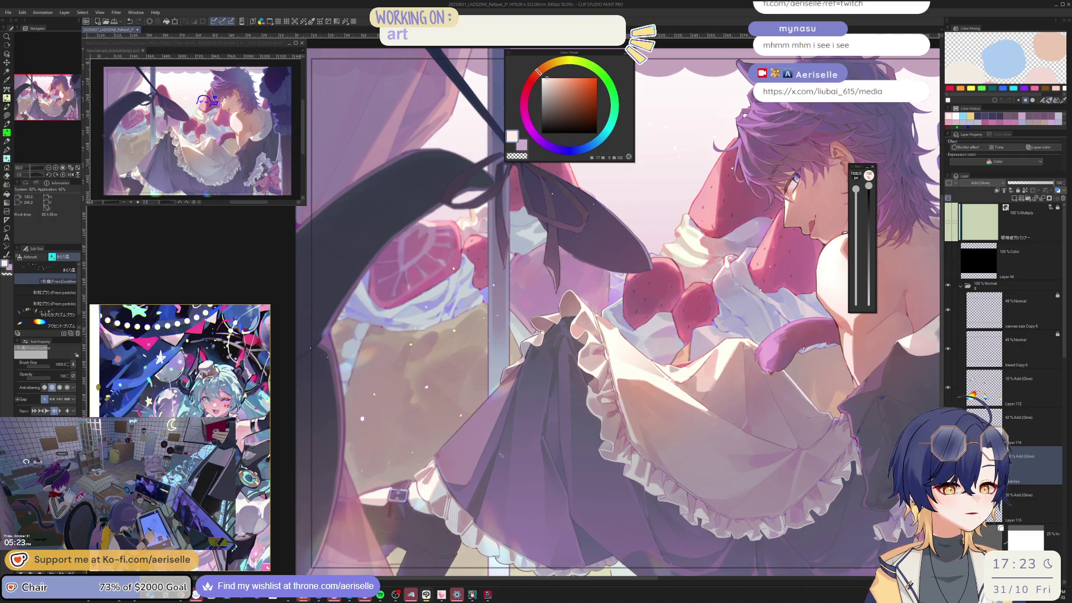
pyautogui.press('[')
pyautogui.press('[')
pyautogui.hotkey('ctrl', '-')
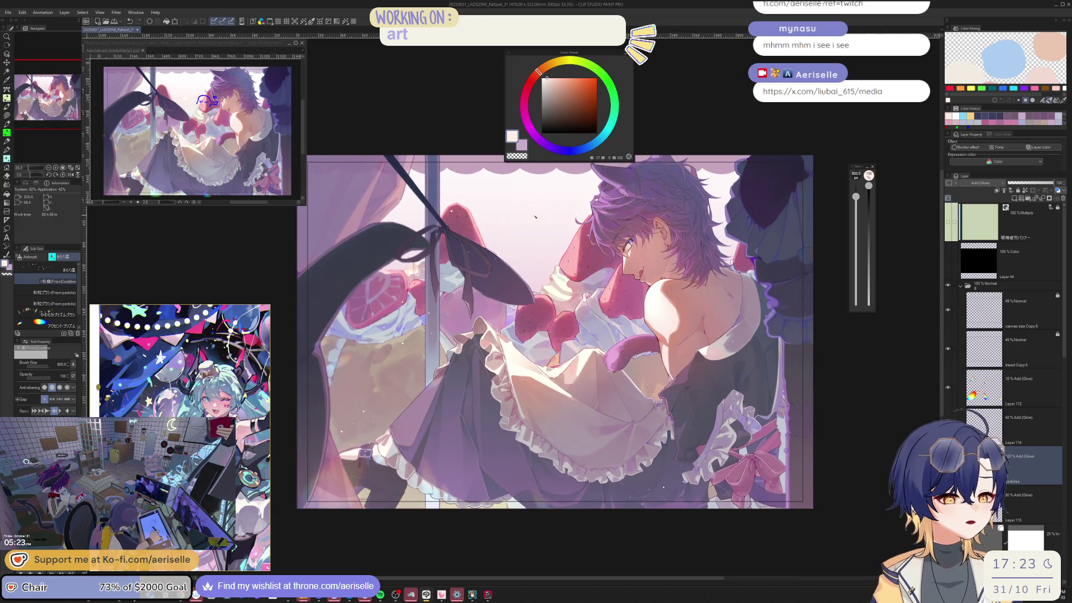
pyautogui.scroll(2, 499, 265)
# Pan the canvas to inspect the face, ribbon, shoulder and skirt up close.
pyautogui.press('e')
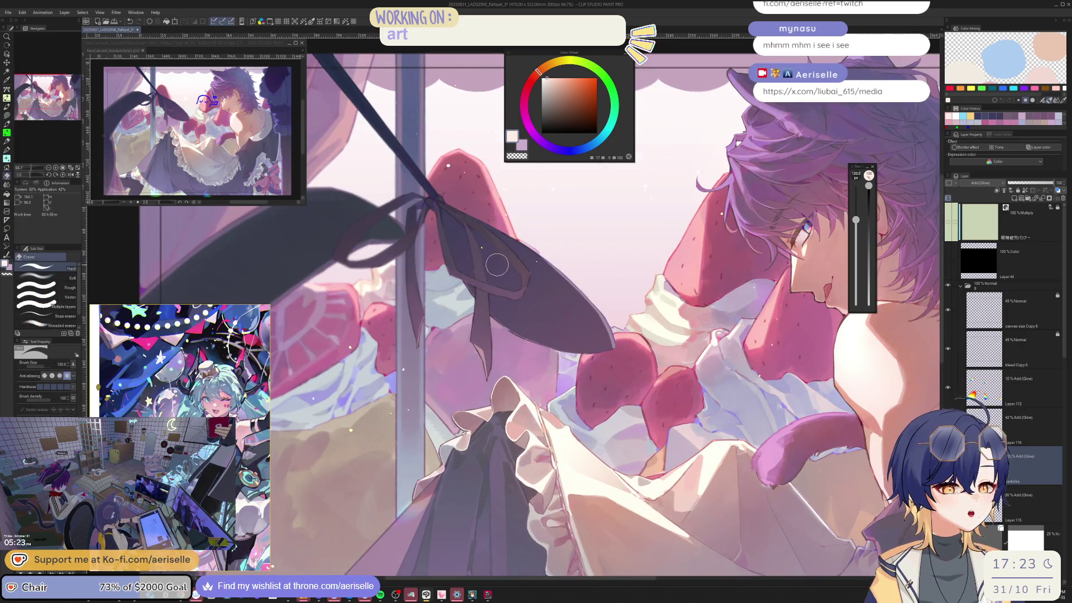
pyautogui.scroll(3, 573, 342)
pyautogui.press('[')
pyautogui.moveTo(511, 271)
pyautogui.mouseDown()
pyautogui.moveTo(438, 279)
pyautogui.moveTo(511, 329)
pyautogui.mouseUp()
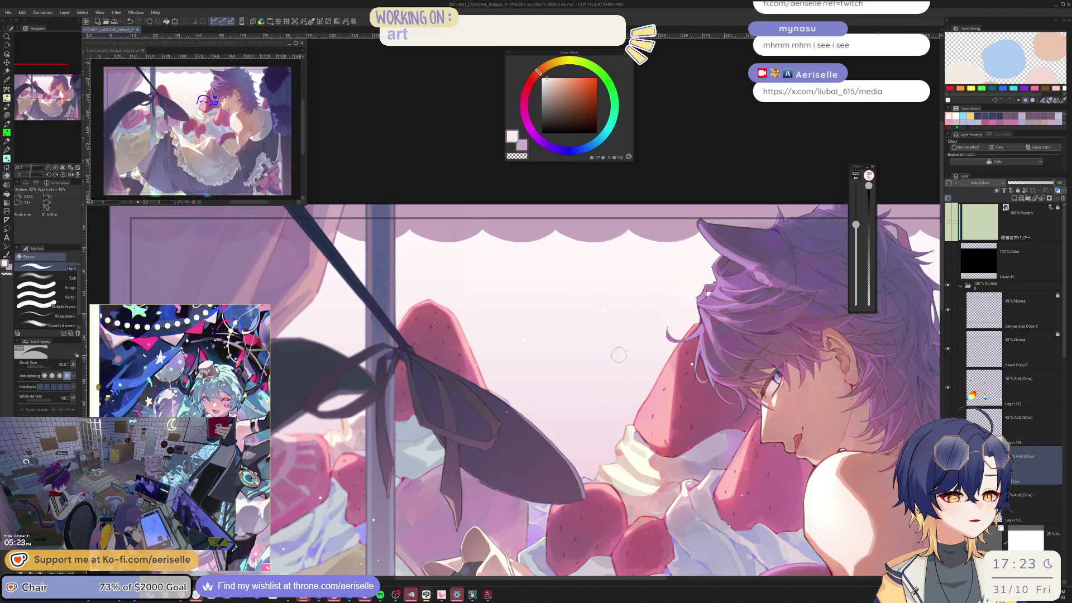
pyautogui.moveTo(617, 344)
pyautogui.mouseDown()
pyautogui.moveTo(533, 262)
pyautogui.moveTo(483, 240)
pyautogui.mouseUp()
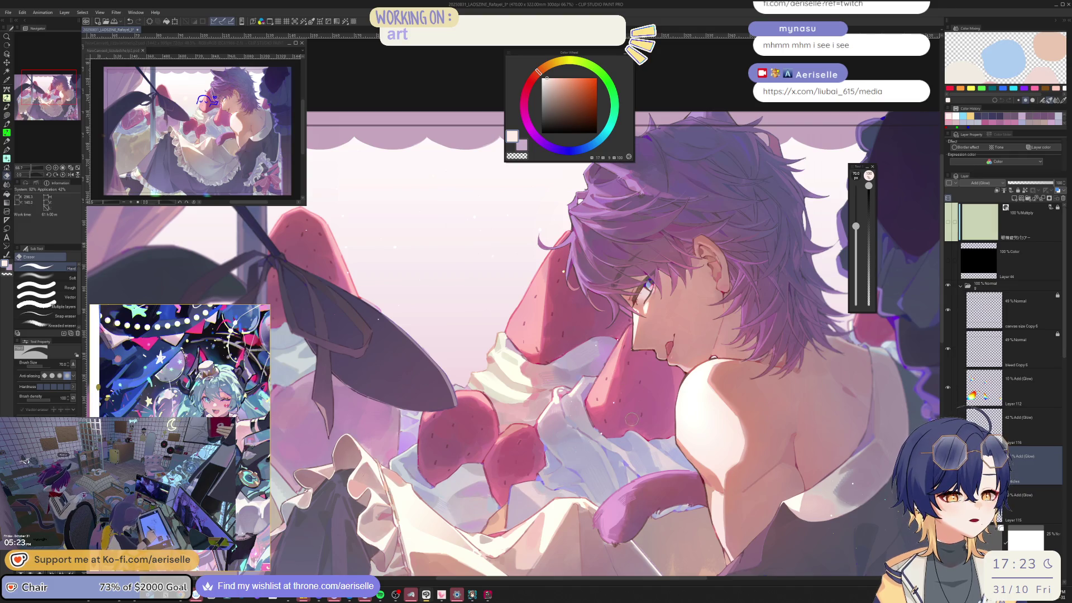
pyautogui.moveTo(680, 435); pyautogui.dragTo(661, 318)
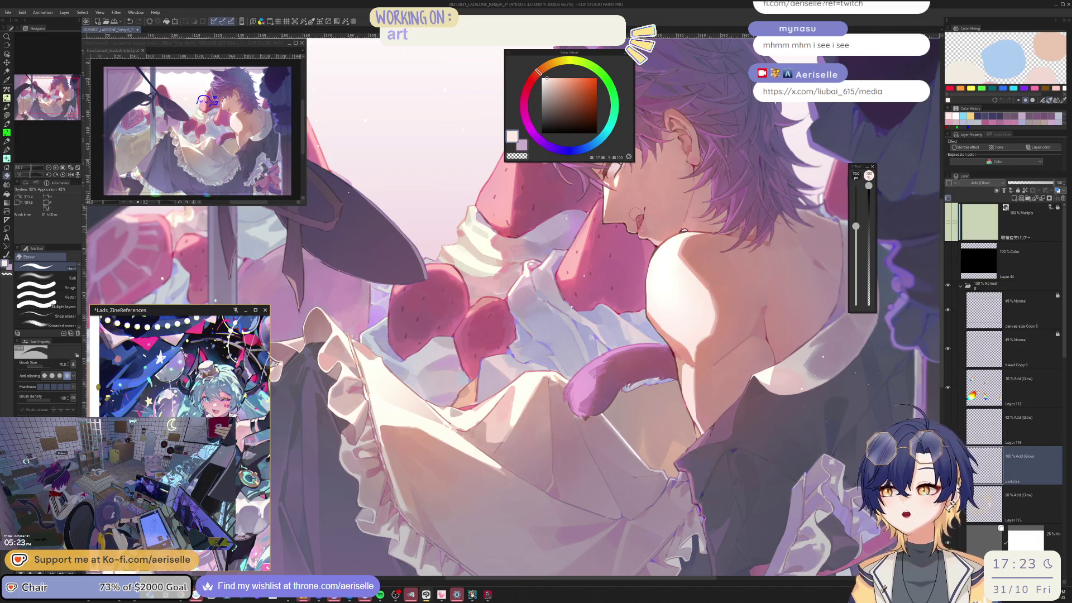
# Save the illustration with Ctrl+S and switch to the Move layer tool.
pyautogui.hotkey('ctrl', 's')
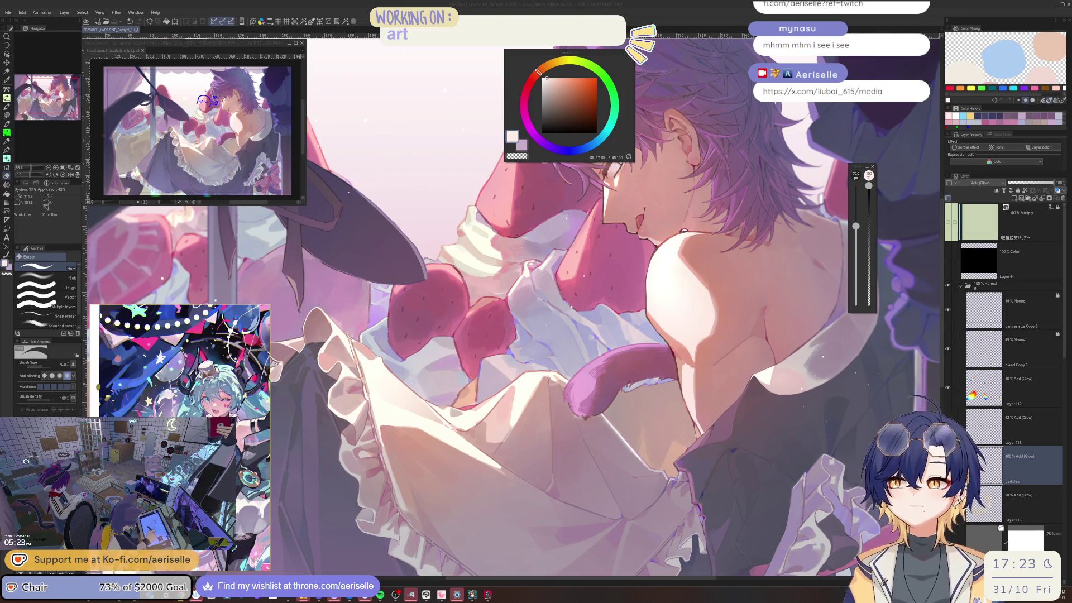
pyautogui.click(498, 306)
pyautogui.scroll(3, 525, 371)
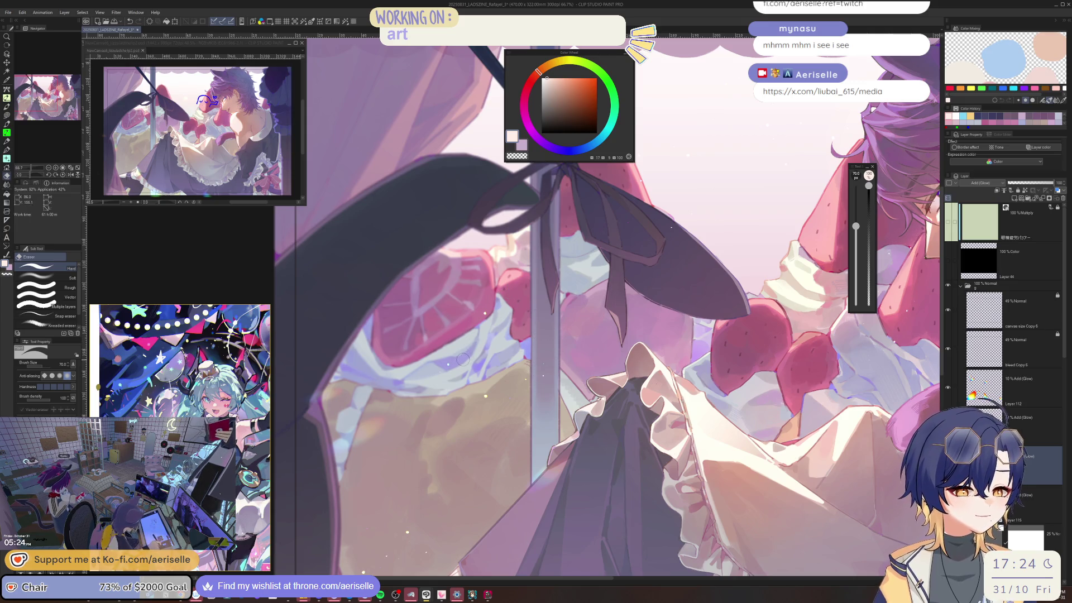
pyautogui.press('k')
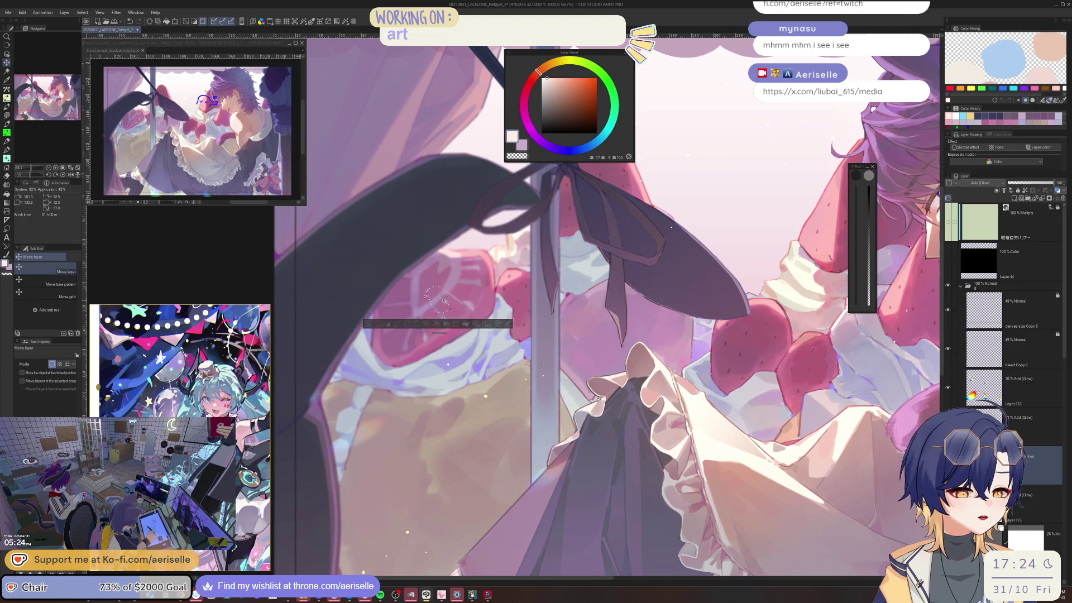
pyautogui.scroll(-3, 447, 302)
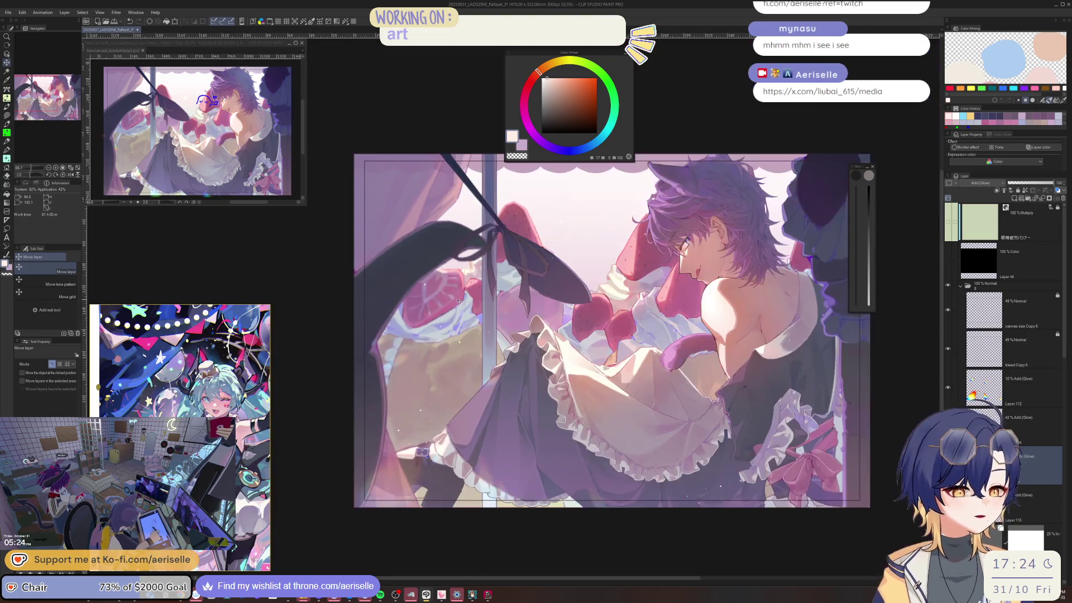
pyautogui.moveTo(542, 419)
pyautogui.mouseDown()
pyautogui.moveTo(558, 400)
pyautogui.moveTo(534, 379)
pyautogui.mouseUp()
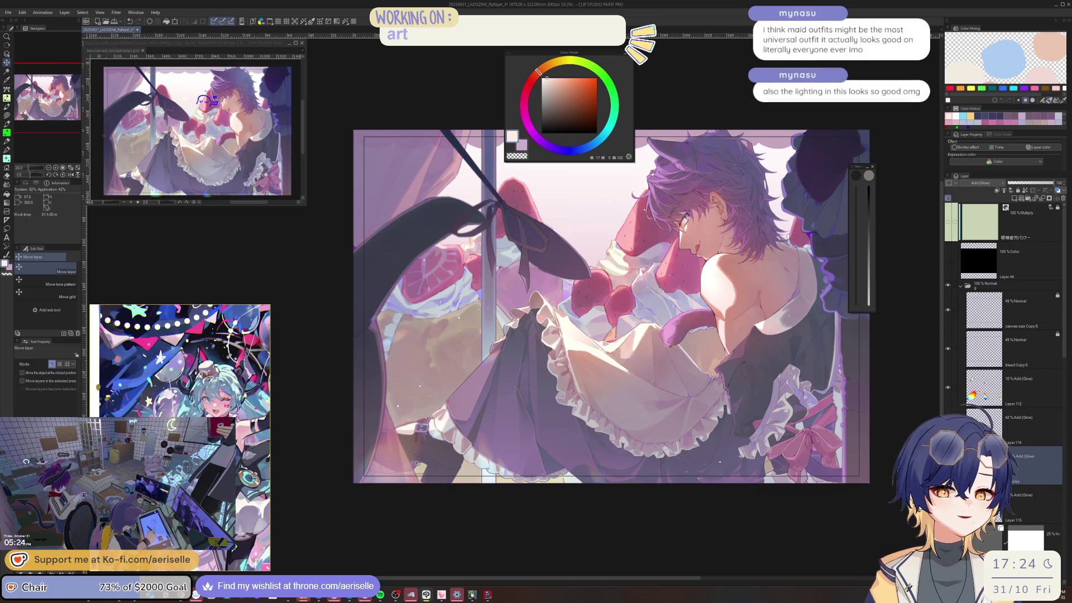
pyautogui.scroll(1, 434, 381)
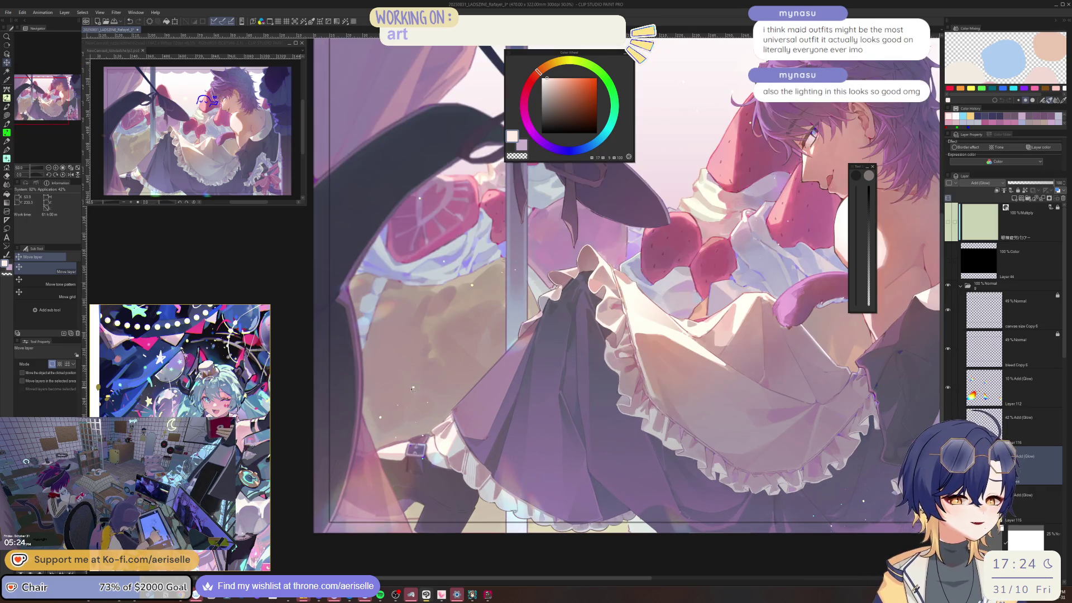
pyautogui.press('m')
pyautogui.scroll(-2, 413, 385)
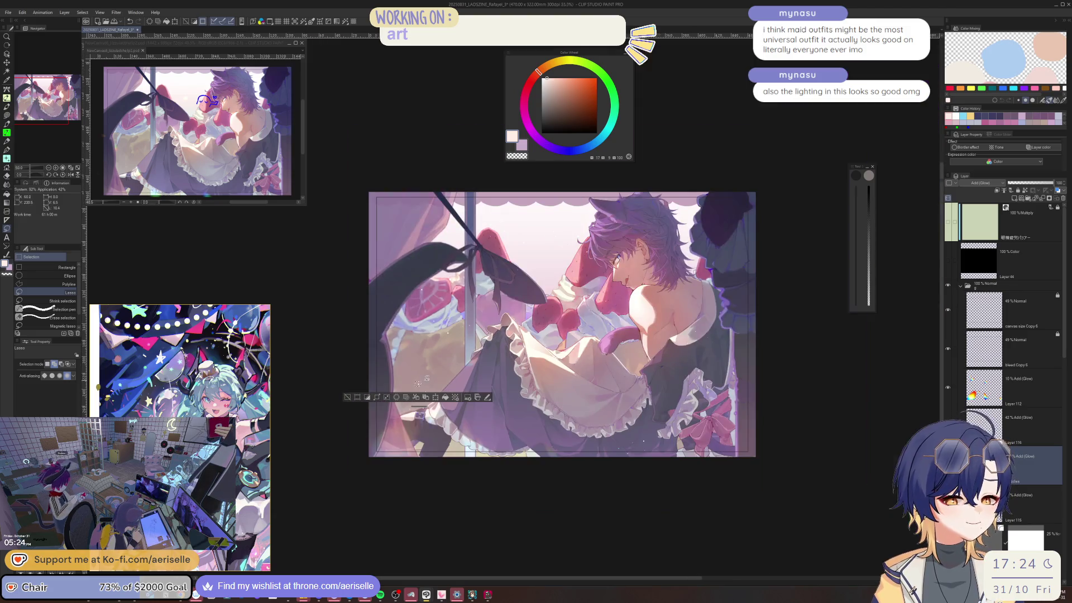
pyautogui.press('k')
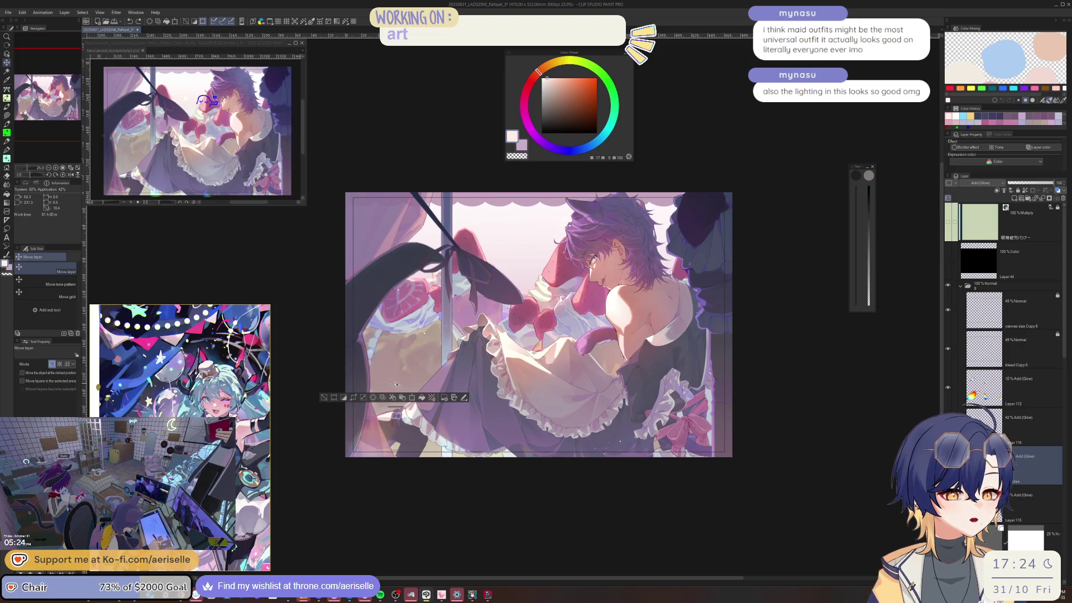
pyautogui.scroll(1, 395, 384)
pyautogui.moveTo(398, 387)
pyautogui.mouseDown()
pyautogui.moveTo(712, 258)
pyautogui.moveTo(773, 190)
pyautogui.moveTo(773, 168)
pyautogui.mouseUp()
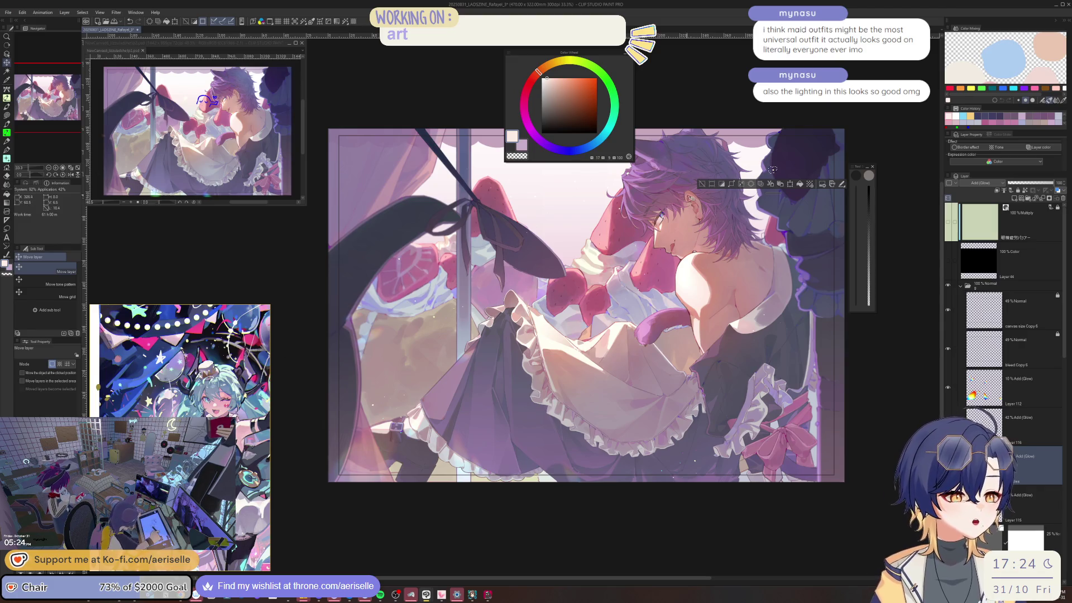
pyautogui.click(702, 183)
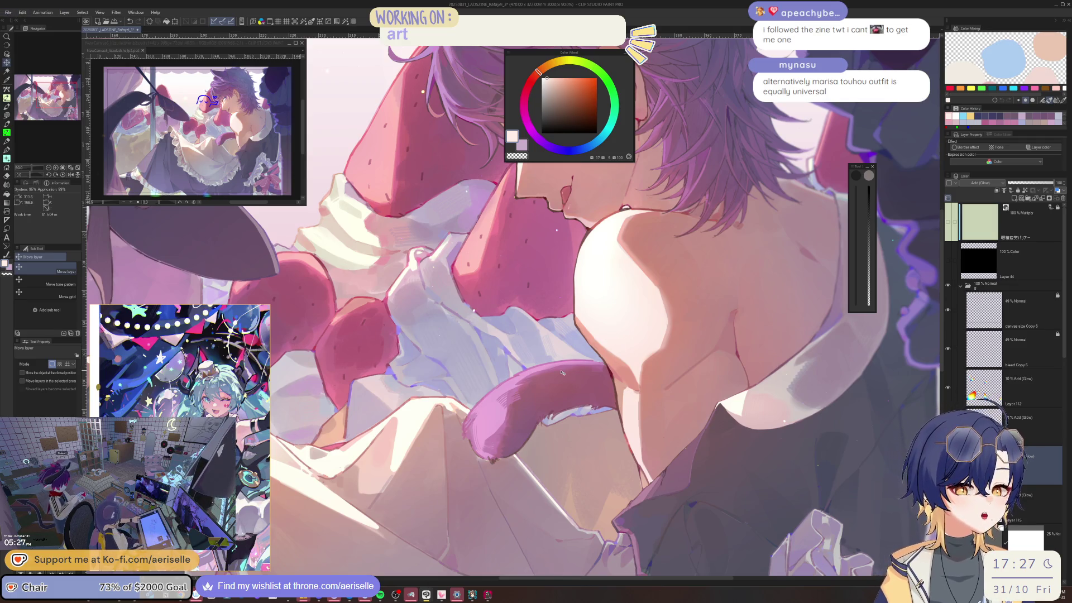
# Lasso the cat tail beside the arm, then browse the Edit and File menus.
pyautogui.press('m')
pyautogui.moveTo(580, 326); pyautogui.dragTo(595, 391)
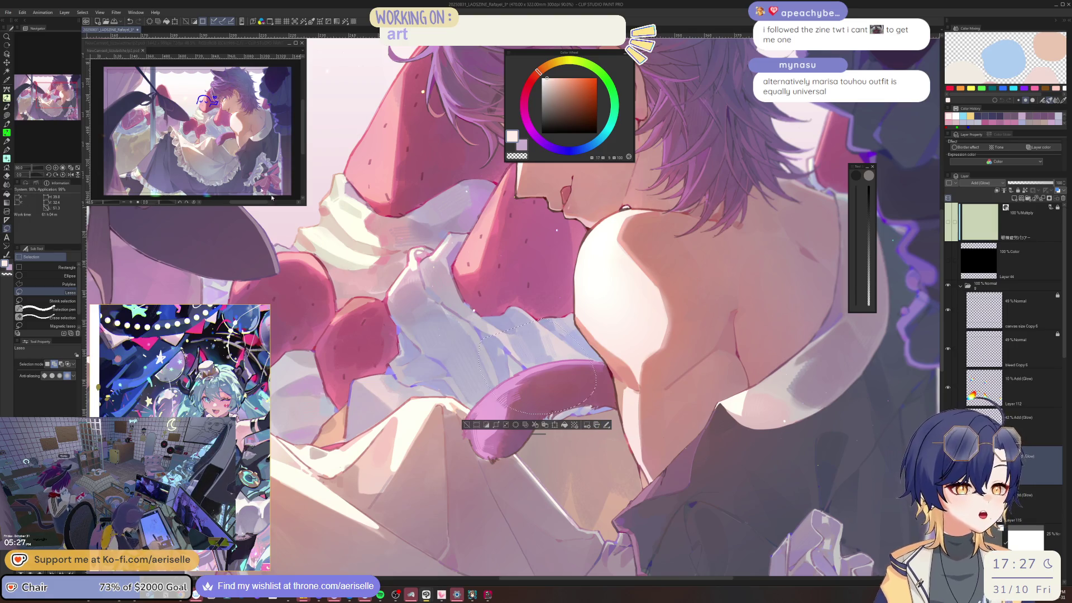
pyautogui.click(23, 12)
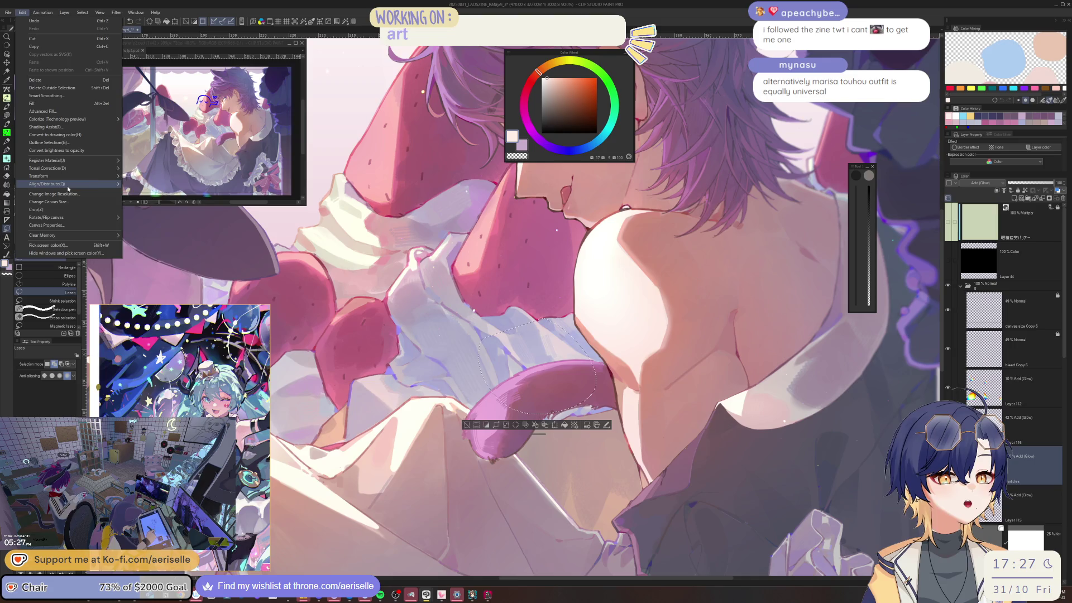
pyautogui.moveTo(8, 13)
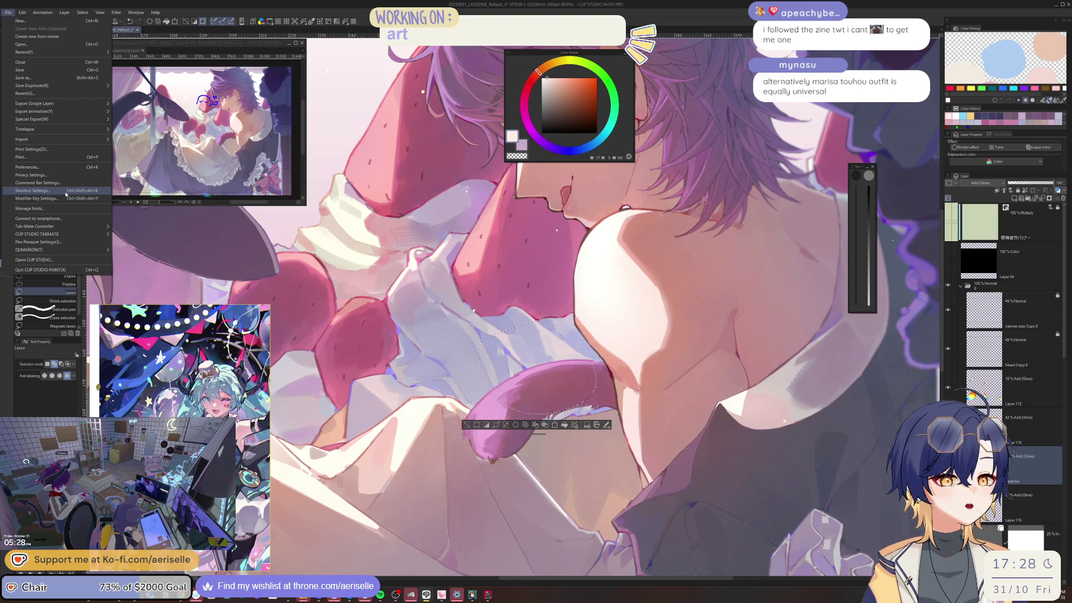
# Open and cancel the Shortcut Settings and Modifier Key Settings dialogs unchanged.
pyautogui.click(33, 191)
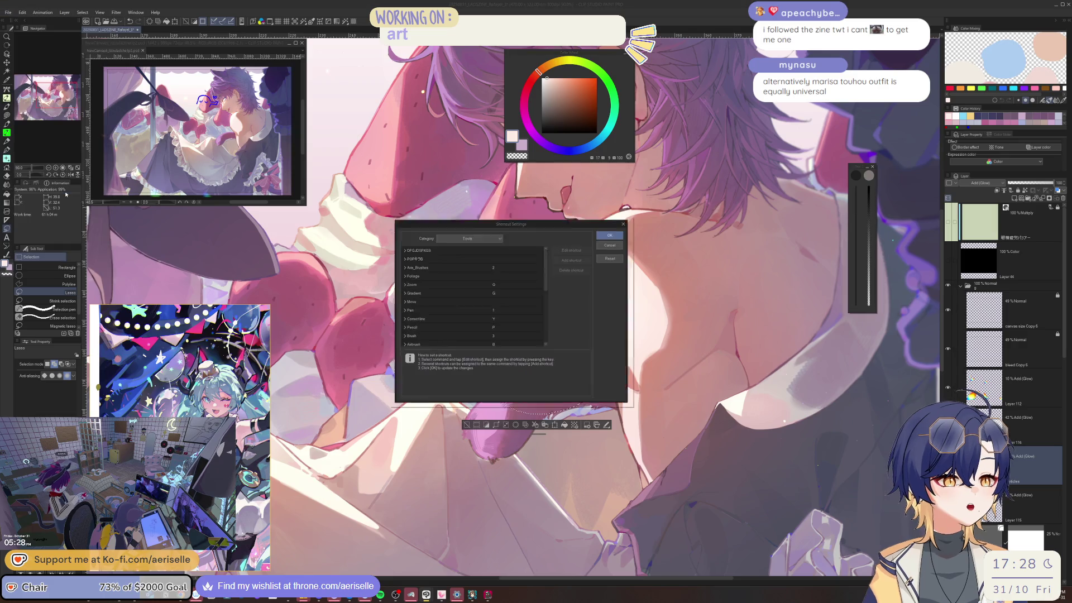
pyautogui.click(621, 244)
pyautogui.click(8, 13)
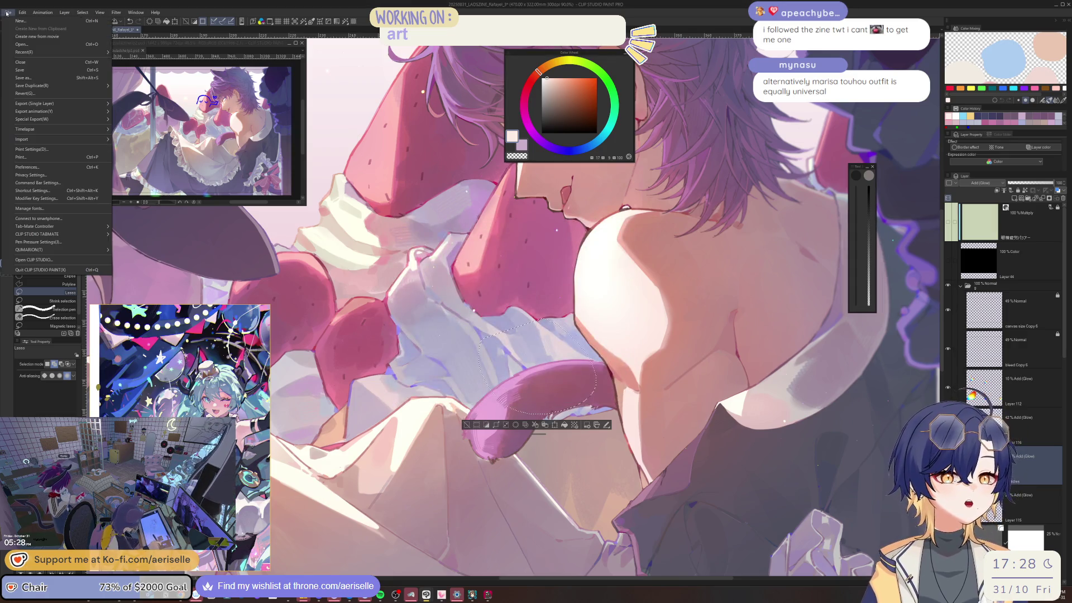
pyautogui.click(67, 199)
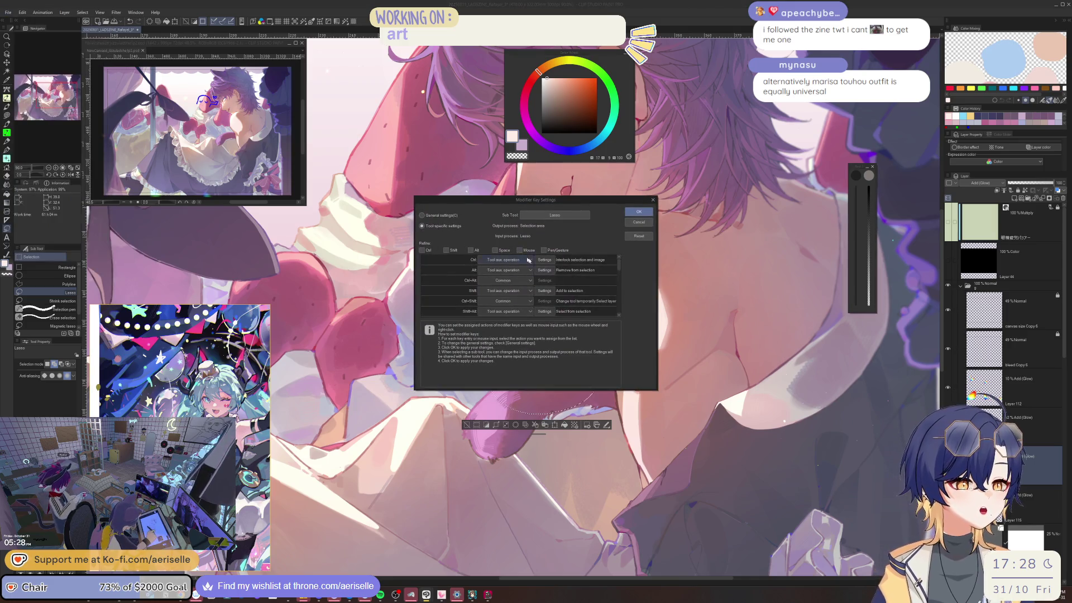
pyautogui.click(640, 224)
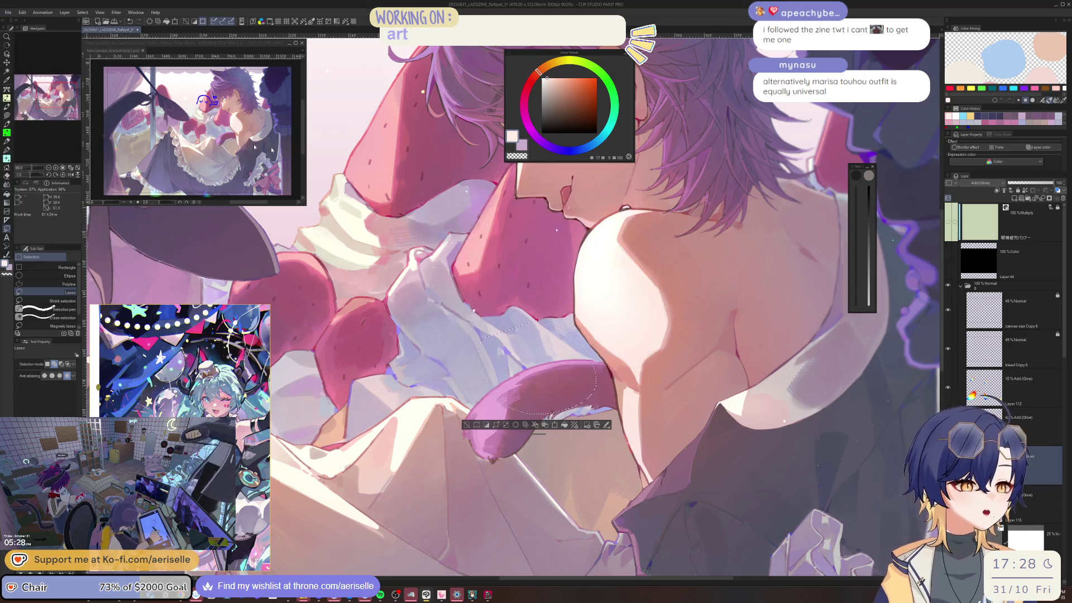
# Close the File menu, deselect the tail lasso, and bring up Arknights.
pyautogui.click(8, 13)
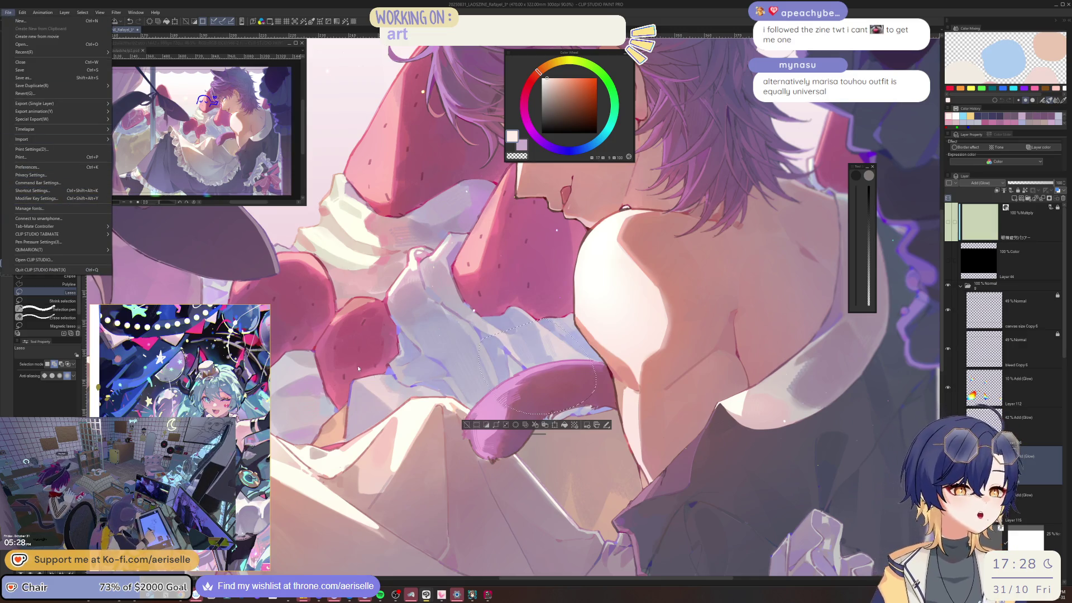
pyautogui.click(35, 359)
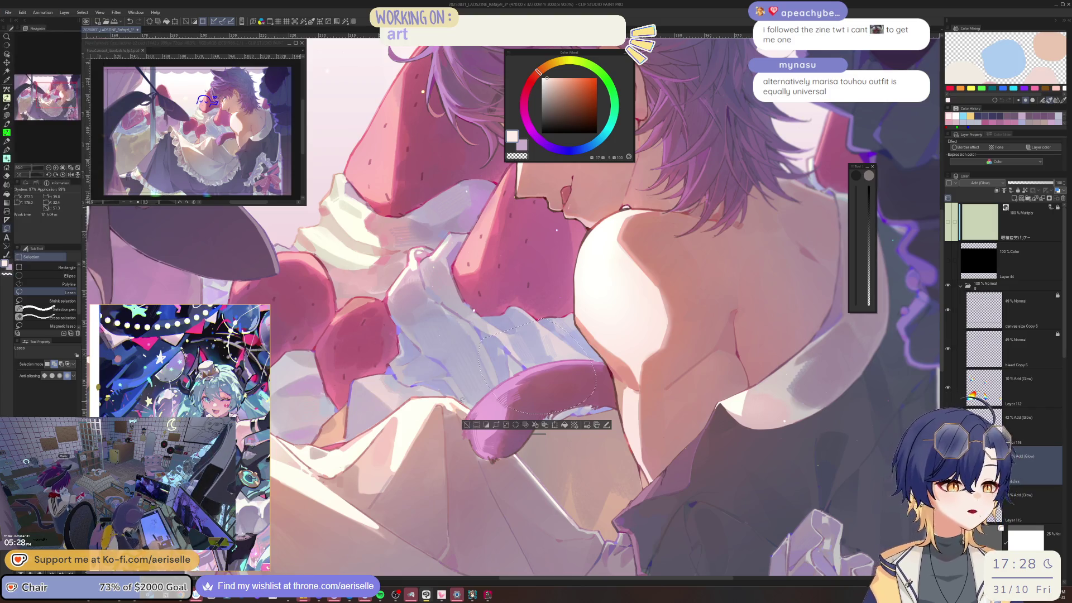
pyautogui.click(467, 425)
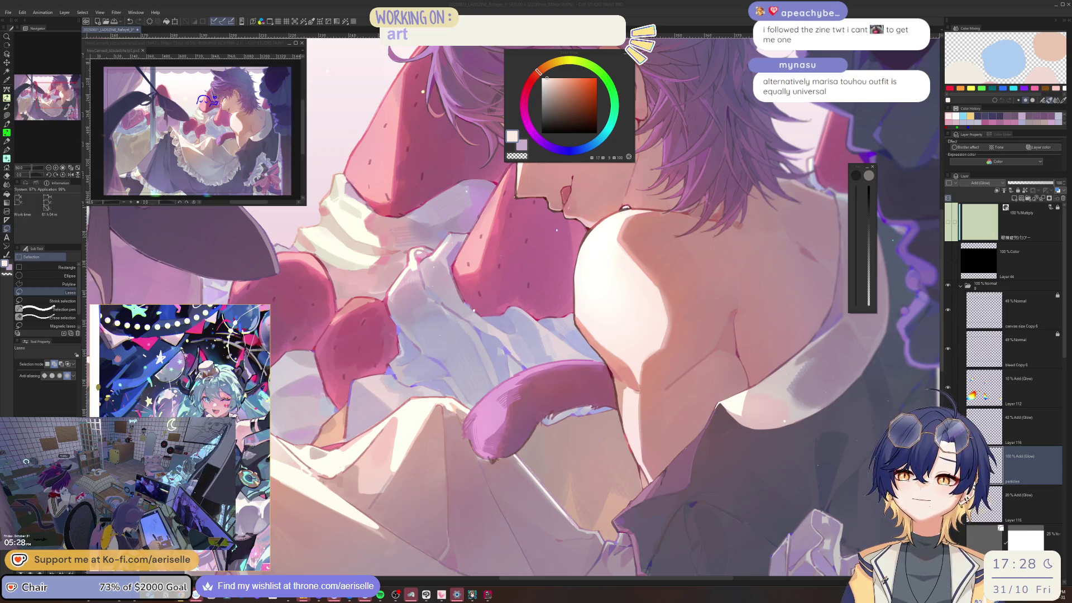
pyautogui.click(472, 595)
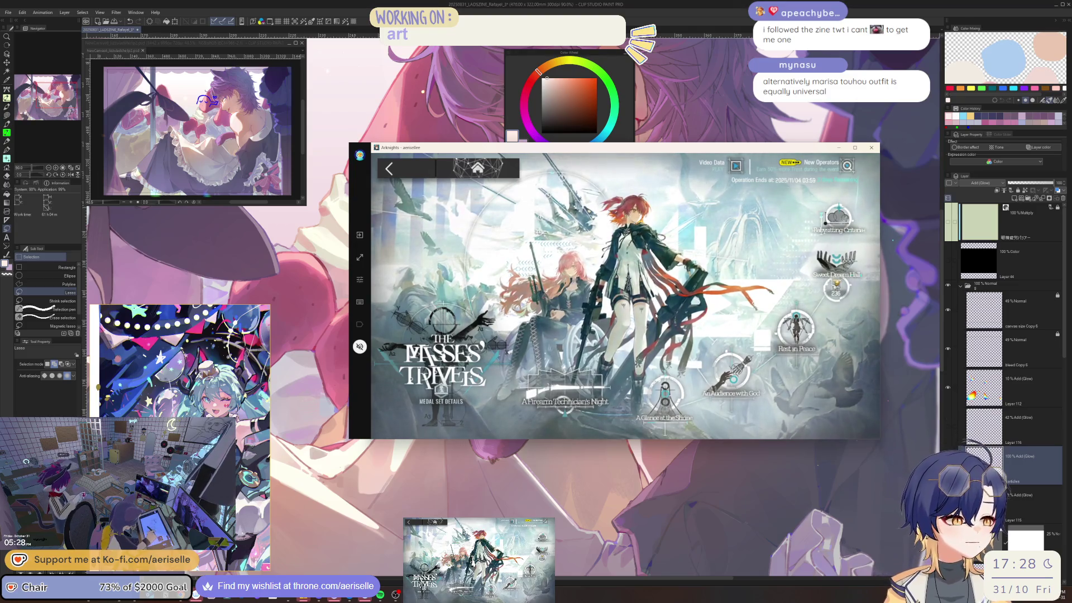
# Open the A Glance at the Shore map and enter the Sweet Dream Hall shop.
pyautogui.click(666, 391)
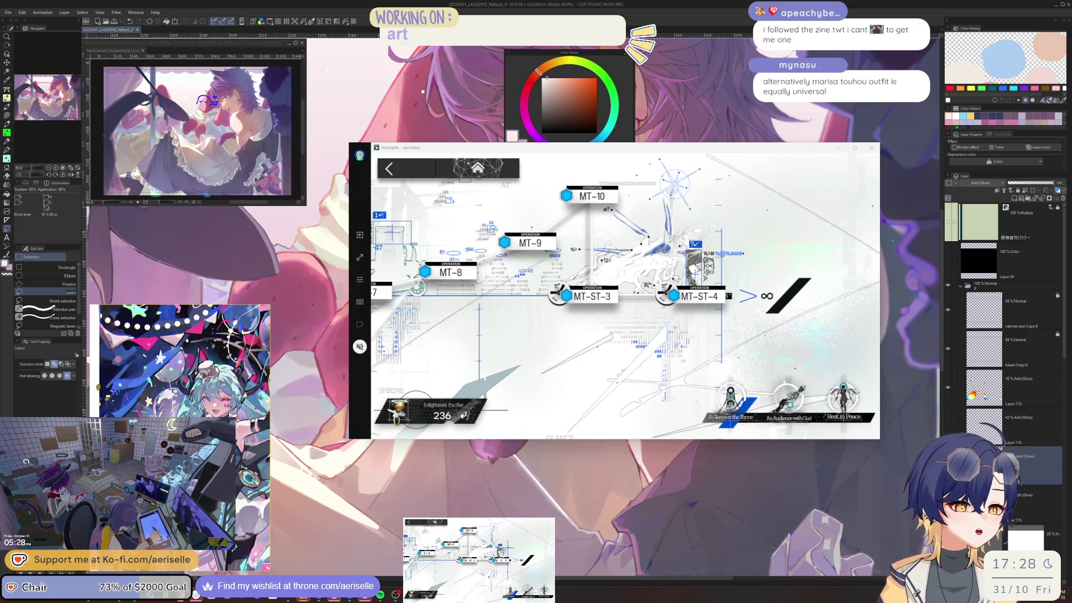
pyautogui.click(589, 196)
pyautogui.click(638, 379)
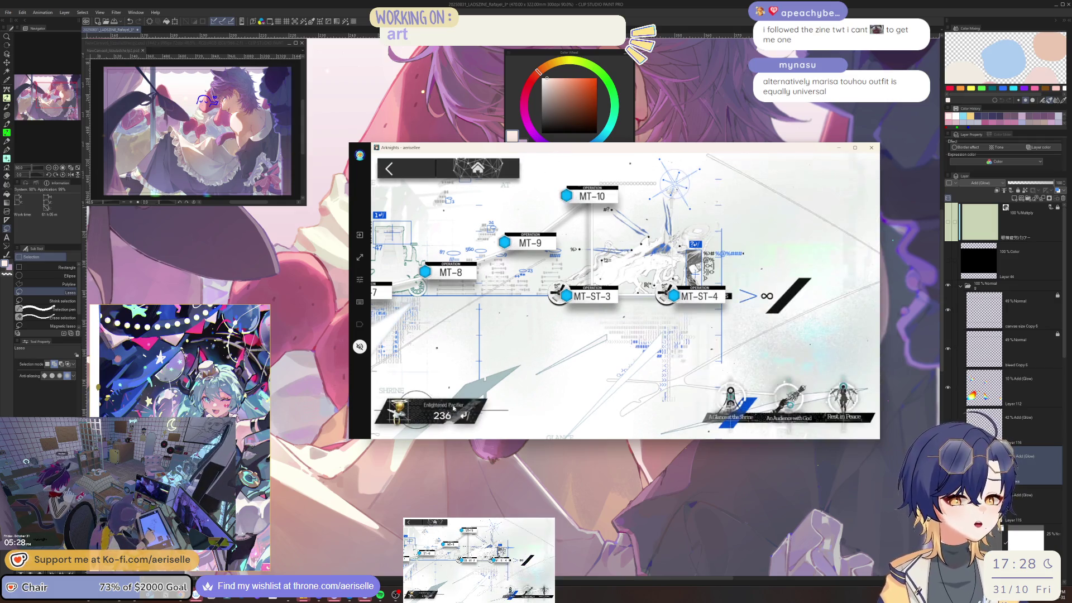
pyautogui.scroll(-2, 699, 335)
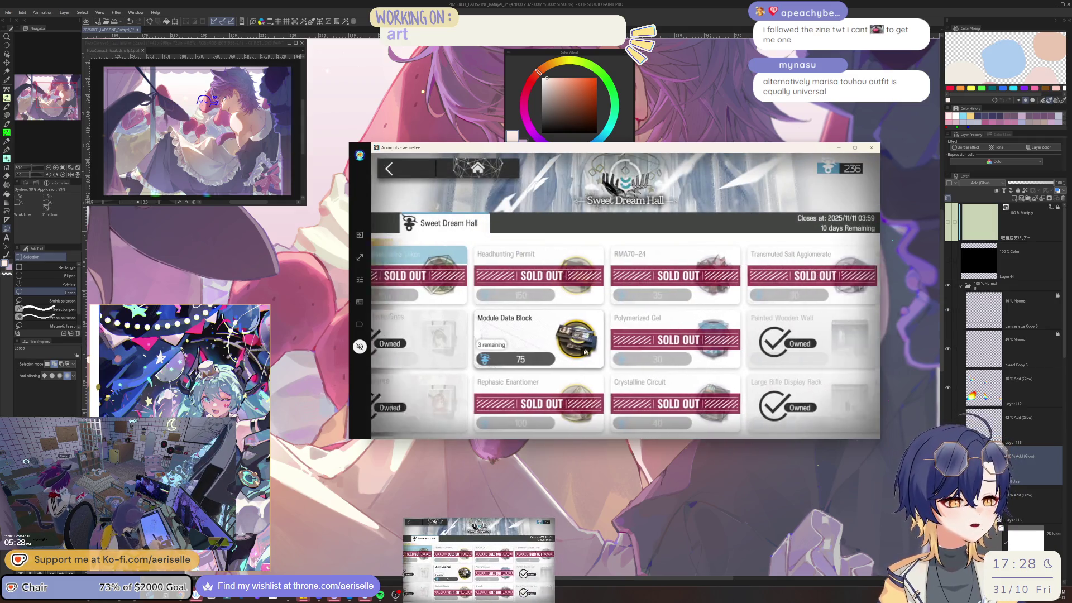
pyautogui.scroll(-5, 700, 336)
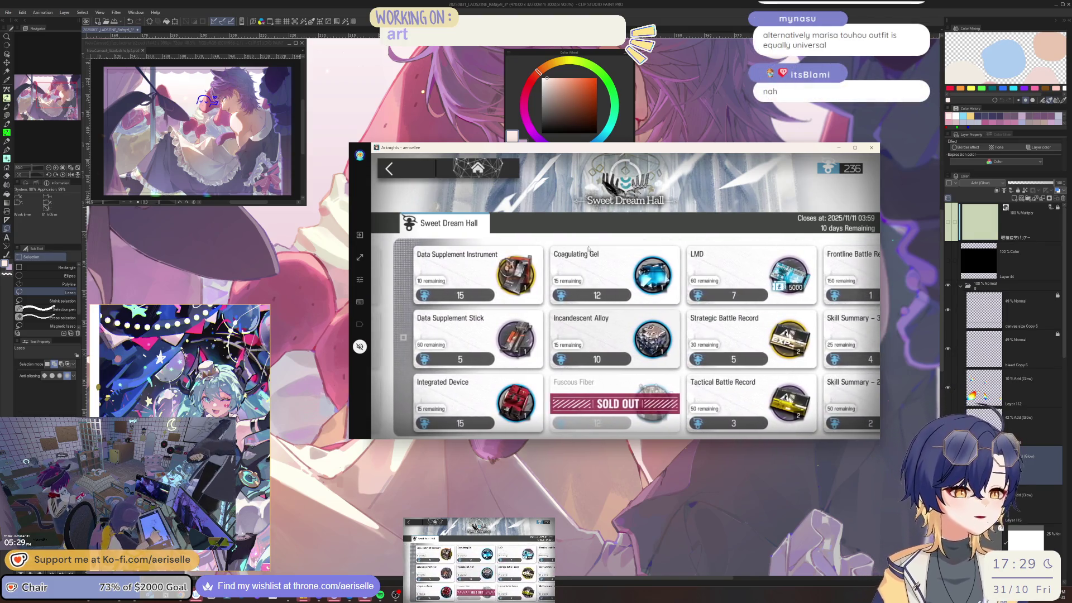
# Buy all 15 Integrated Devices for 225, then return to the stage map.
pyautogui.click(600, 263)
pyautogui.click(506, 336)
pyautogui.click(506, 335)
pyautogui.click(841, 245)
pyautogui.click(503, 402)
pyautogui.click(841, 246)
pyautogui.click(503, 402)
pyautogui.click(796, 322)
pyautogui.click(736, 384)
pyautogui.click(745, 384)
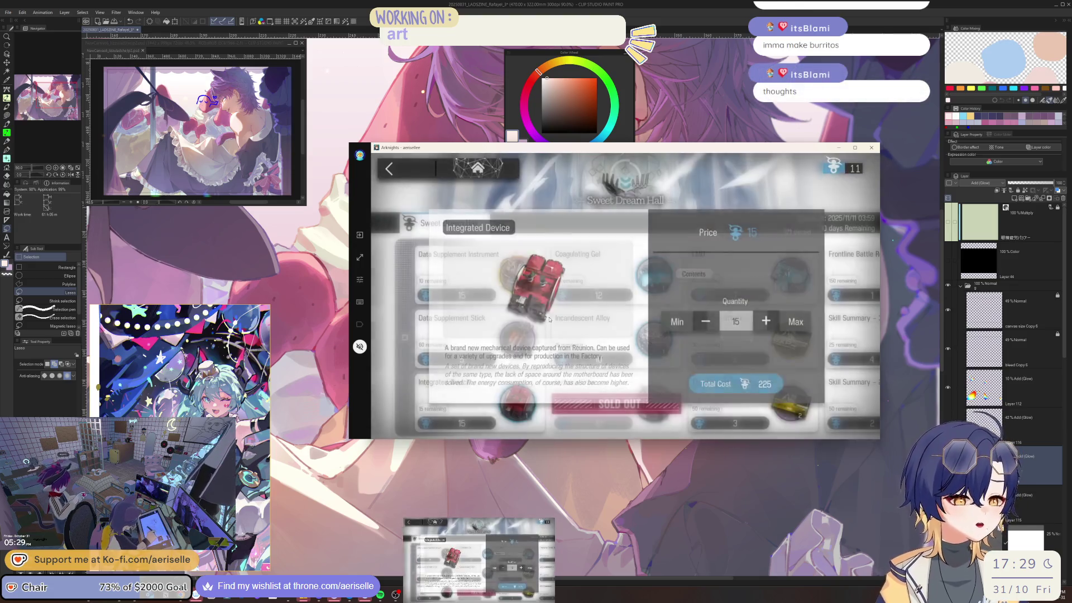
pyautogui.click(389, 169)
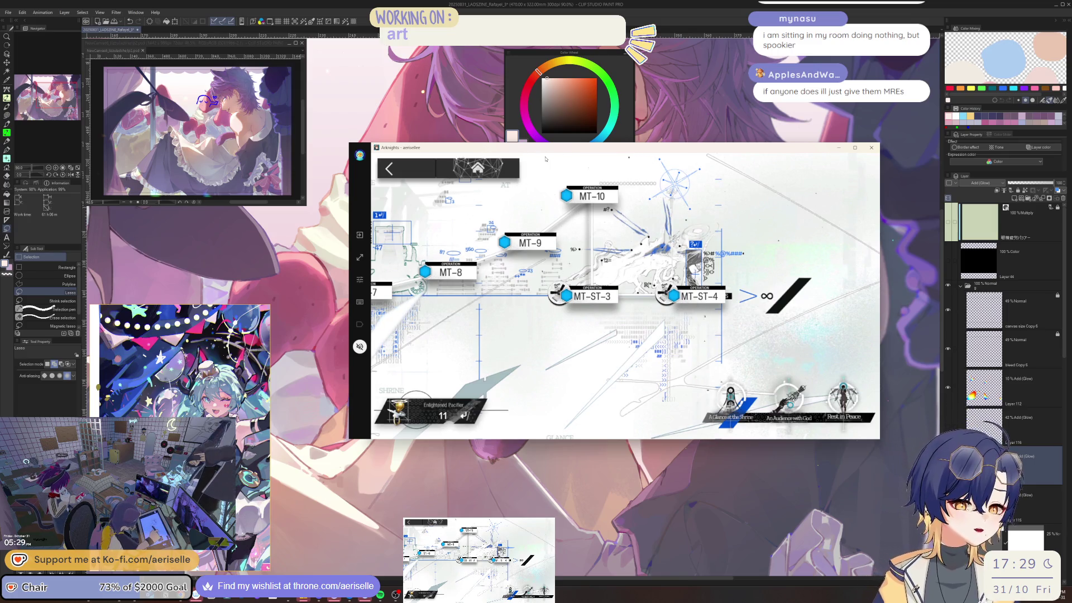
# Set MT-10 to six runs, restore 120 sanity with potions, and launch the mission.
pyautogui.click(592, 195)
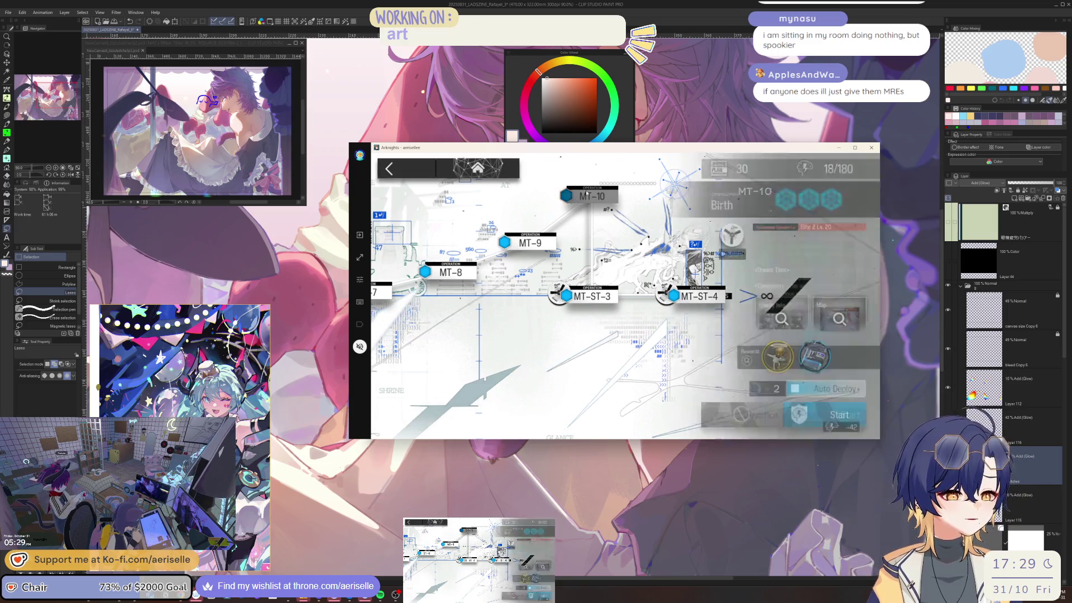
pyautogui.click(759, 388)
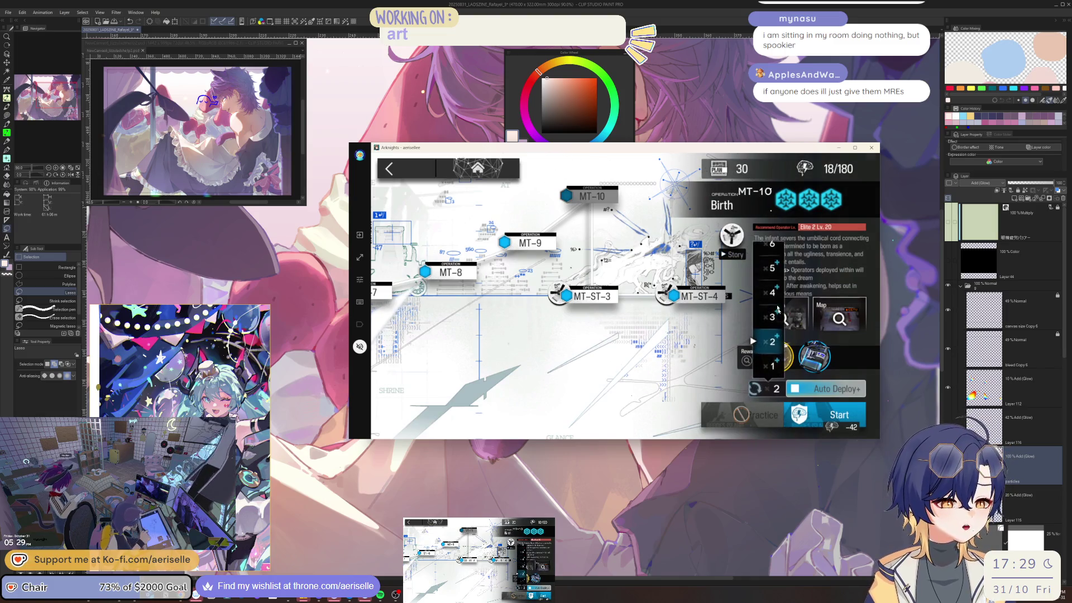
pyautogui.click(768, 239)
pyautogui.click(813, 421)
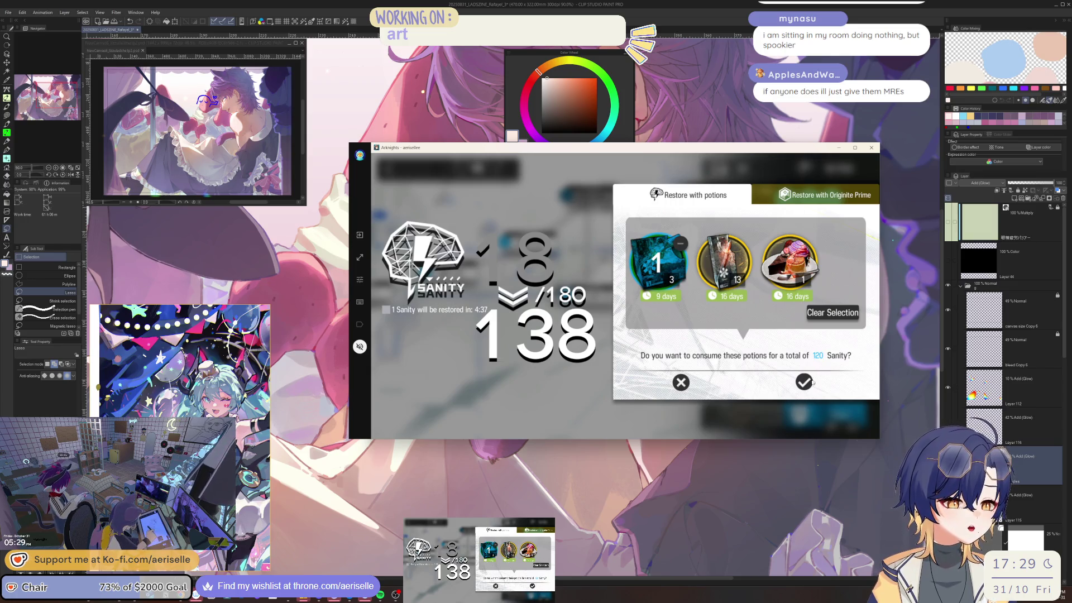
pyautogui.click(805, 382)
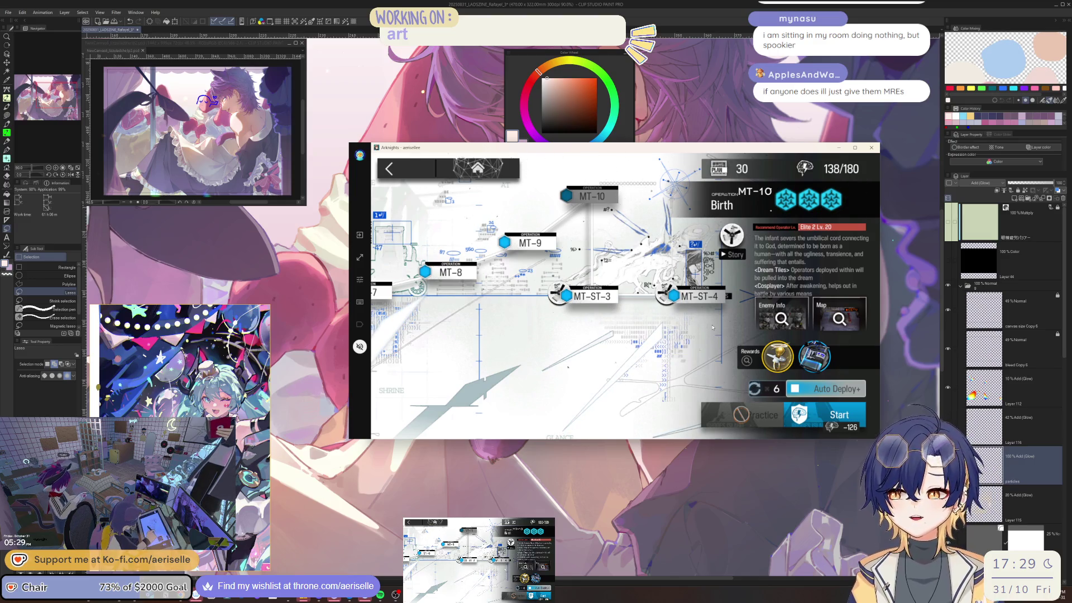
pyautogui.hotkey('ctrl', 'Tab')
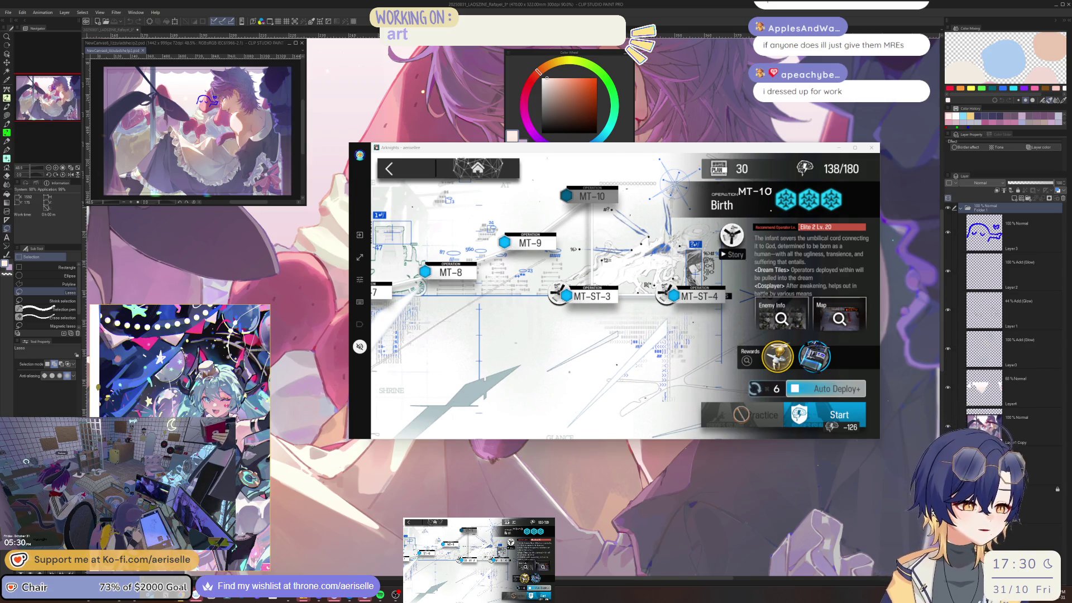
pyautogui.click(823, 413)
pyautogui.click(799, 364)
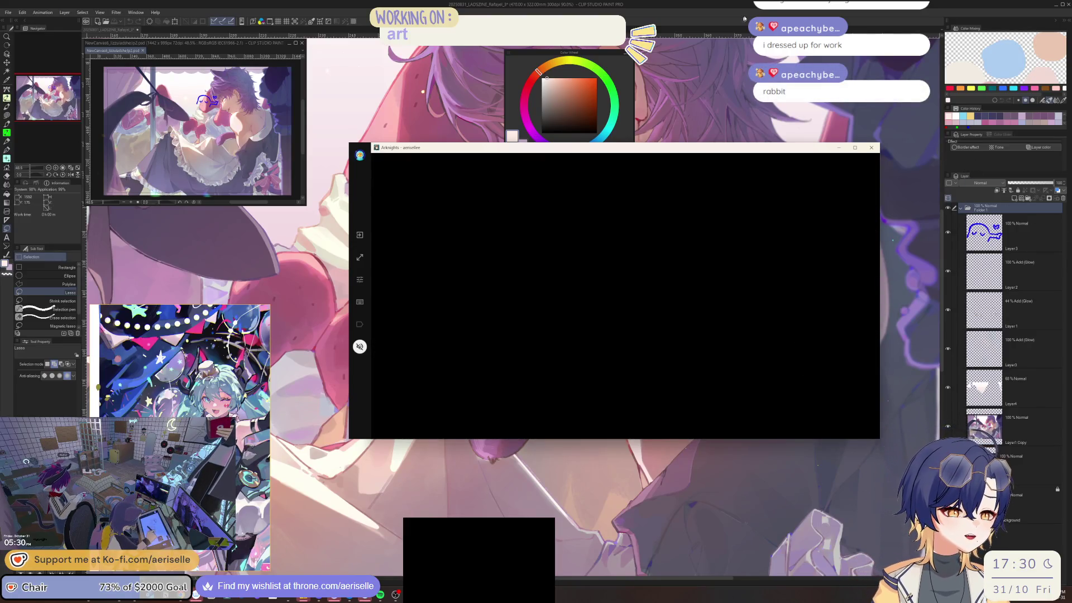
# Move the already-selected skirt piece down and to the right, then deselect it.
pyautogui.click(908, 192)
pyautogui.click(913, 317)
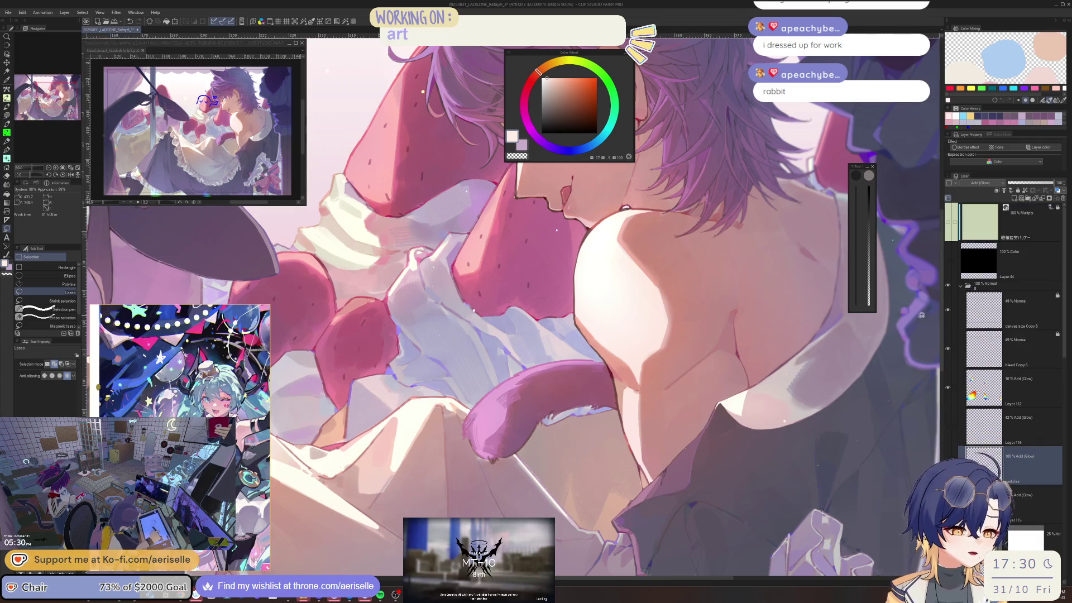
pyautogui.scroll(3, 586, 264)
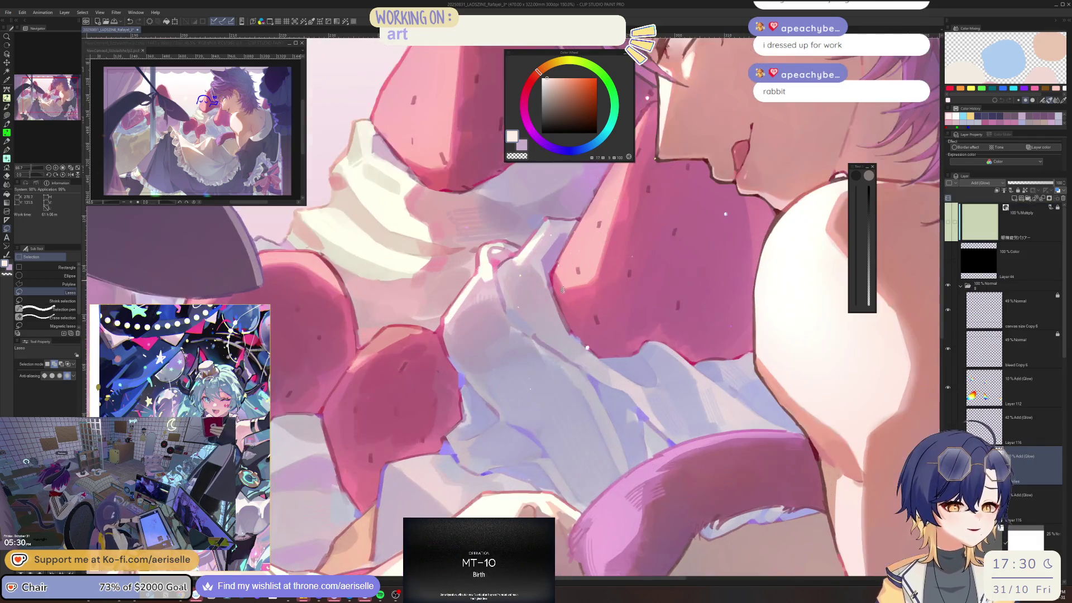
pyautogui.press('k')
pyautogui.moveTo(587, 347); pyautogui.dragTo(755, 433)
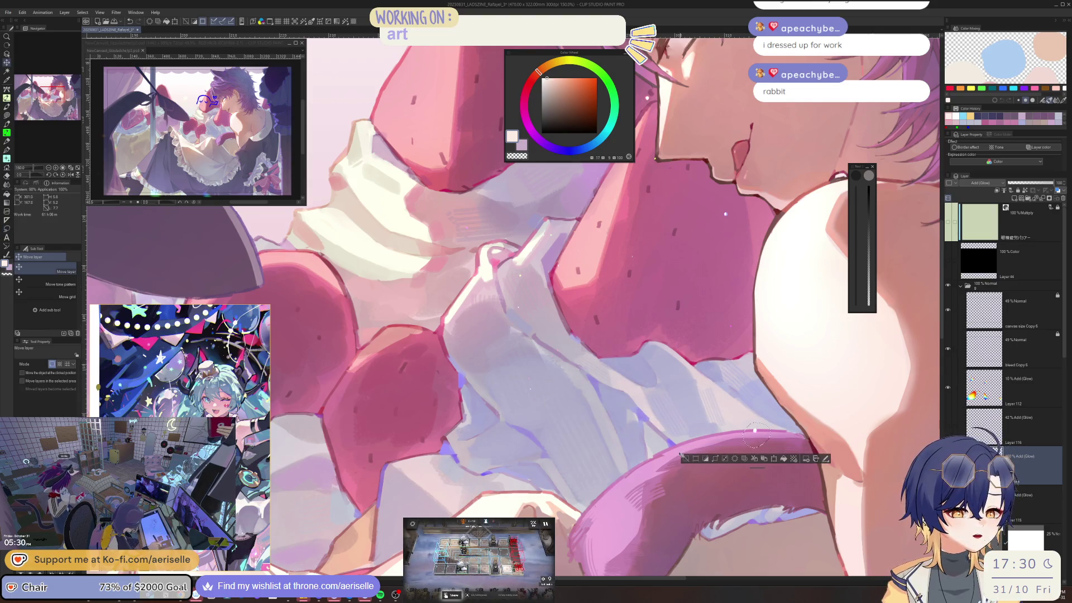
pyautogui.scroll(-1, 645, 401)
pyautogui.scroll(2, 580, 358)
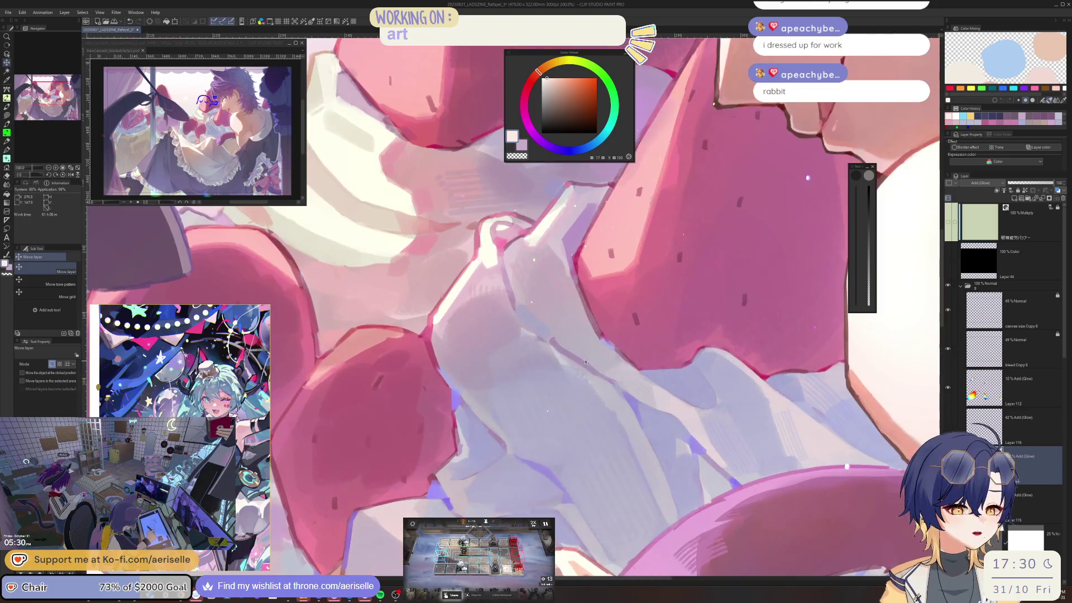
pyautogui.scroll(-2, 589, 358)
pyautogui.moveTo(596, 357); pyautogui.dragTo(614, 463)
pyautogui.hotkey('ctrl', 'd')
# Lasso a small bit of the ruffles, nudge it up and left, and deselect.
pyautogui.press('m')
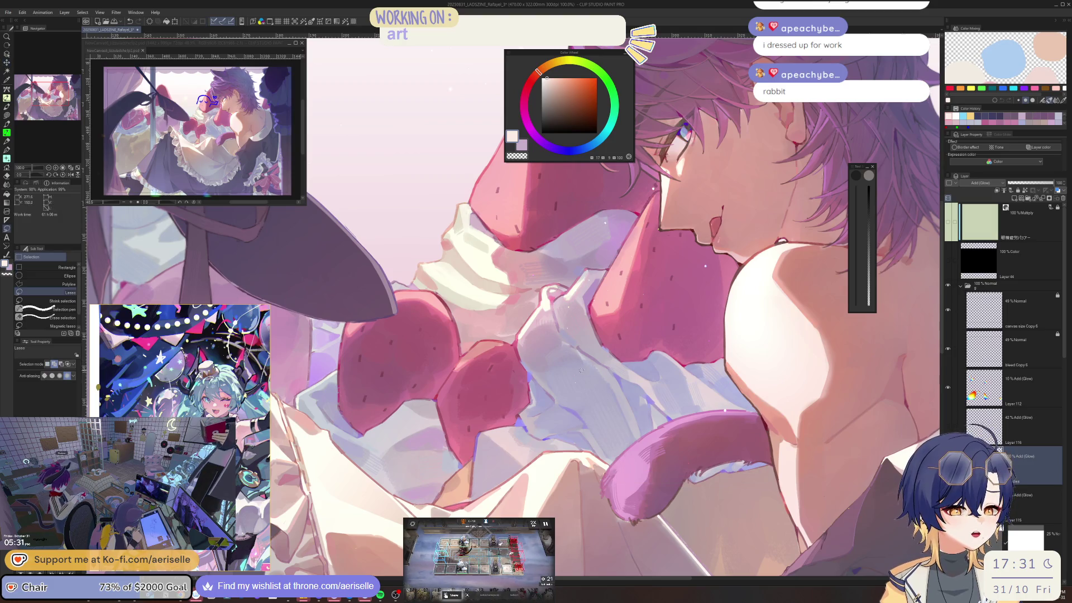
pyautogui.moveTo(577, 374); pyautogui.dragTo(578, 378)
pyautogui.press('k')
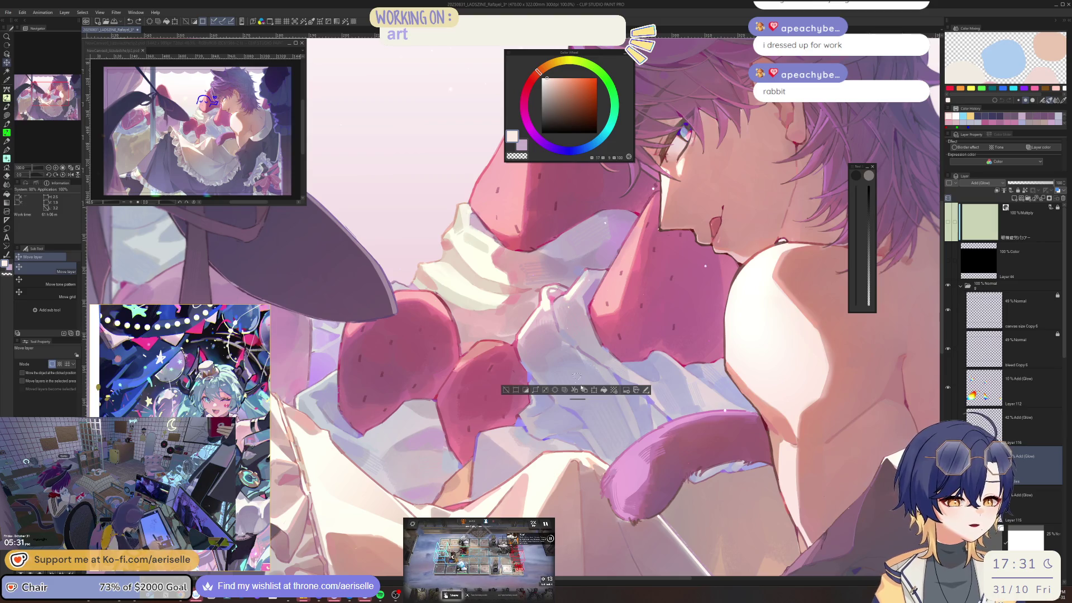
pyautogui.scroll(5, 580, 384)
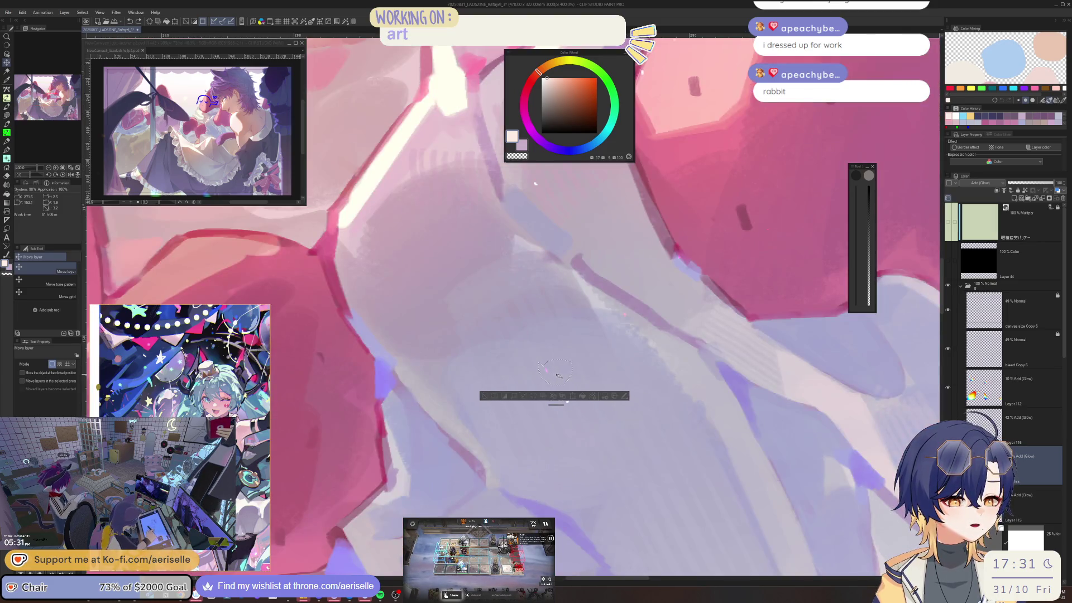
pyautogui.scroll(-6, 559, 376)
pyautogui.moveTo(488, 377); pyautogui.dragTo(425, 356)
pyautogui.hotkey('ctrl', 'd')
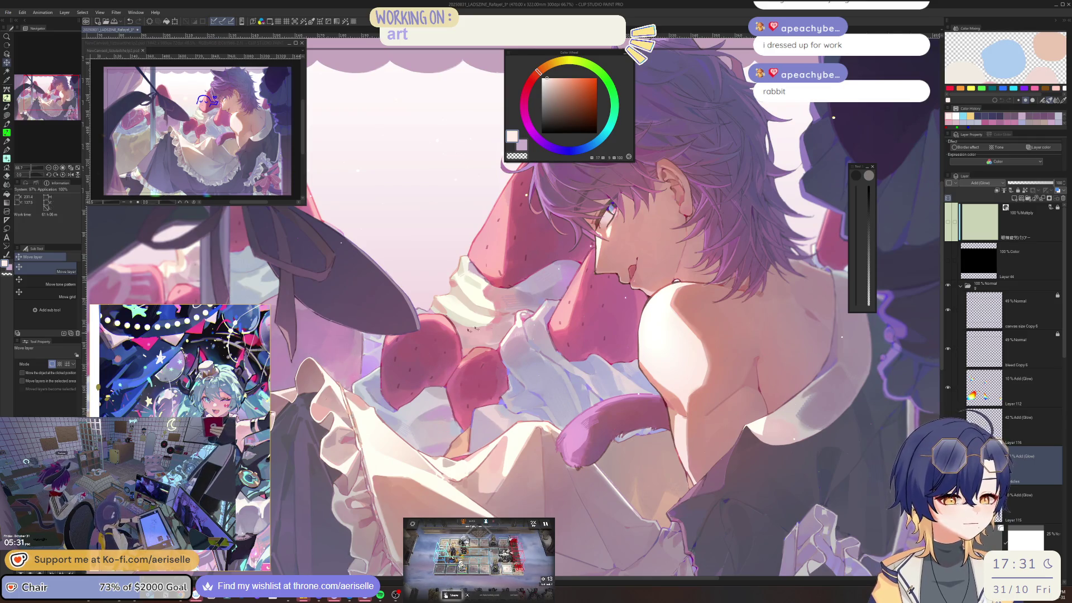
# Lasso a small patch near the ruffles, shift it up and right, and deselect.
pyautogui.scroll(3, 708, 390)
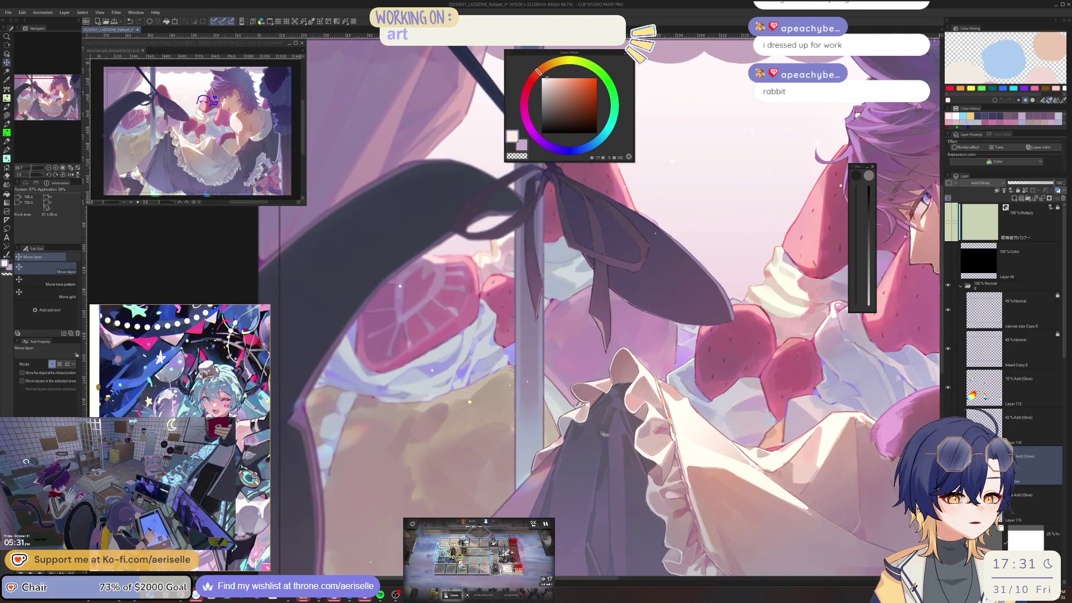
pyautogui.scroll(2, 708, 389)
pyautogui.moveTo(525, 379)
pyautogui.mouseDown()
pyautogui.moveTo(534, 387)
pyautogui.moveTo(724, 306)
pyautogui.mouseUp()
pyautogui.hotkey('ctrl', 'd')
pyautogui.press('m')
pyautogui.moveTo(511, 380)
pyautogui.mouseDown()
pyautogui.moveTo(500, 398)
pyautogui.moveTo(612, 254)
pyautogui.moveTo(565, 274)
pyautogui.mouseUp()
pyautogui.press('k')
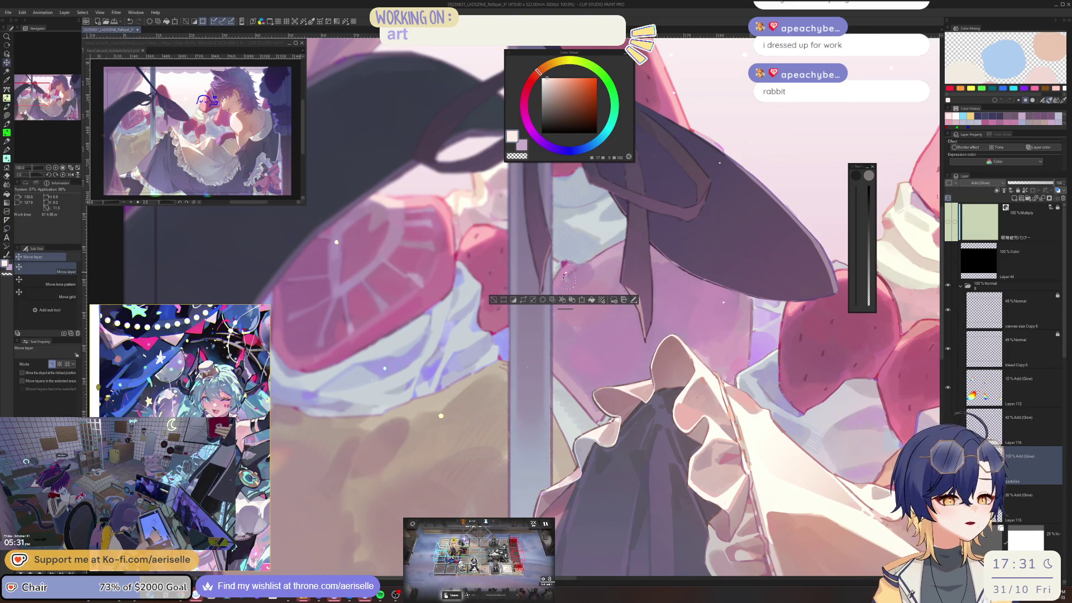
pyautogui.hotkey('ctrl', 'd')
# Lasso a small area near the skirt, then try moving and erasing it.
pyautogui.scroll(-1, 450, 405)
pyautogui.press('m')
pyautogui.moveTo(446, 397)
pyautogui.mouseDown()
pyautogui.moveTo(550, 459)
pyautogui.moveTo(436, 420)
pyautogui.moveTo(539, 365)
pyautogui.moveTo(397, 288)
pyautogui.moveTo(347, 335)
pyautogui.moveTo(455, 318)
pyautogui.mouseUp()
pyautogui.press('k')
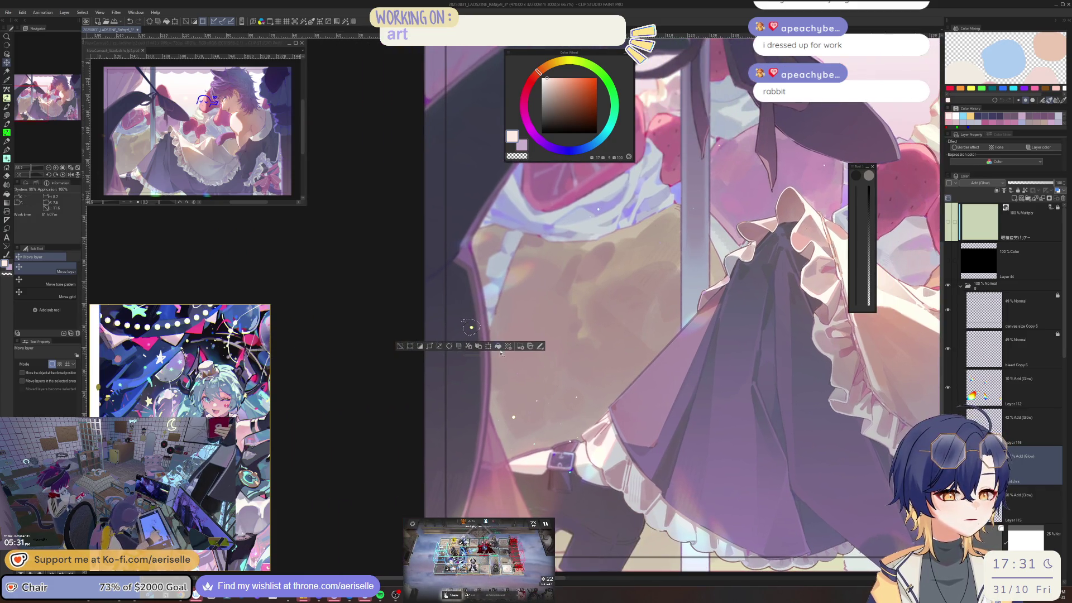
pyautogui.press('e')
pyautogui.hotkey('ctrl', 'd')
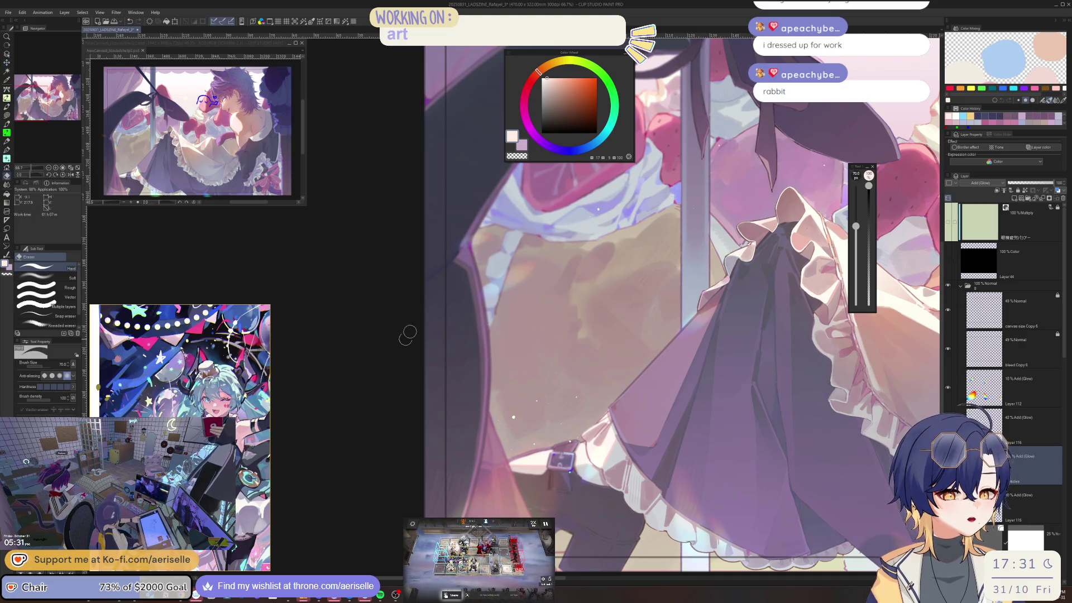
pyautogui.scroll(-3, 432, 309)
pyautogui.scroll(2, 492, 401)
pyautogui.press('k')
pyautogui.hotkey('ctrl', 'shift', 'd')
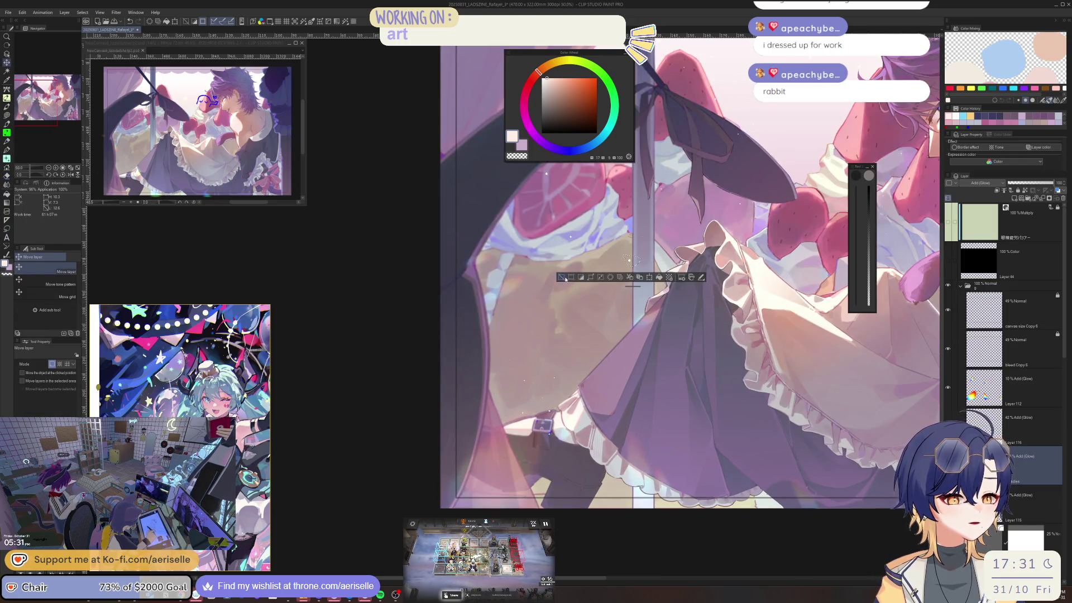
# Shift a lassoed skirt piece slightly upward, then lasso and move a small hem piece.
pyautogui.hotkey('ctrl', 'd')
pyautogui.press('m')
pyautogui.hotkey('ctrl', 'shift', 'd')
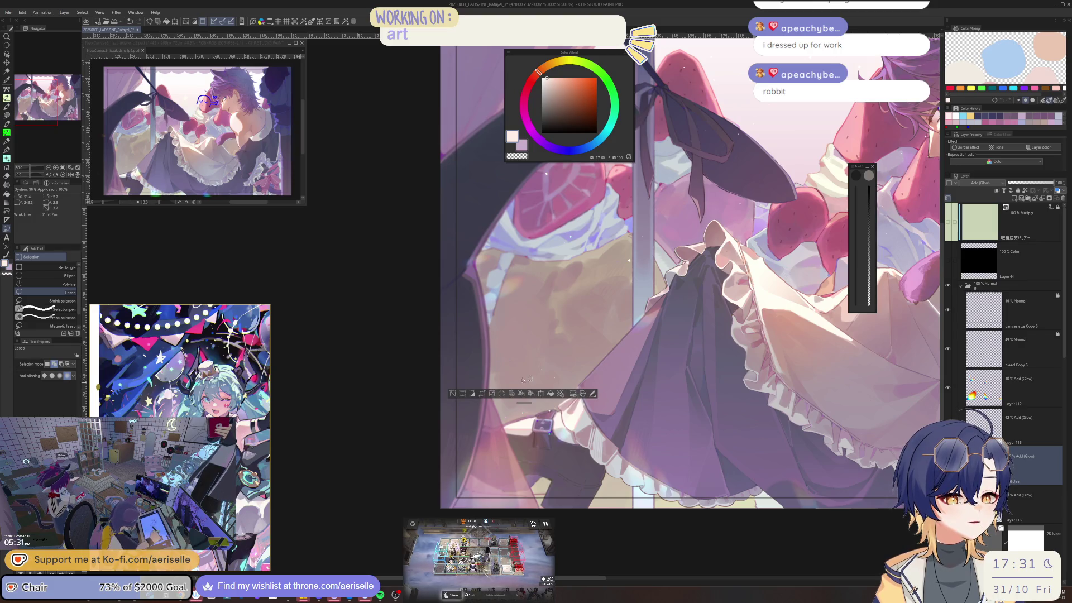
pyautogui.press('k')
pyautogui.moveTo(524, 378); pyautogui.dragTo(491, 271)
pyautogui.press('m')
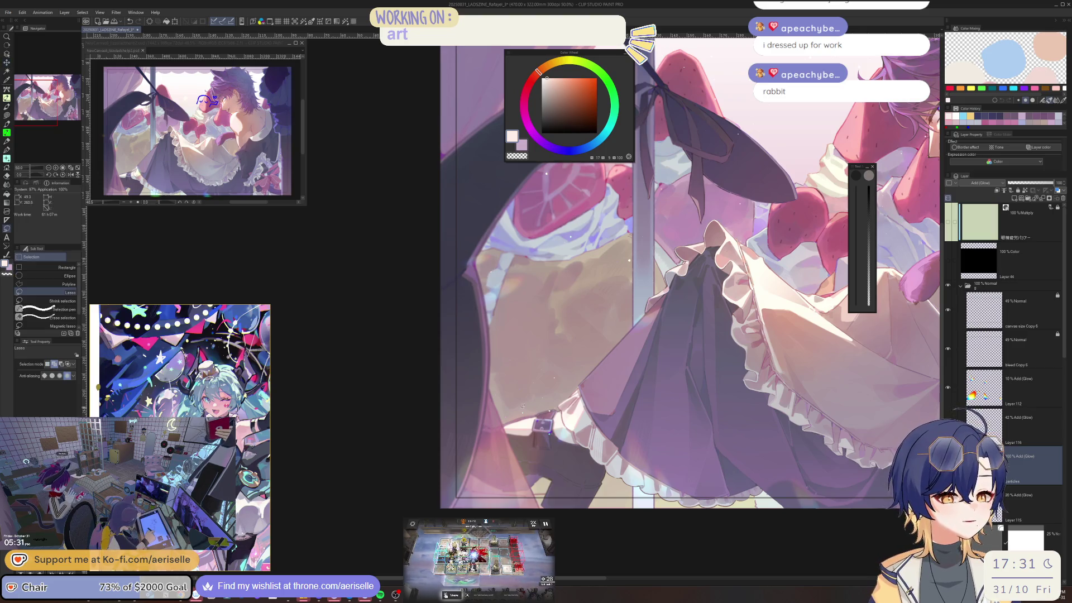
pyautogui.moveTo(511, 402)
pyautogui.mouseDown()
pyautogui.moveTo(522, 411)
pyautogui.moveTo(534, 384)
pyautogui.mouseUp()
pyautogui.press('k')
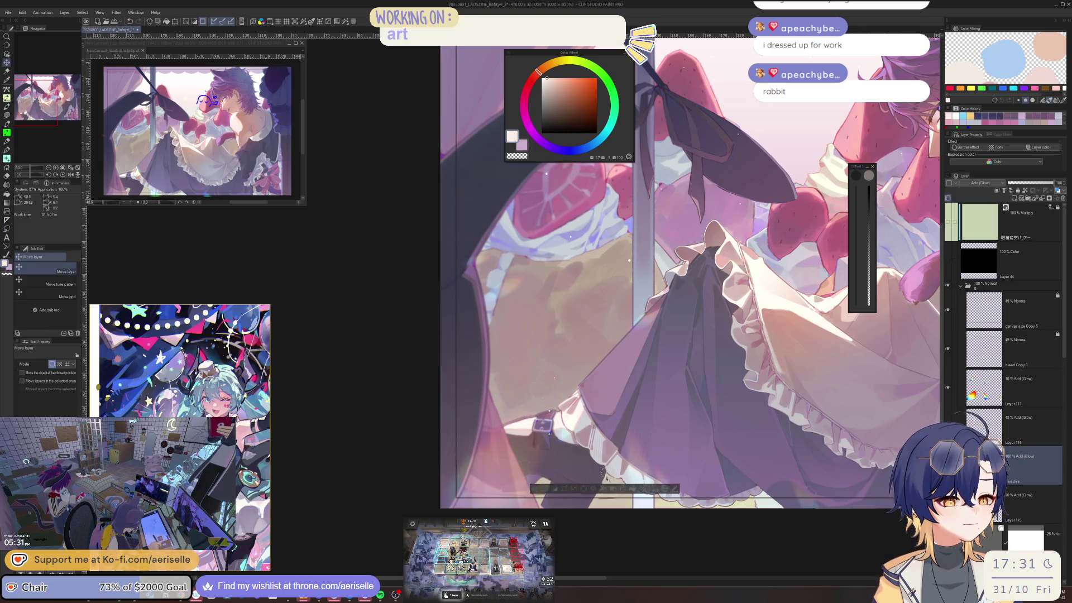
pyautogui.press('m')
pyautogui.hotkey('ctrl', '-')
pyautogui.hotkey('ctrl', '-')
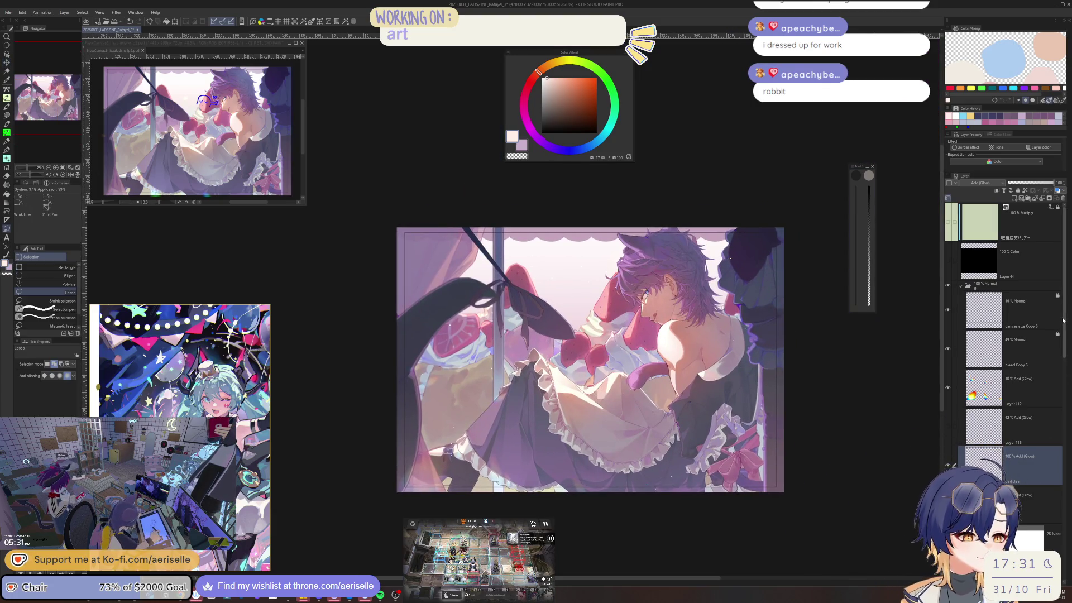
# Raise the Red channel's upper point on the Tone Curve layer, add a control point, apply, and save.
pyautogui.scroll(-3, 1010, 387)
pyautogui.click(989, 427)
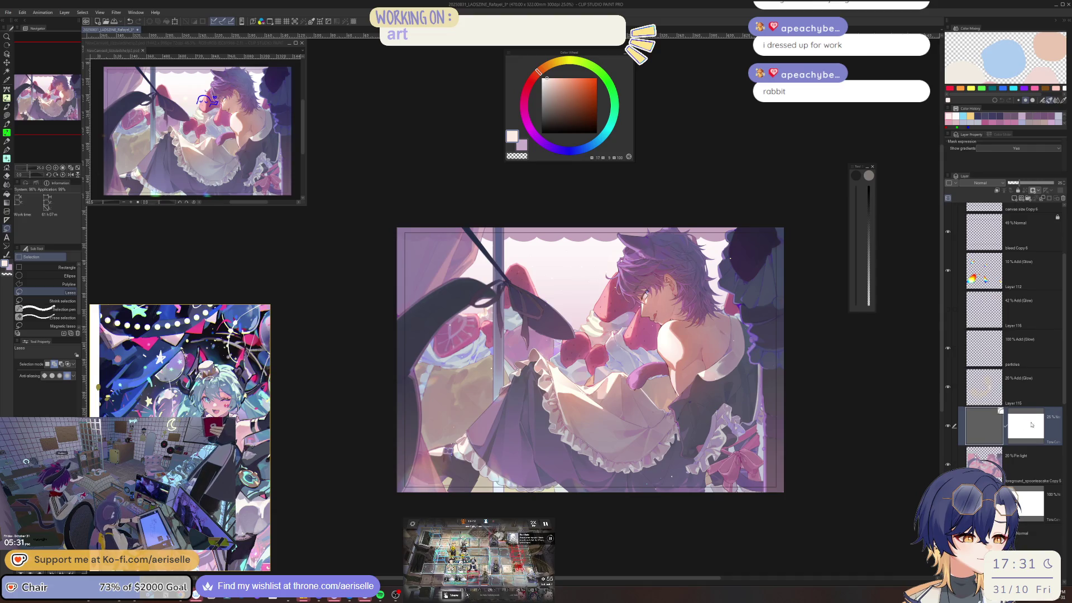
pyautogui.doubleClick(983, 423)
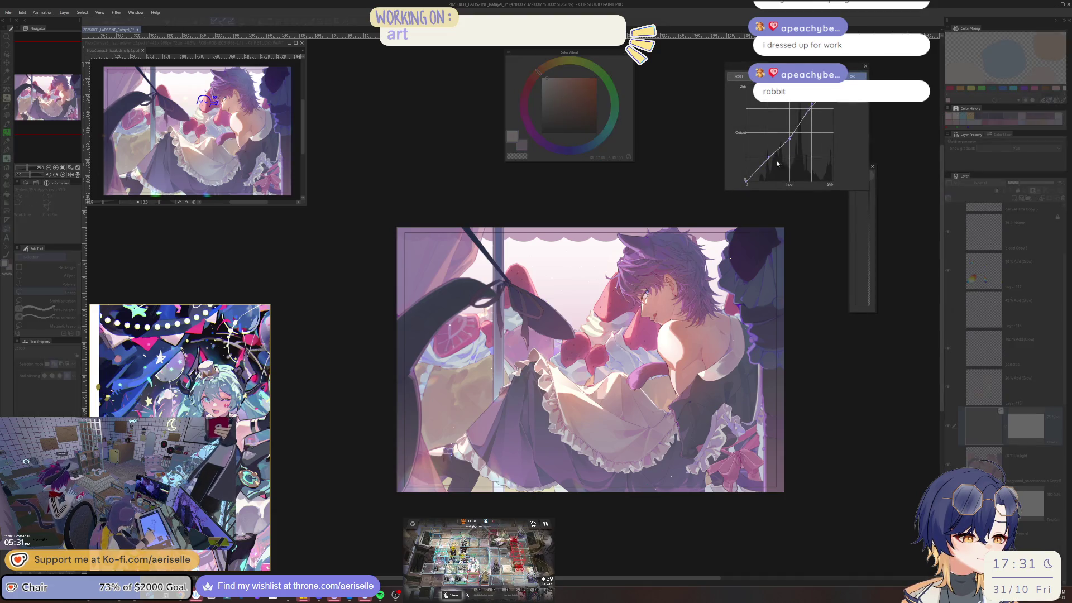
pyautogui.click(739, 77)
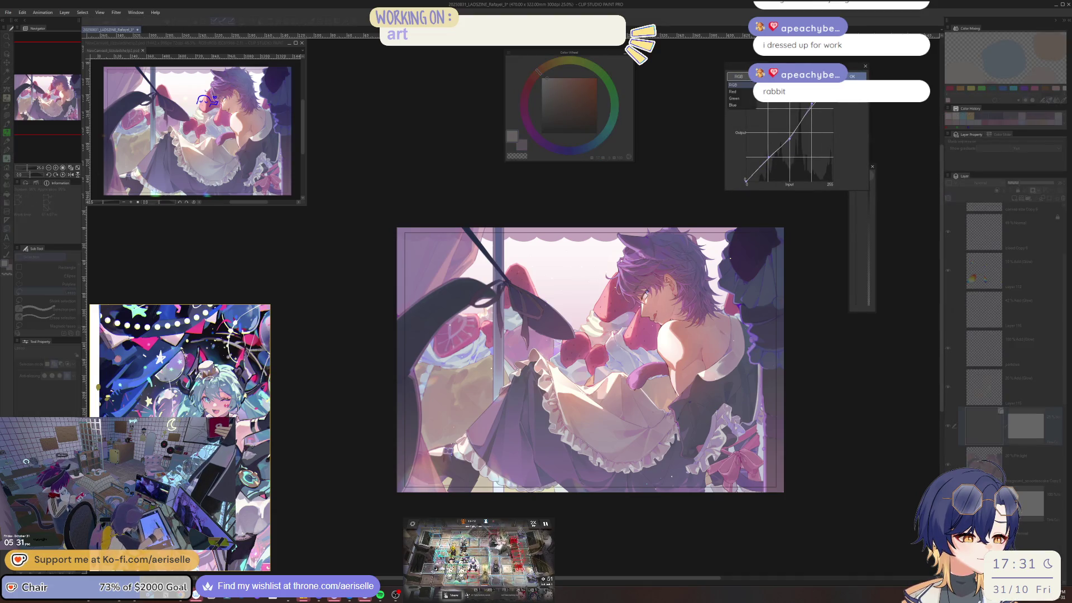
pyautogui.click(745, 92)
pyautogui.moveTo(812, 111); pyautogui.dragTo(816, 116)
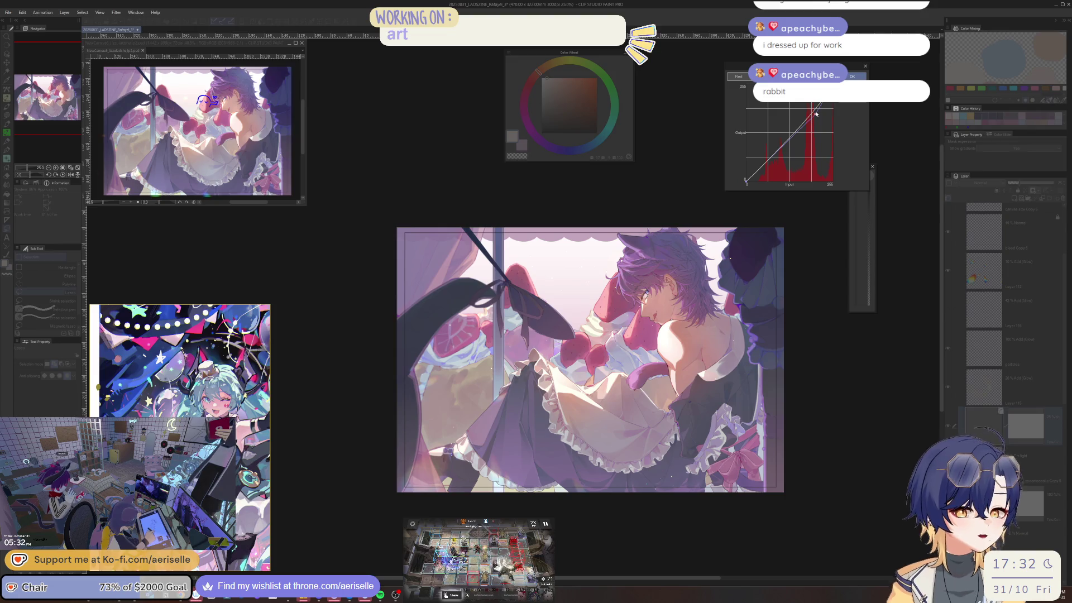
pyautogui.moveTo(816, 115); pyautogui.dragTo(814, 116)
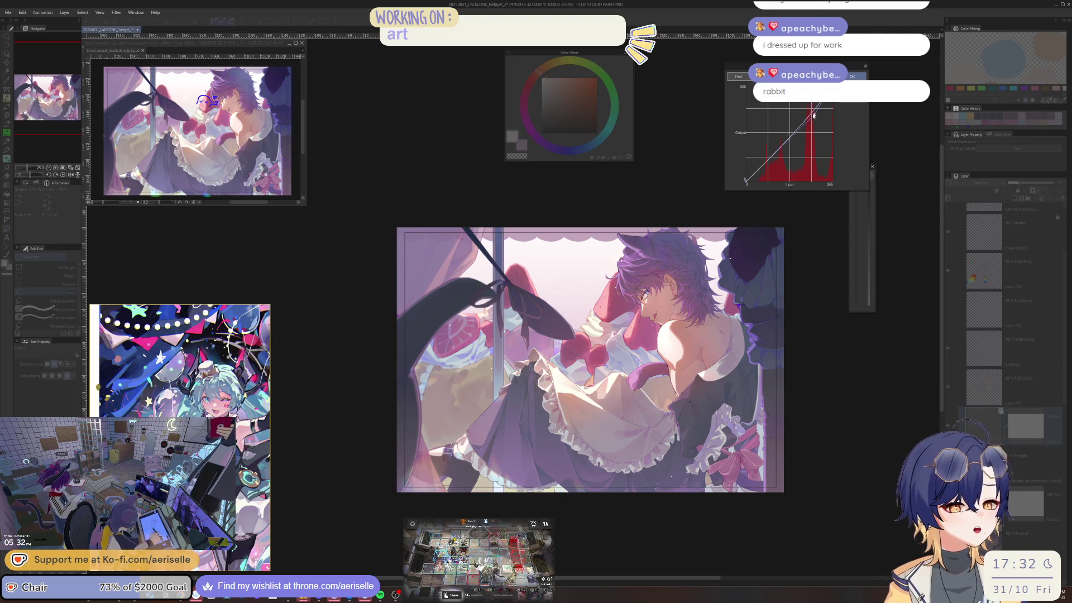
pyautogui.click(792, 136)
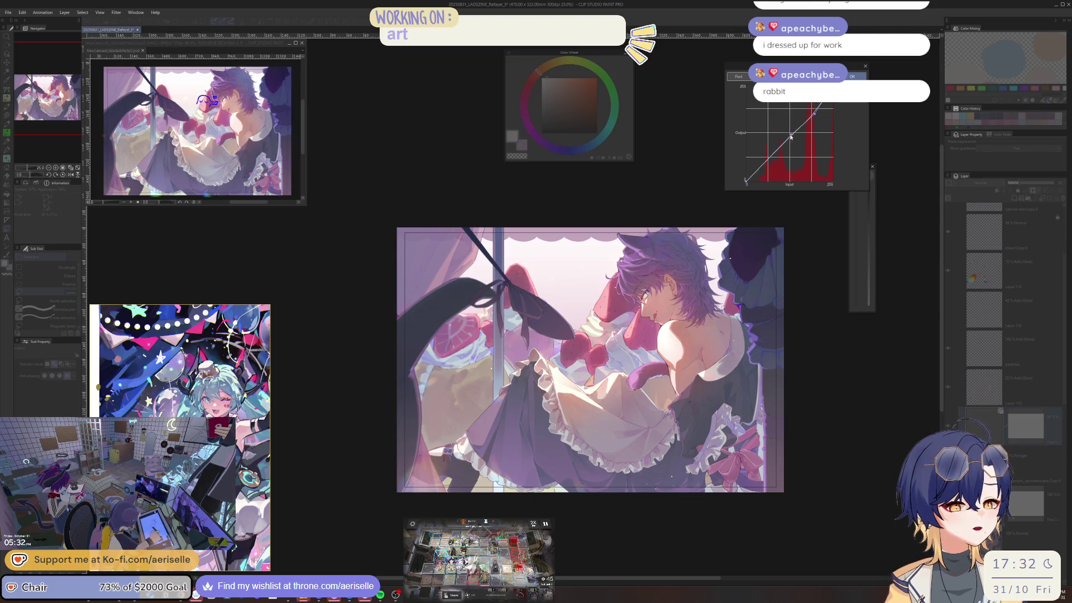
pyautogui.click(853, 76)
pyautogui.scroll(1, 606, 352)
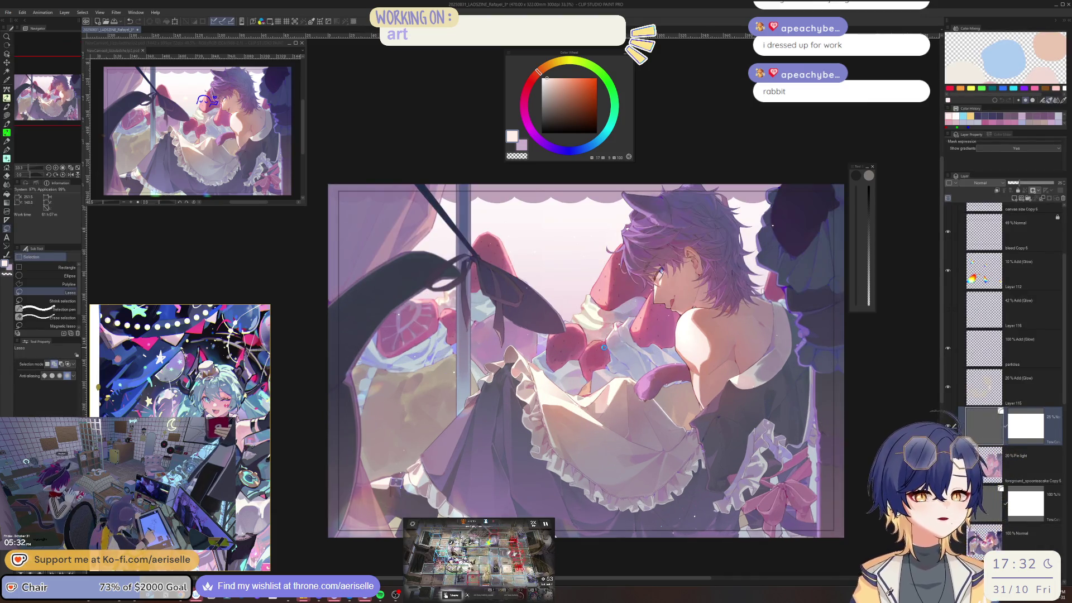
pyautogui.hotkey('ctrl', 's')
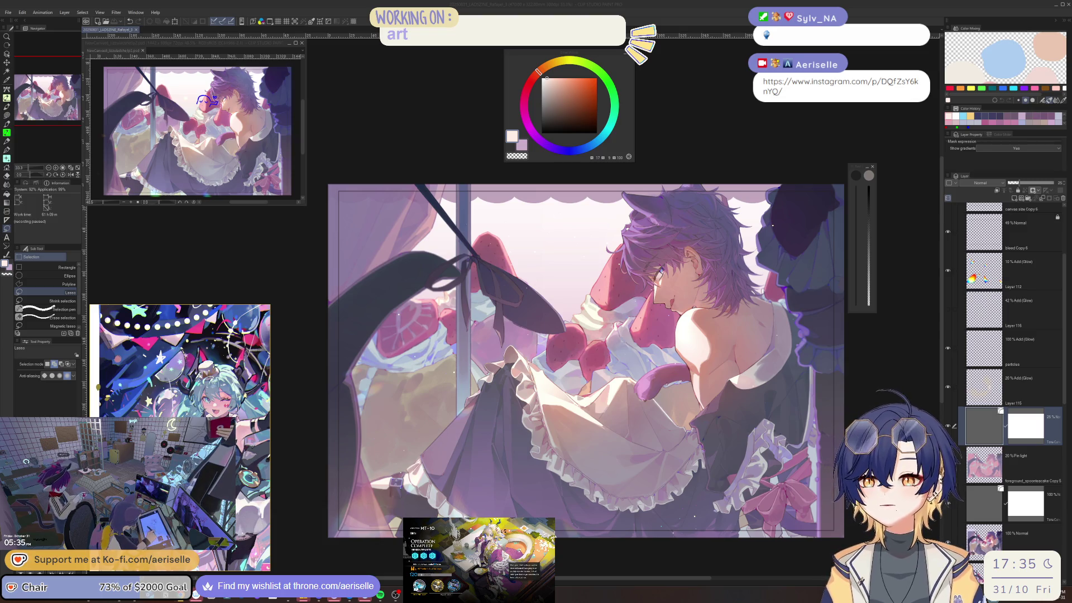
pyautogui.hotkey('alt', 'Tab')
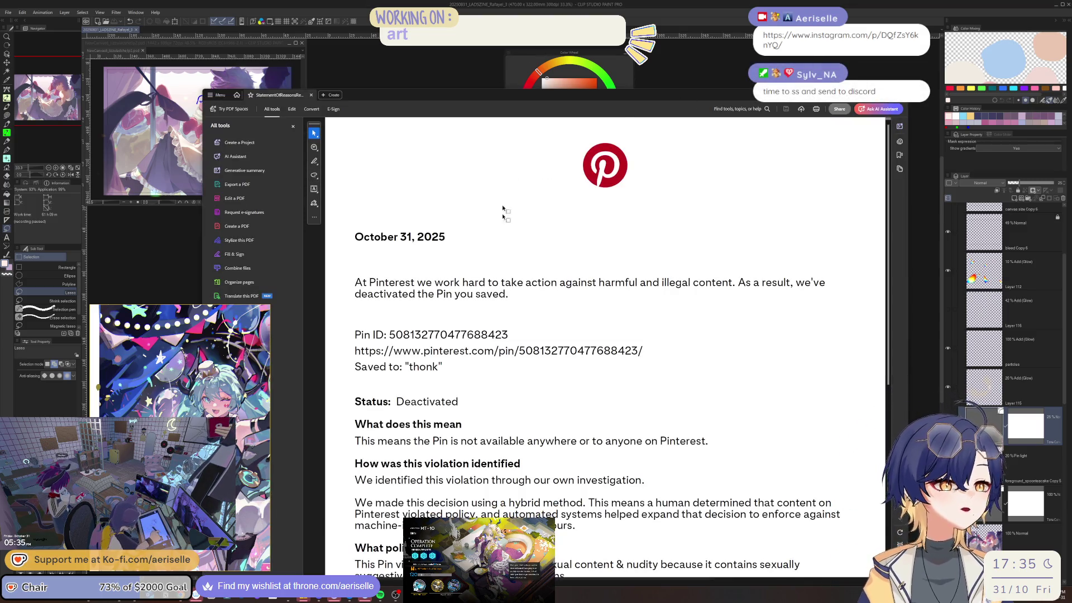
pyautogui.scroll(-2, 505, 224)
pyautogui.hotkey('alt', 'Tab')
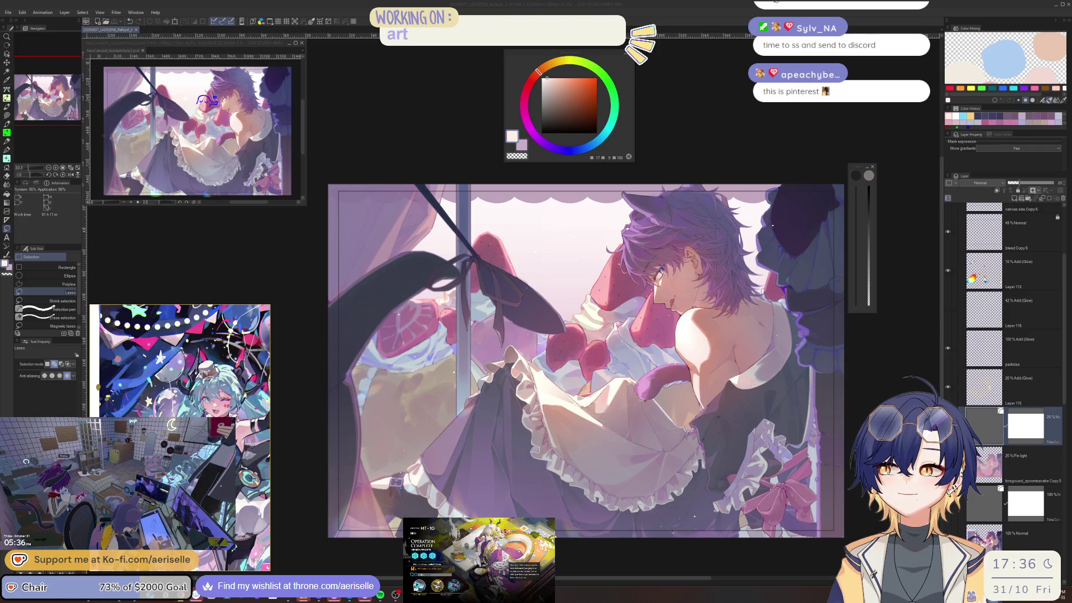
# Toggle folder g's visibility and flip the canvas horizontally to check the artwork.
pyautogui.click(978, 423)
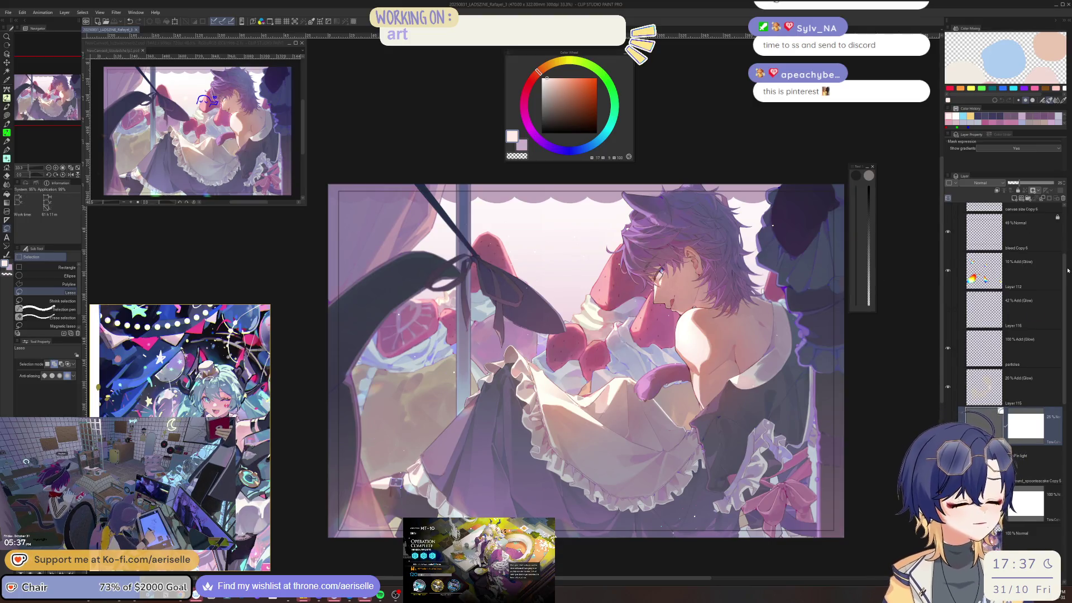
pyautogui.scroll(3, 953, 258)
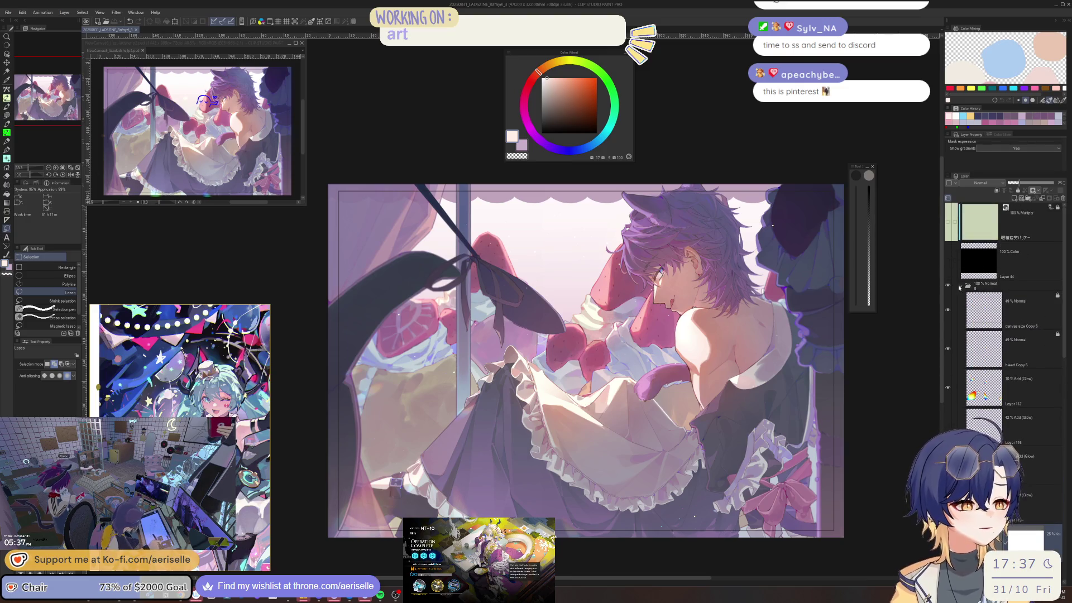
pyautogui.click(959, 288)
pyautogui.click(948, 286)
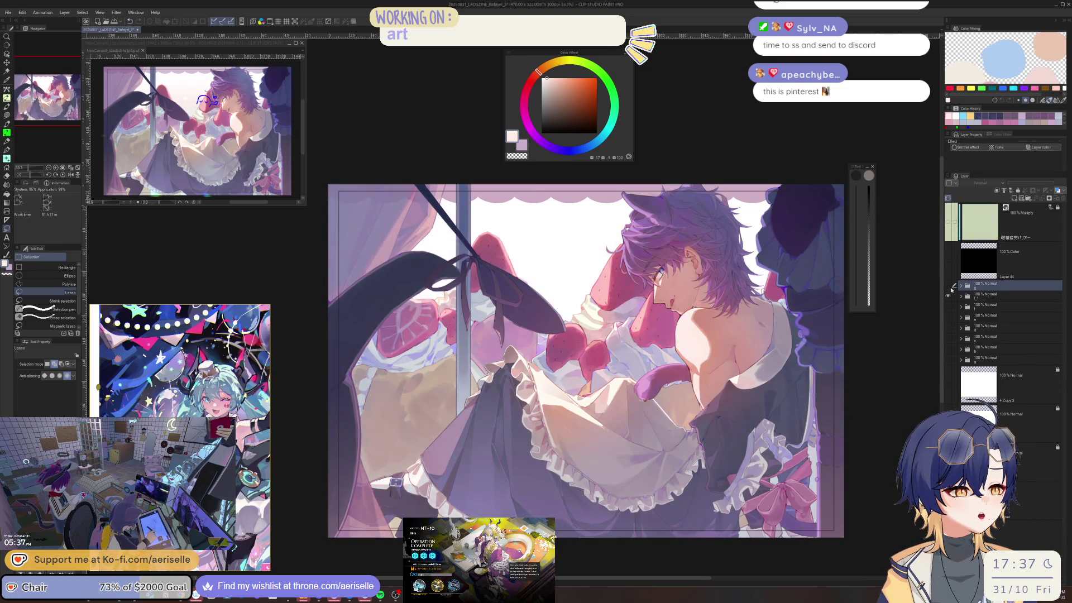
pyautogui.click(948, 286)
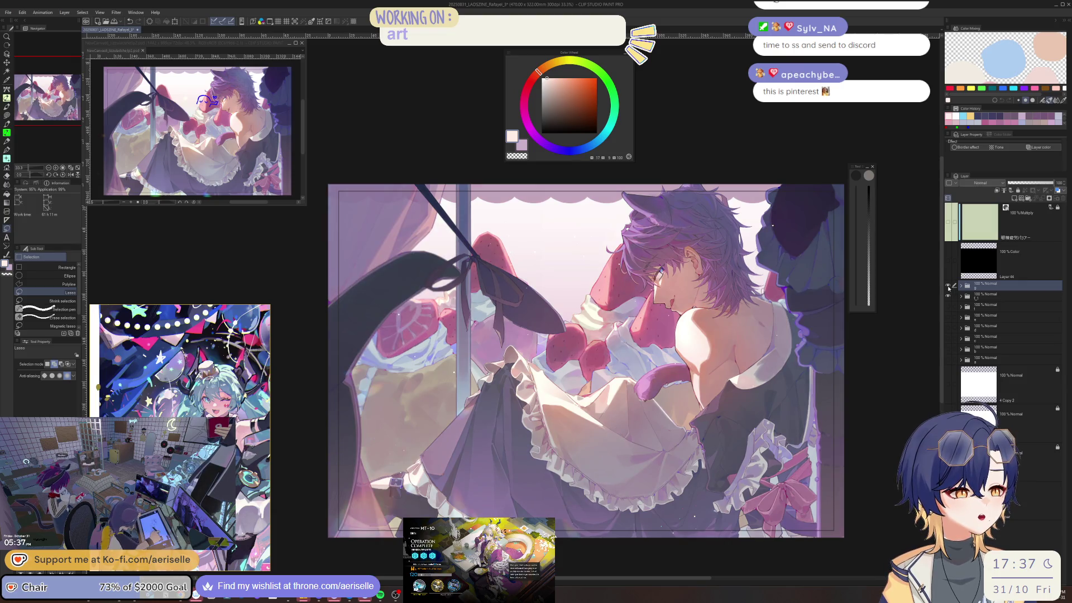
pyautogui.press('h')
pyautogui.press('h')
pyautogui.moveTo(681, 335); pyautogui.dragTo(648, 268)
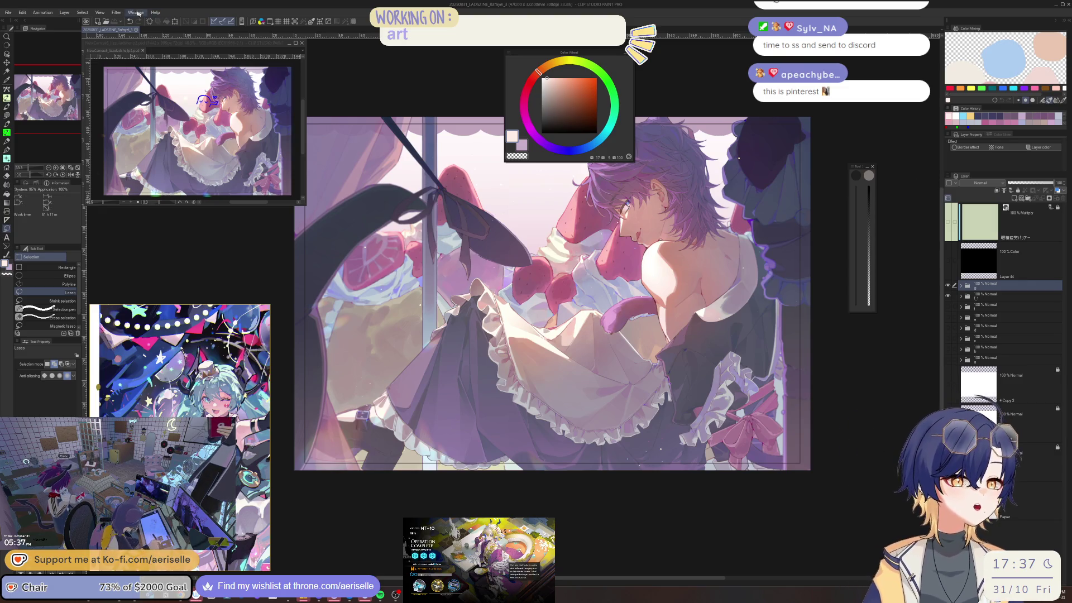
# Expand folder g, select Layer 112, and merge all visible layers into a new layer.
pyautogui.click(101, 12)
pyautogui.moveTo(82, 12)
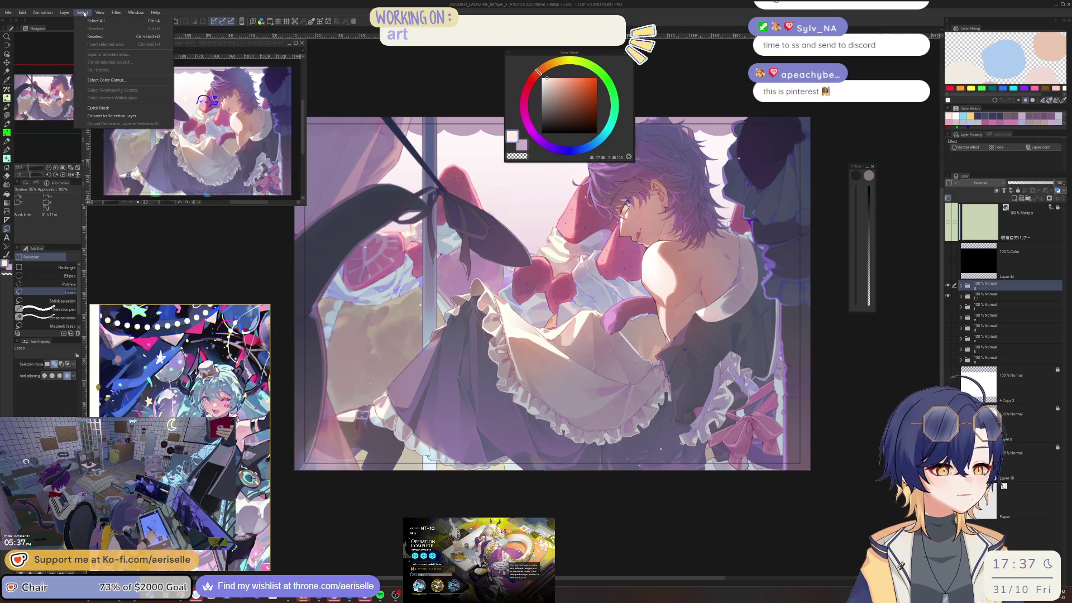
pyautogui.press('Escape')
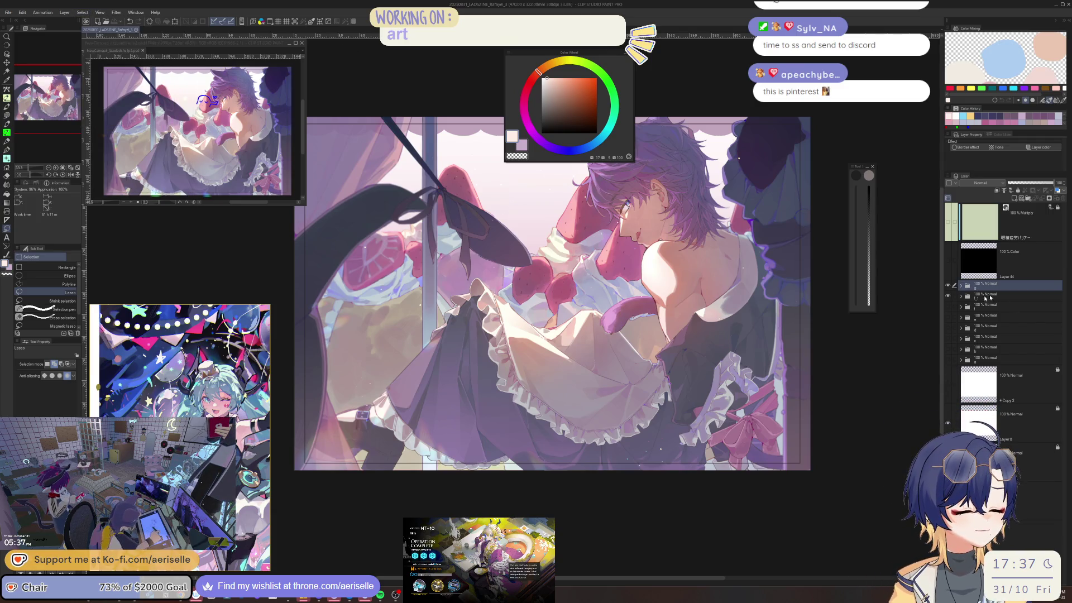
pyautogui.click(961, 286)
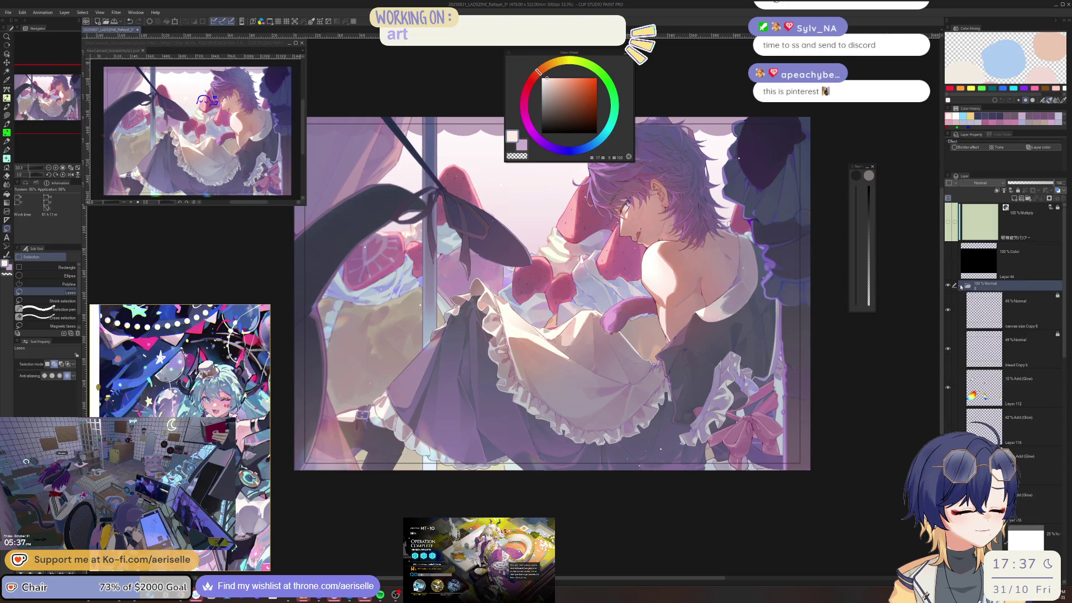
pyautogui.rightClick(995, 309)
pyautogui.press('Escape')
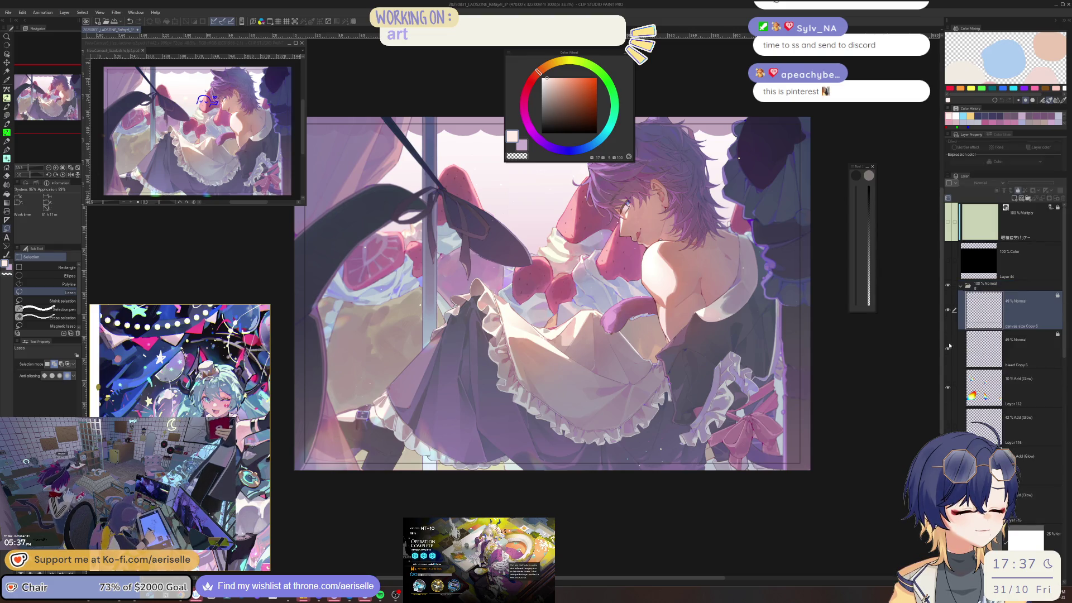
pyautogui.scroll(2, 887, 386)
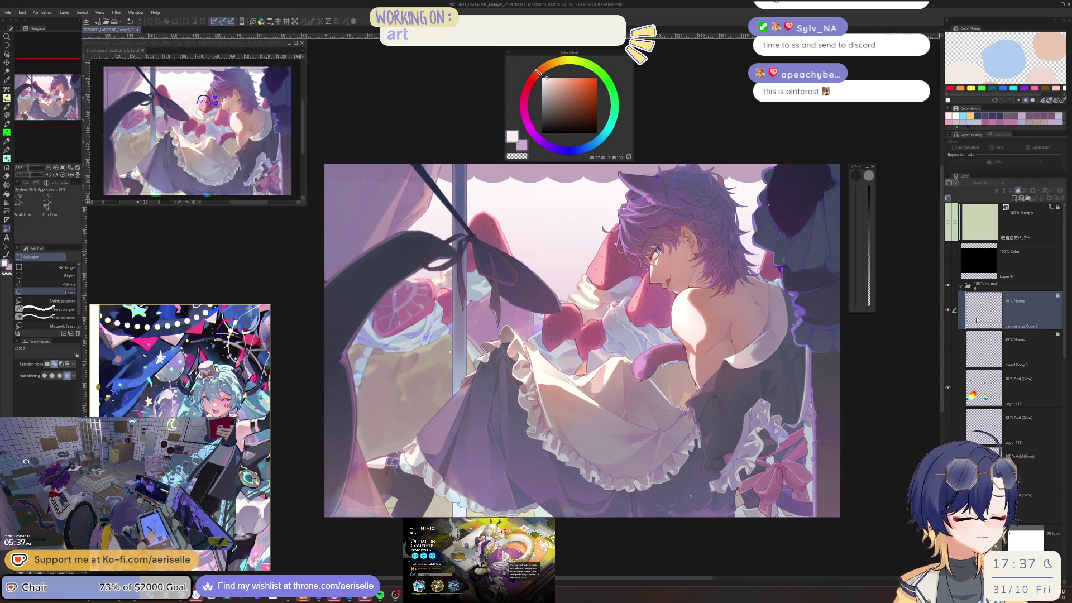
pyautogui.click(985, 379)
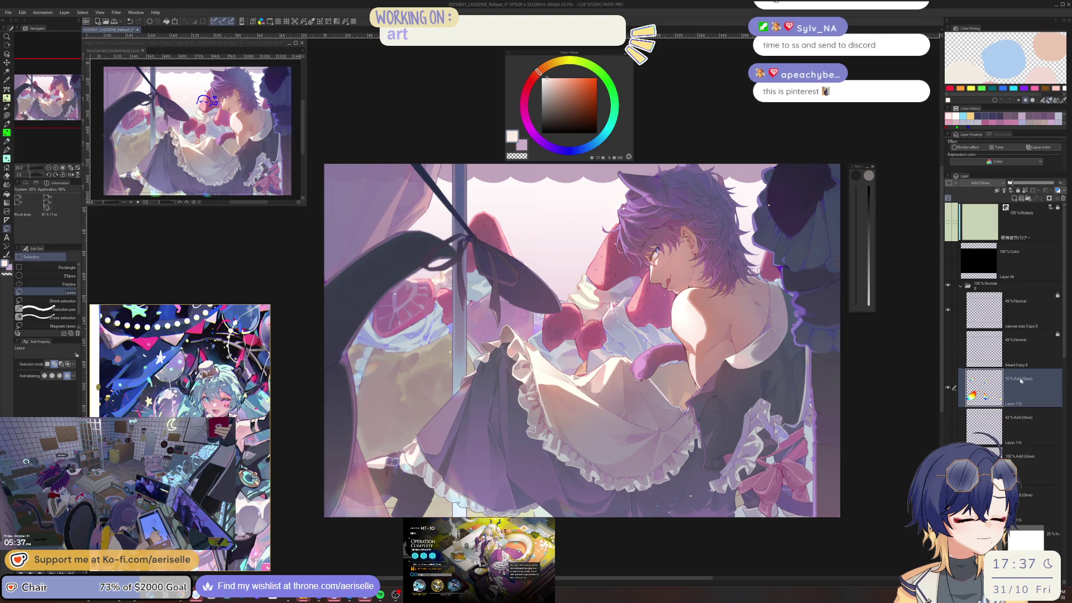
pyautogui.rightClick(1021, 386)
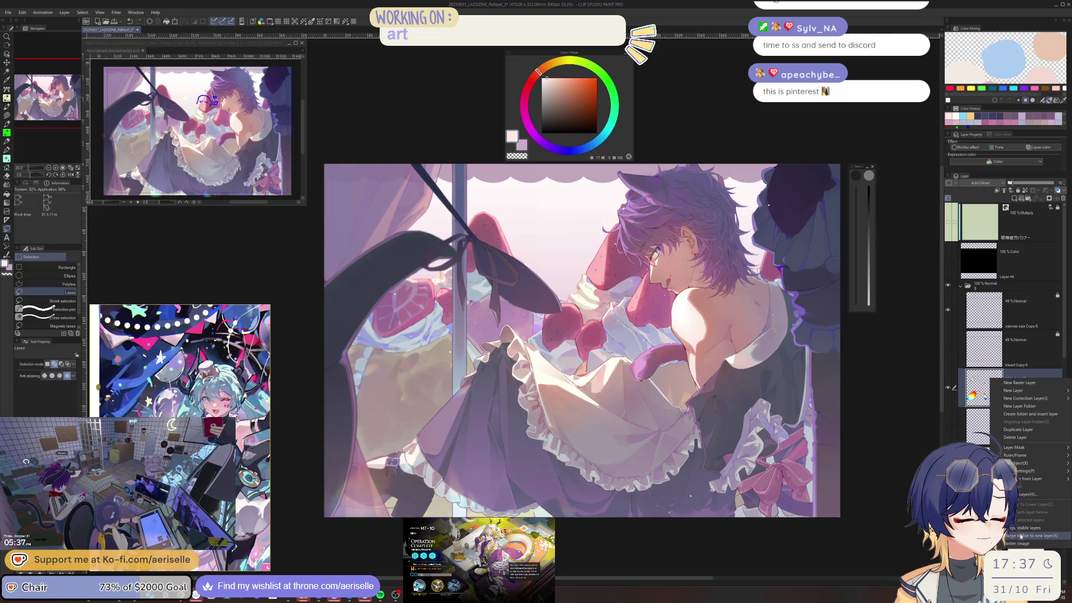
pyautogui.click(1024, 537)
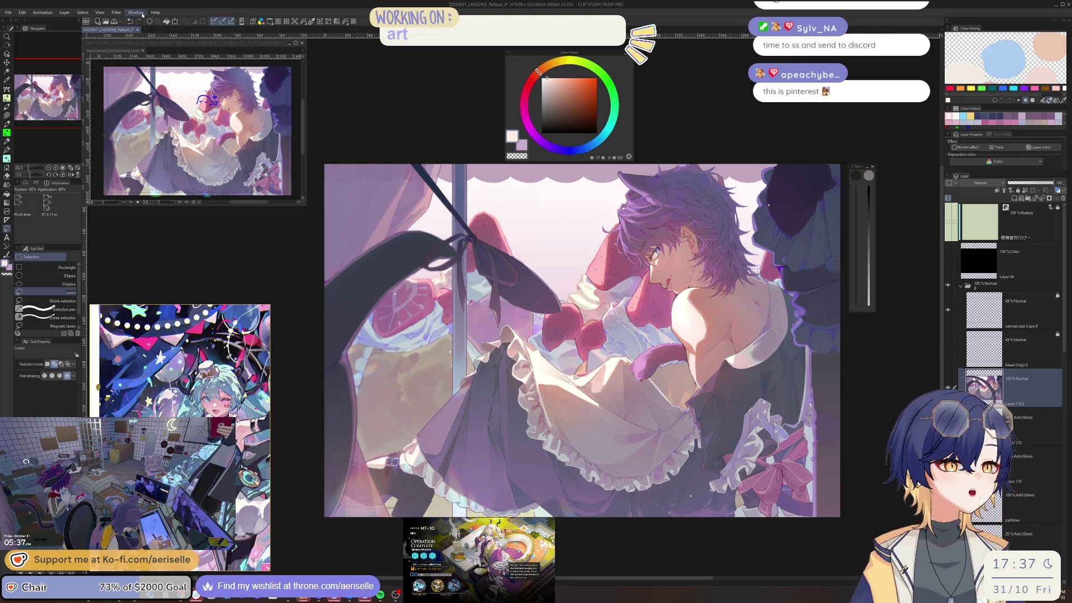
pyautogui.click(117, 12)
# Open the Chromatic aberration filter and set intensity down to 5 with angle -114.
pyautogui.moveTo(134, 62)
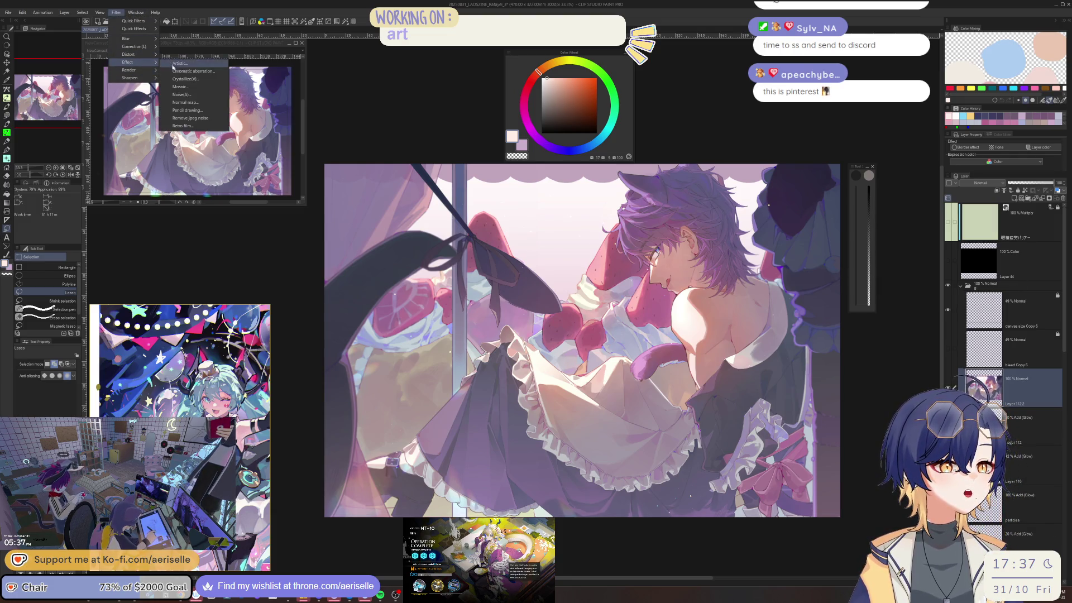
pyautogui.click(178, 71)
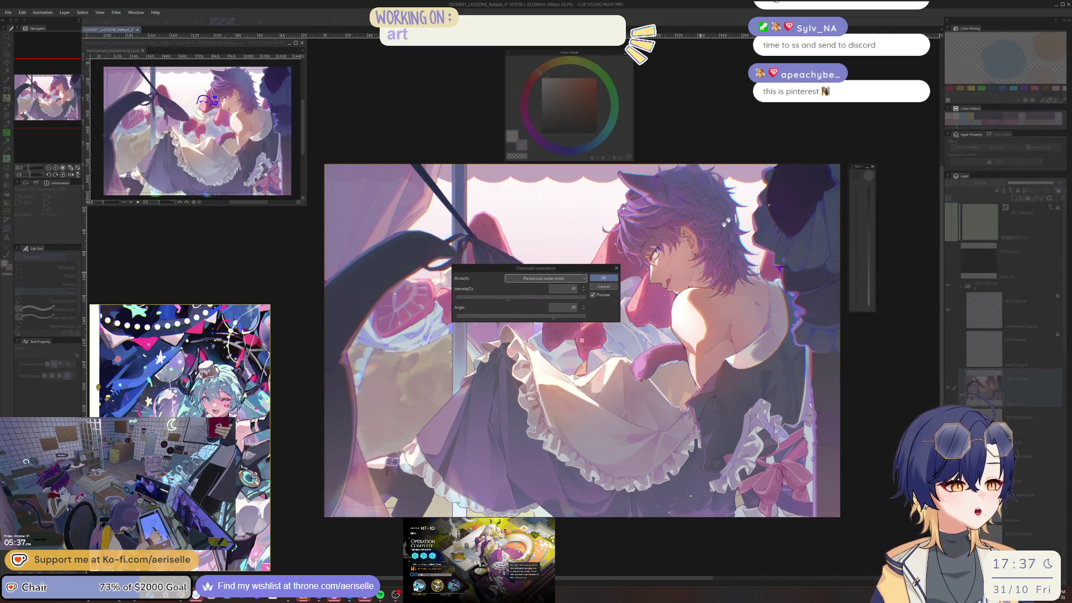
pyautogui.scroll(4, 732, 215)
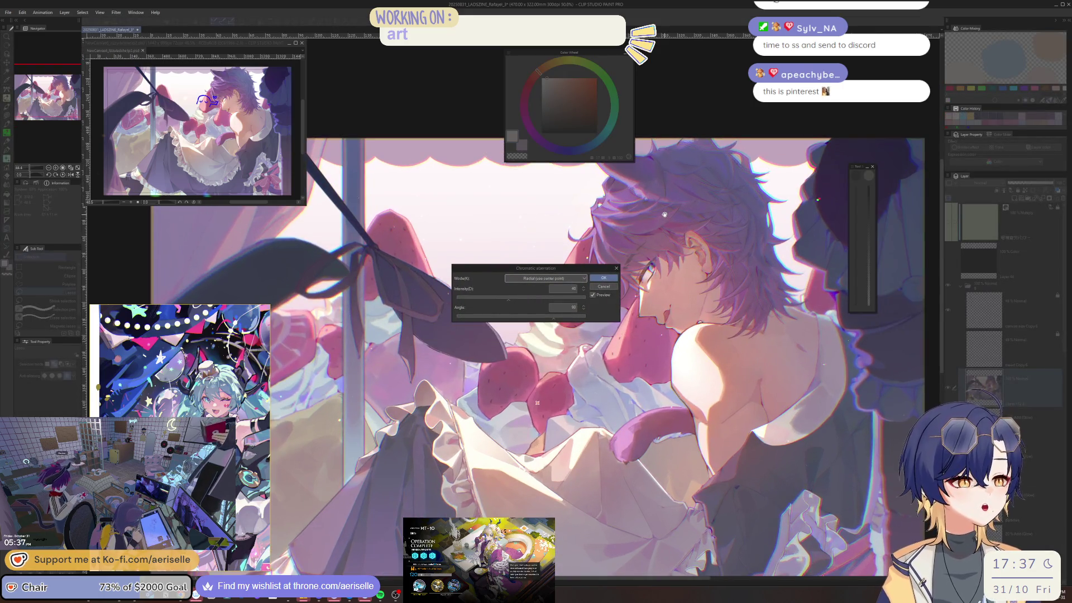
pyautogui.scroll(2, 664, 214)
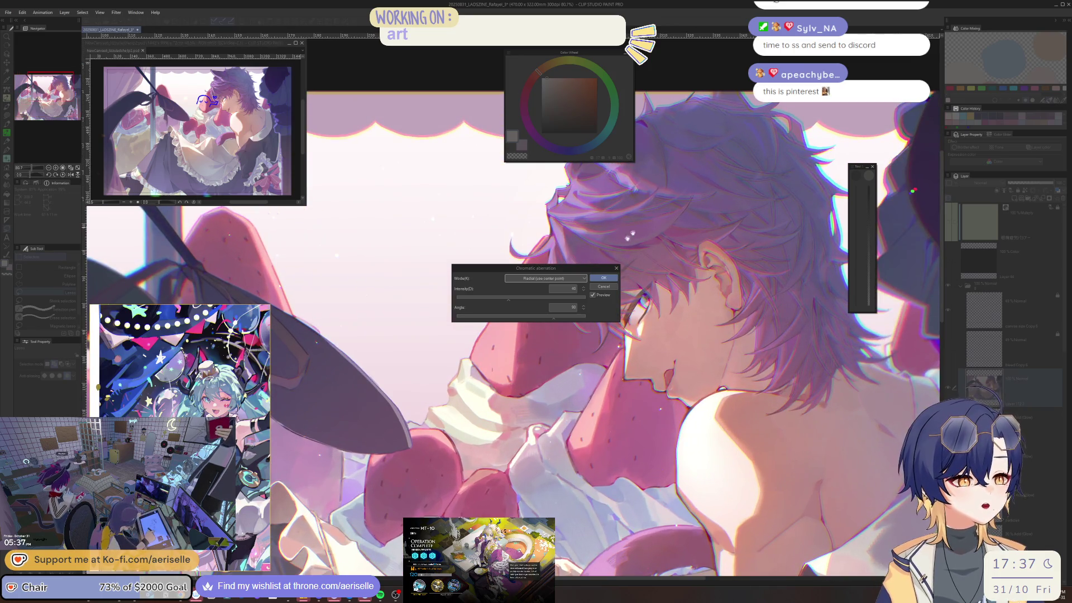
pyautogui.press('BackSpace')
pyautogui.write('0')
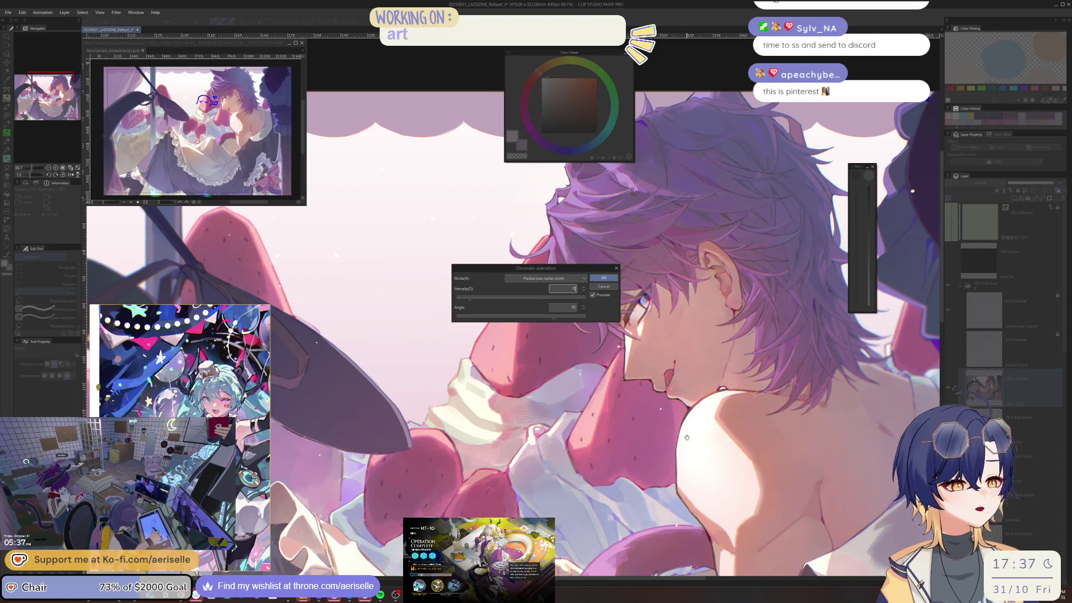
pyautogui.scroll(6, 664, 372)
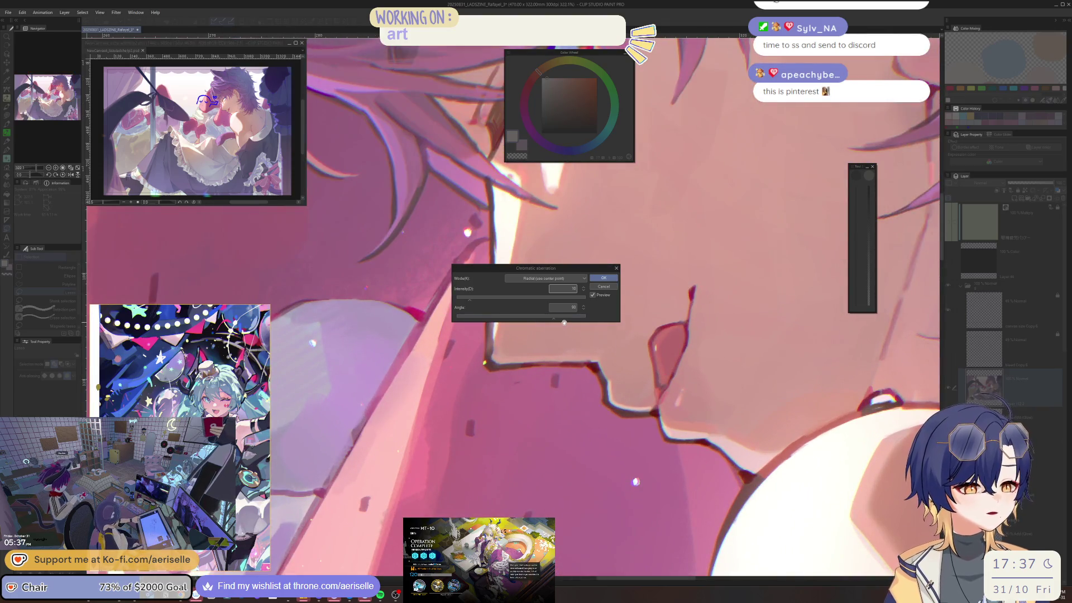
pyautogui.click(478, 300)
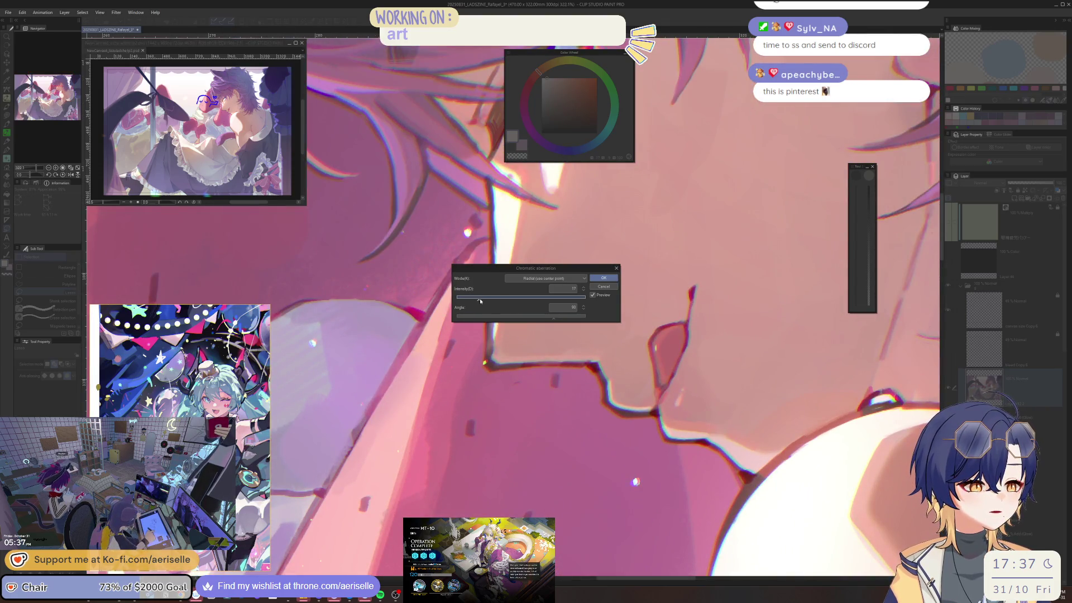
pyautogui.moveTo(477, 300); pyautogui.dragTo(475, 300)
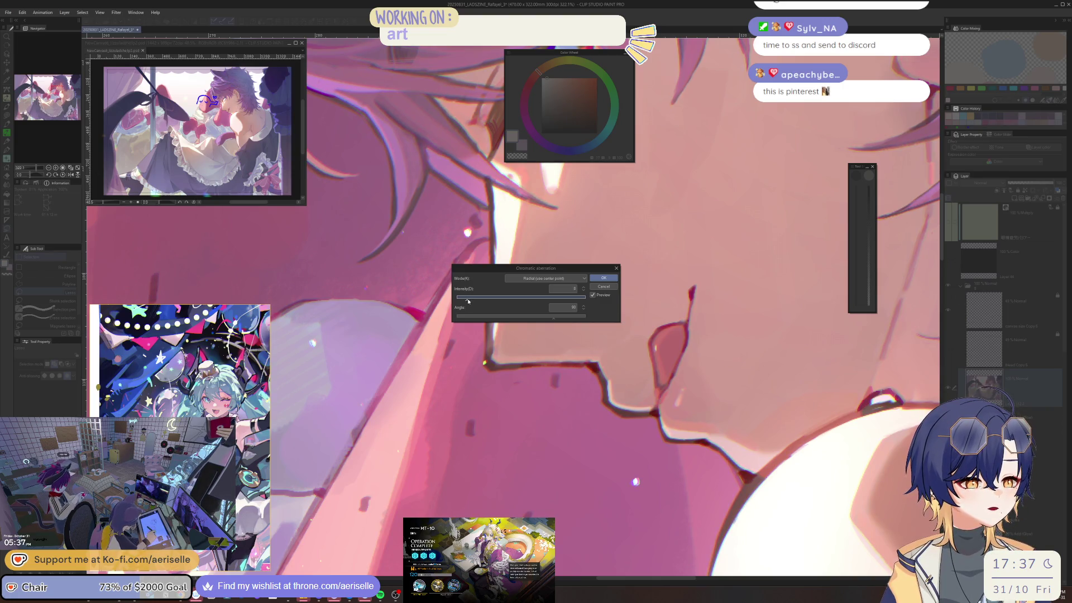
pyautogui.click(512, 319)
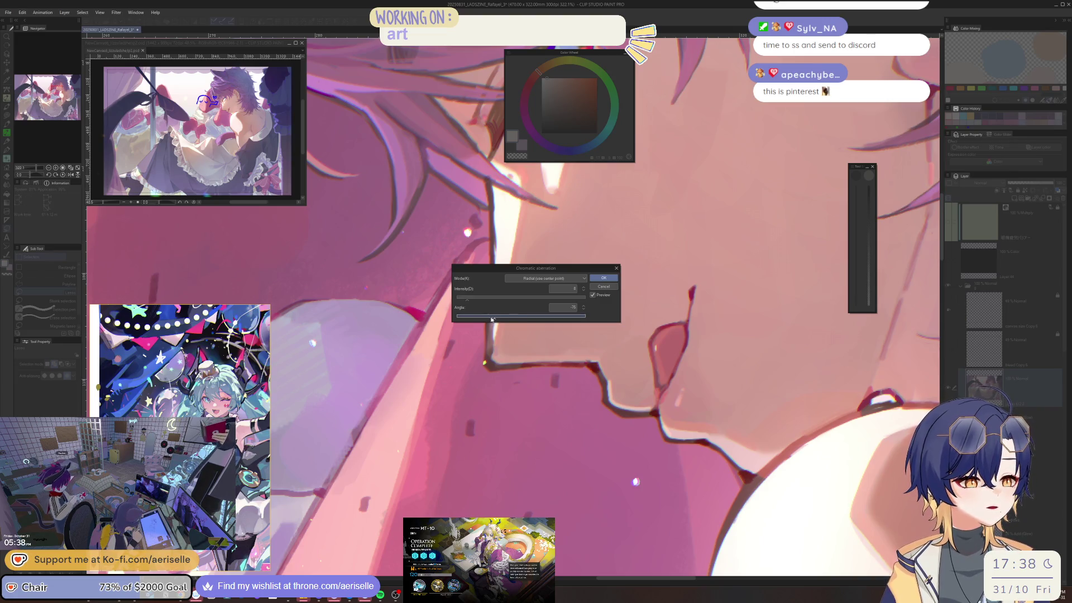
pyautogui.click(573, 288)
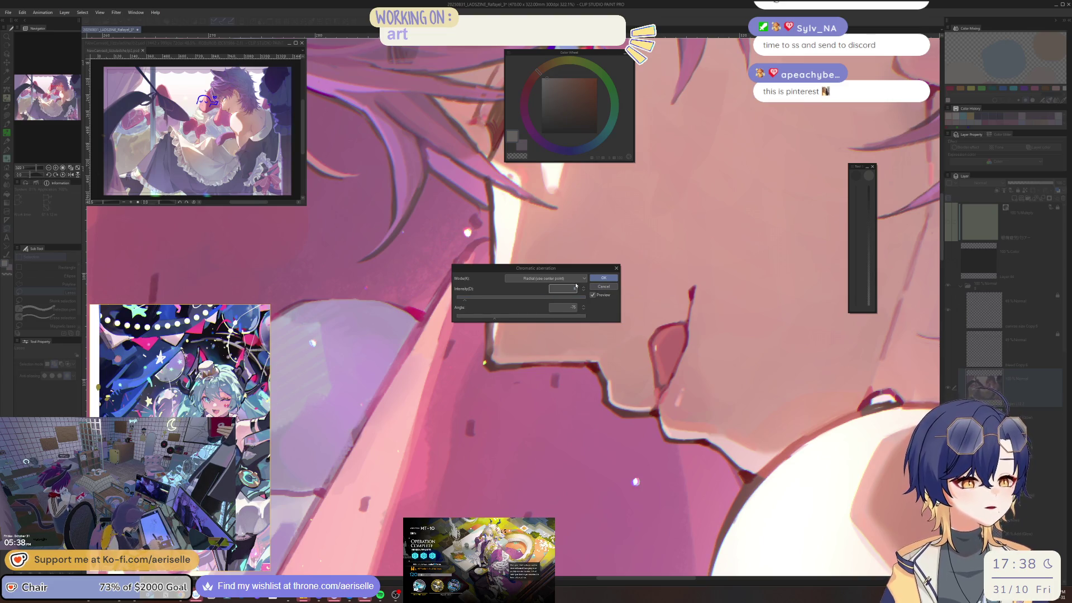
pyautogui.click(584, 291)
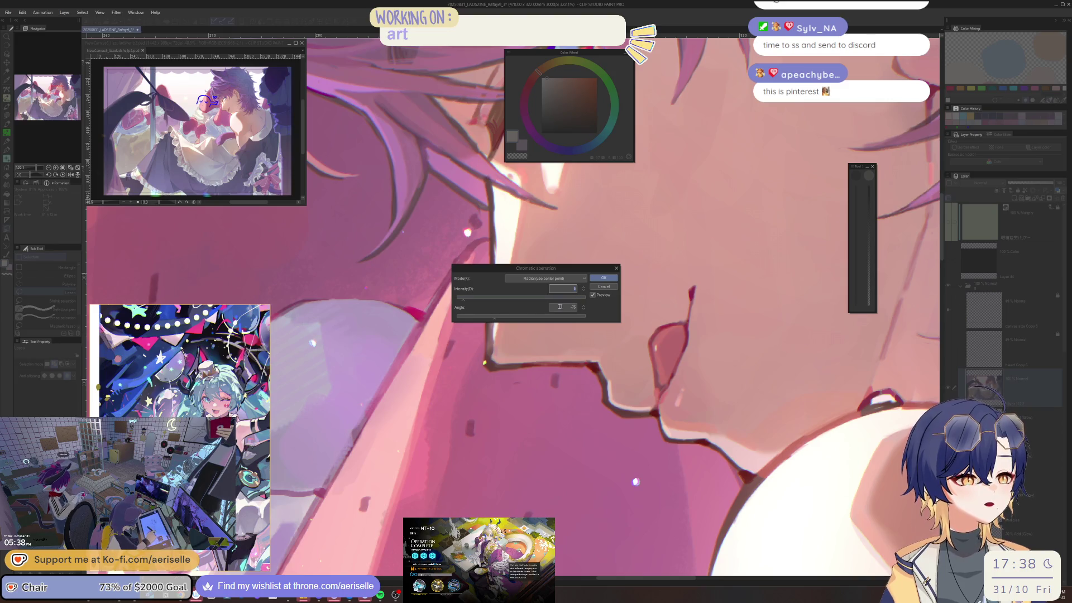
pyautogui.click(480, 317)
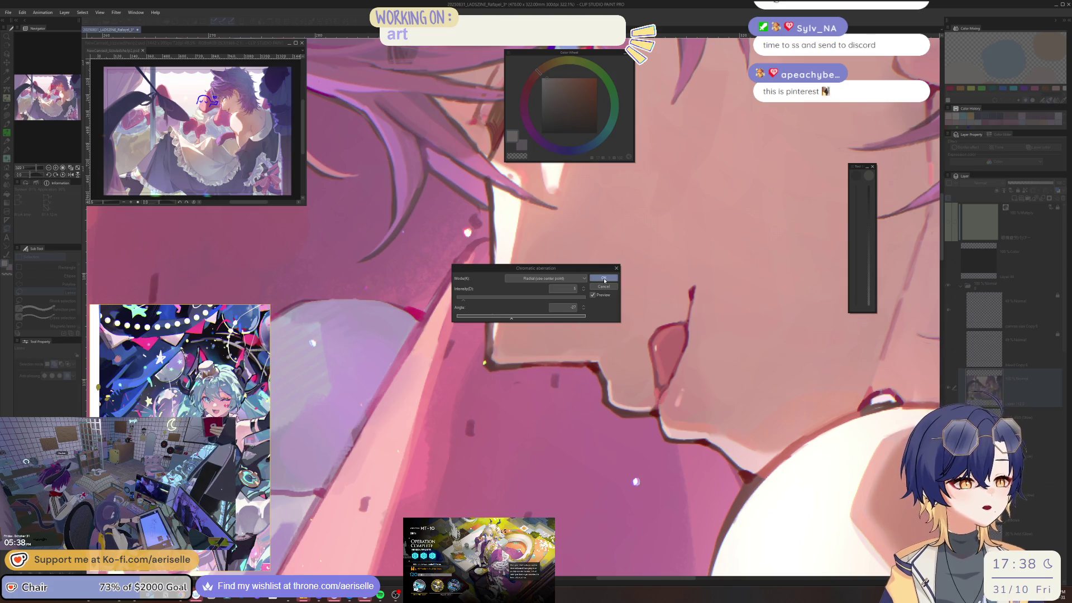
# Switch the aberration mode to Lateral (use Angle) and apply the filter.
pyautogui.click(544, 278)
pyautogui.click(539, 293)
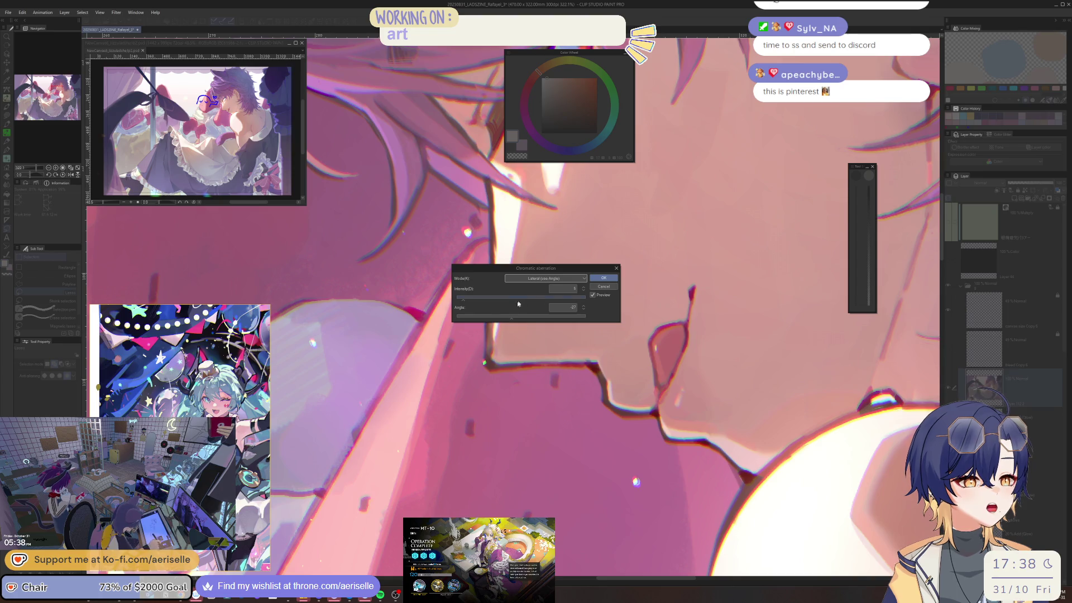
pyautogui.click(569, 288)
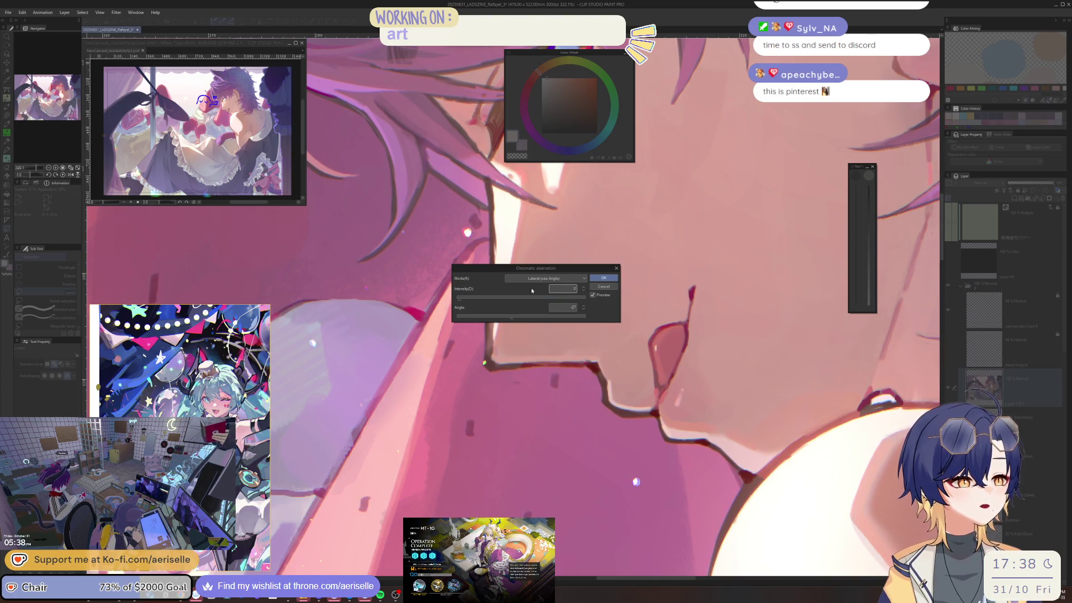
pyautogui.scroll(-3, 550, 307)
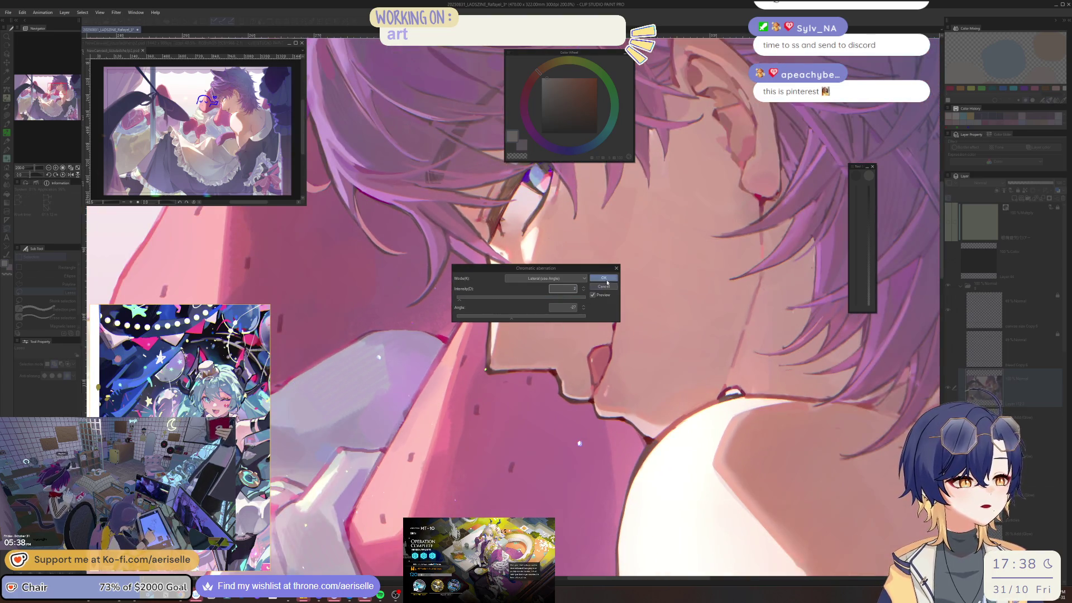
pyautogui.press('Return')
pyautogui.scroll(-5, 554, 311)
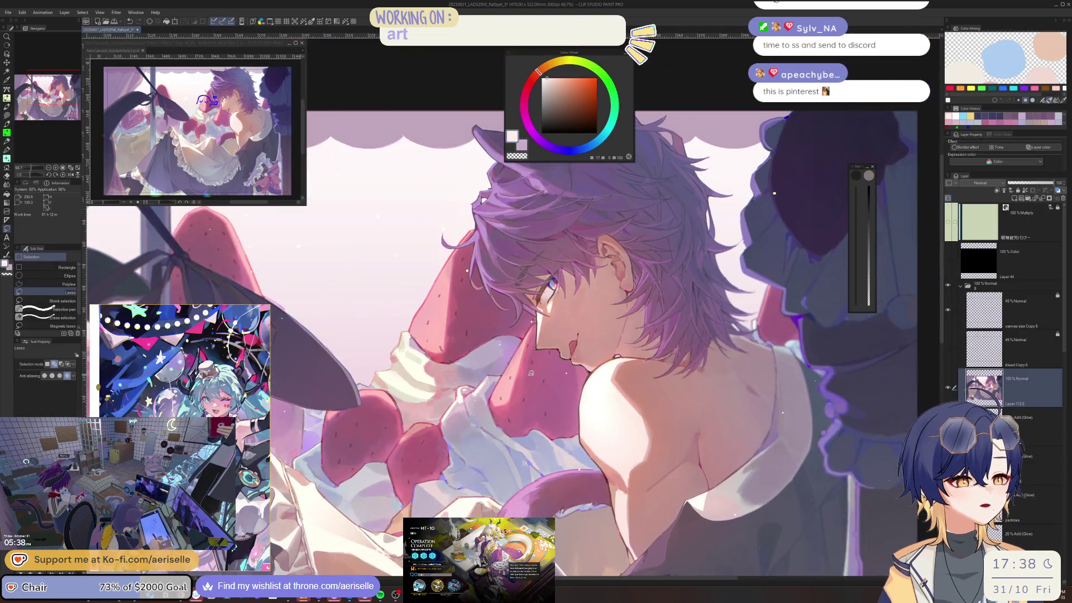
pyautogui.scroll(3, 692, 341)
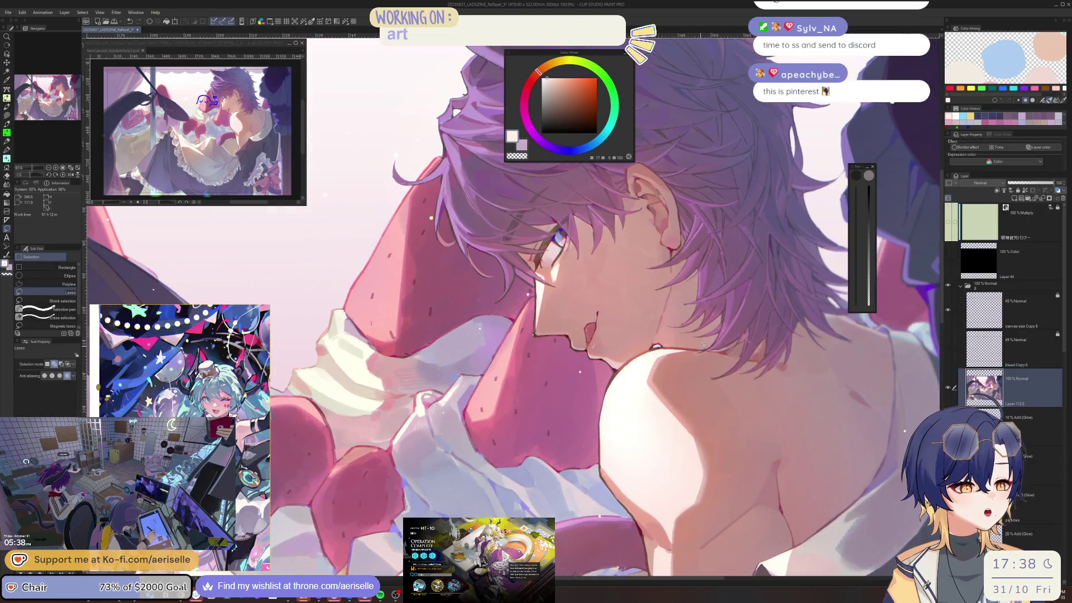
pyautogui.scroll(3, 687, 313)
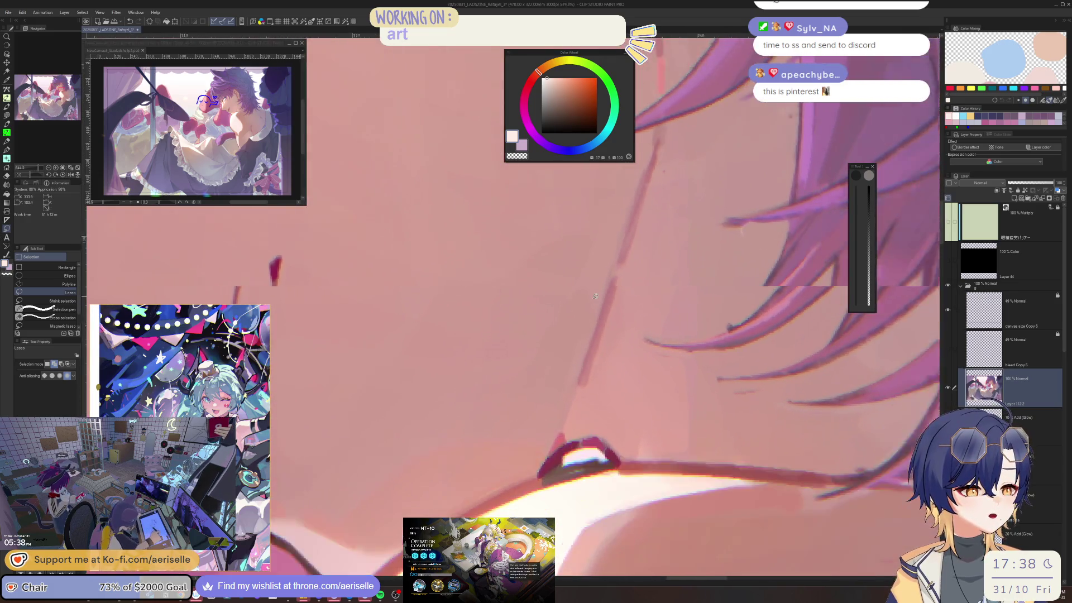
pyautogui.scroll(-3, 604, 330)
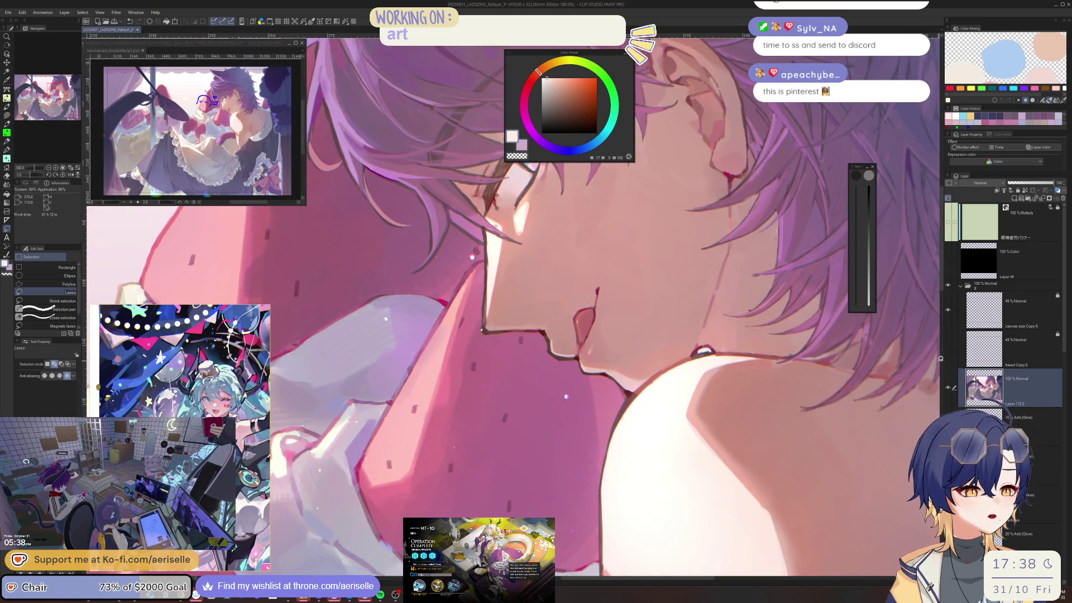
pyautogui.click(948, 387)
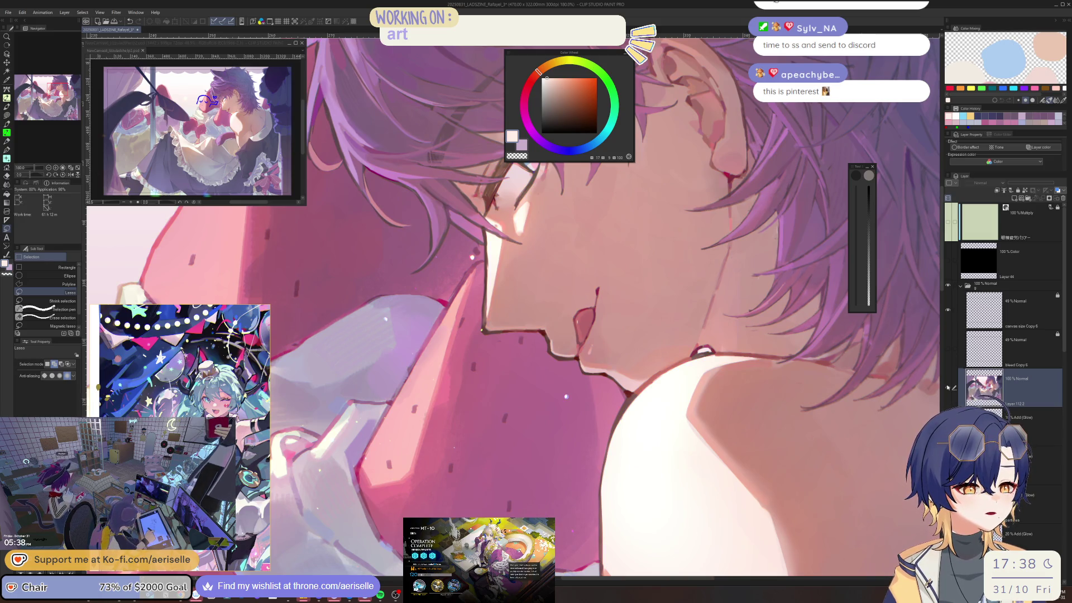
pyautogui.scroll(-4, 727, 490)
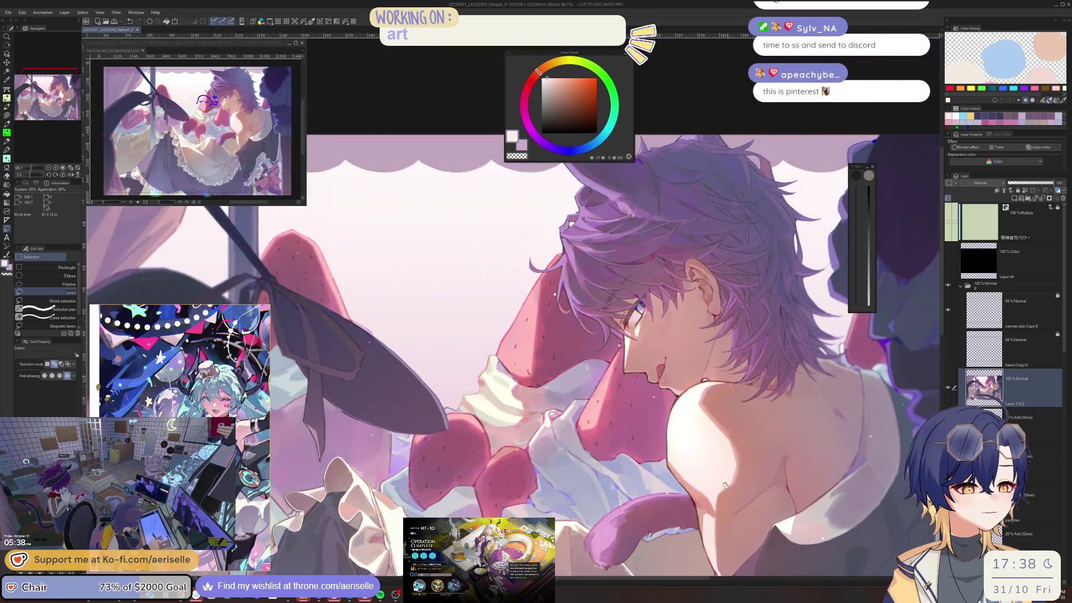
pyautogui.moveTo(727, 489); pyautogui.dragTo(725, 319)
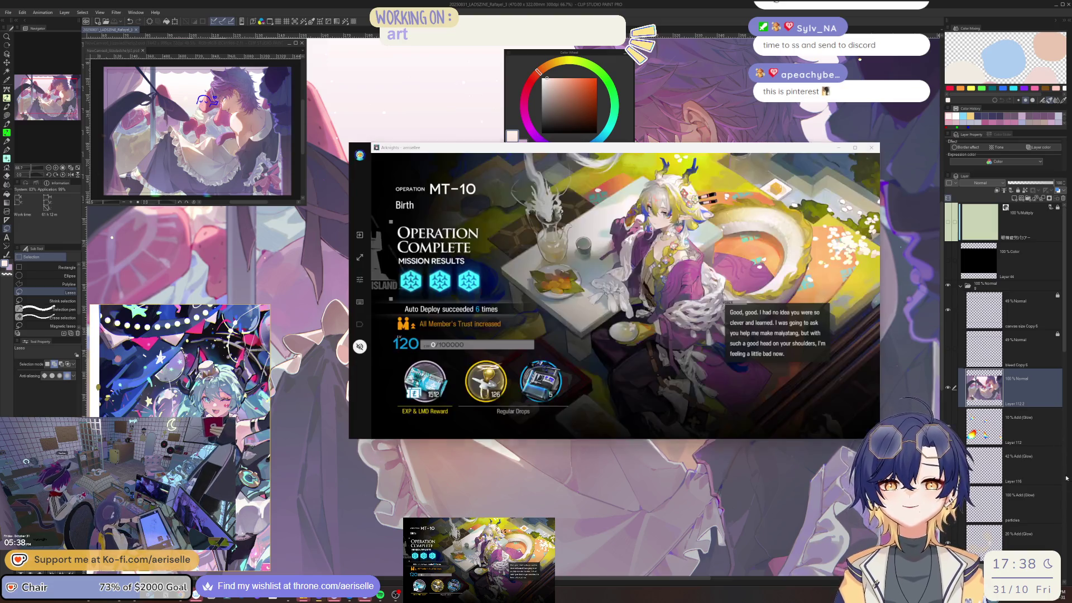
# Dismiss the operation results, return to the lobby, and copy the player ID from the profile.
pyautogui.click(528, 288)
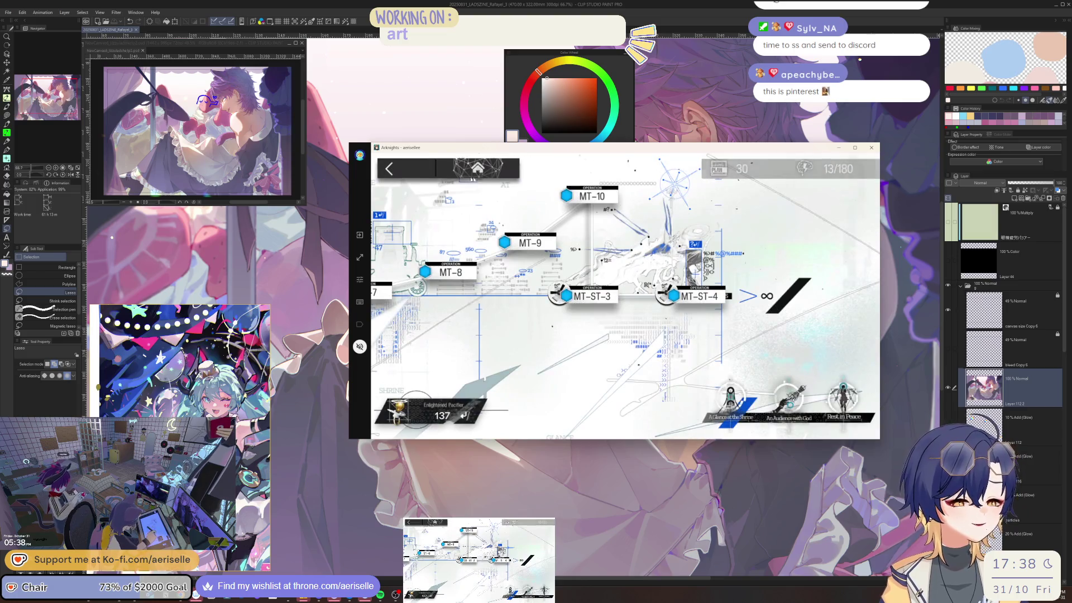
pyautogui.click(466, 178)
pyautogui.click(466, 178)
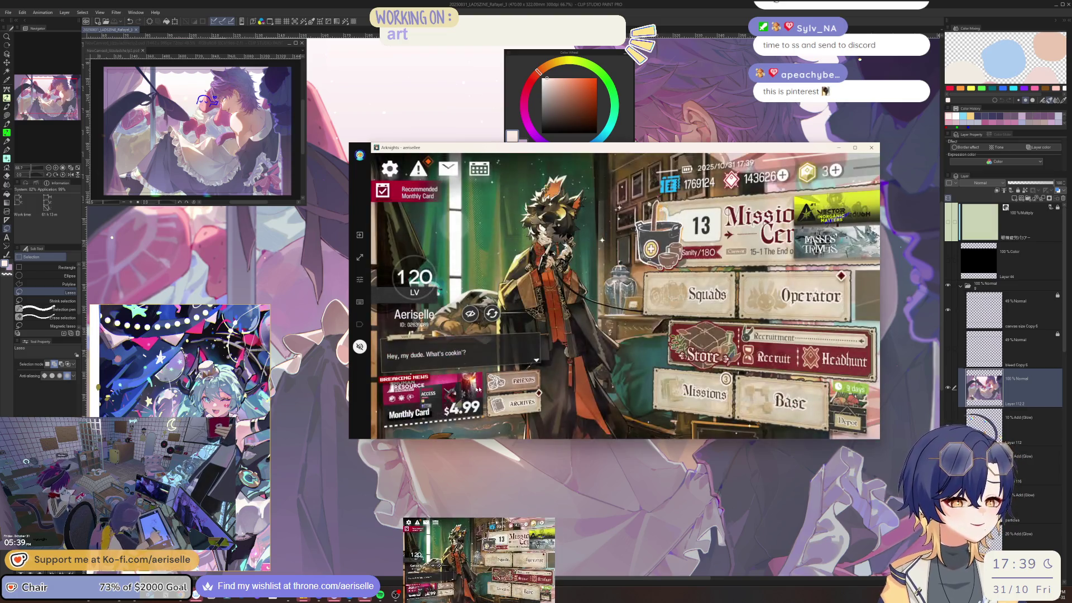
pyautogui.click(512, 381)
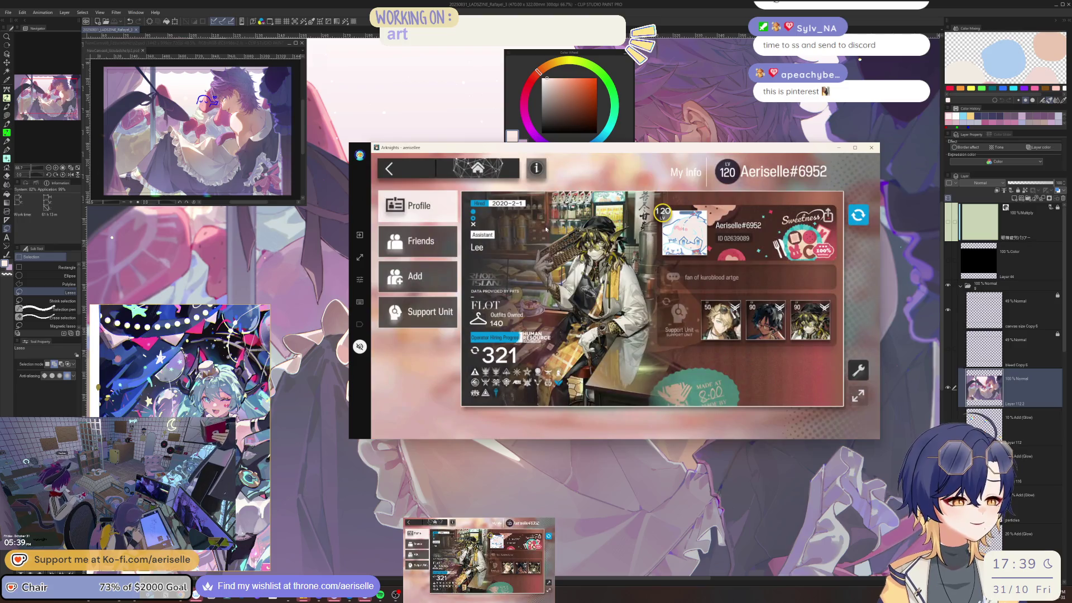
pyautogui.click(733, 239)
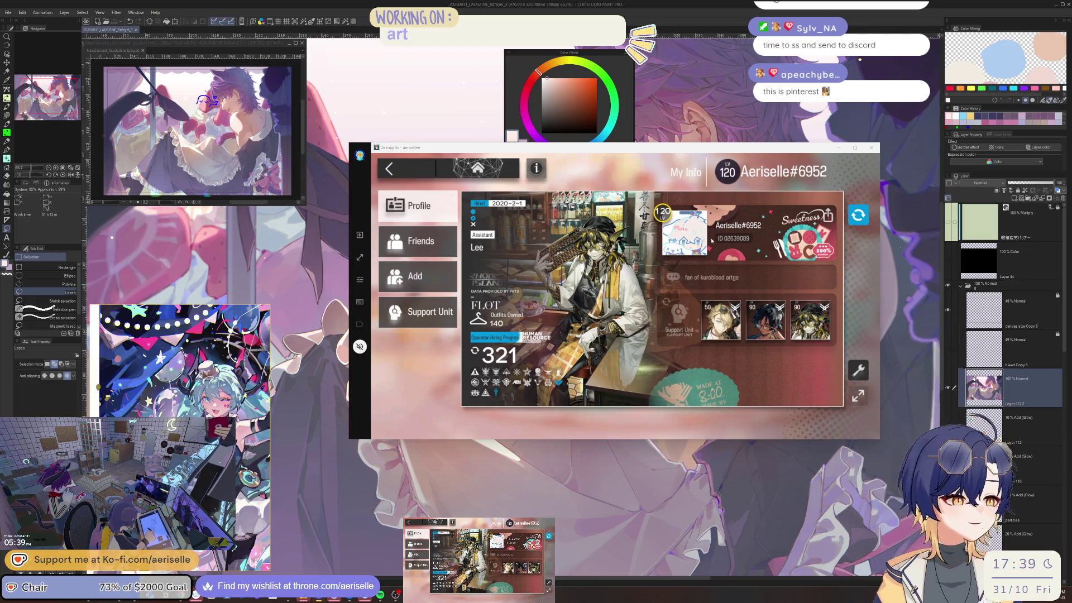
pyautogui.click(391, 168)
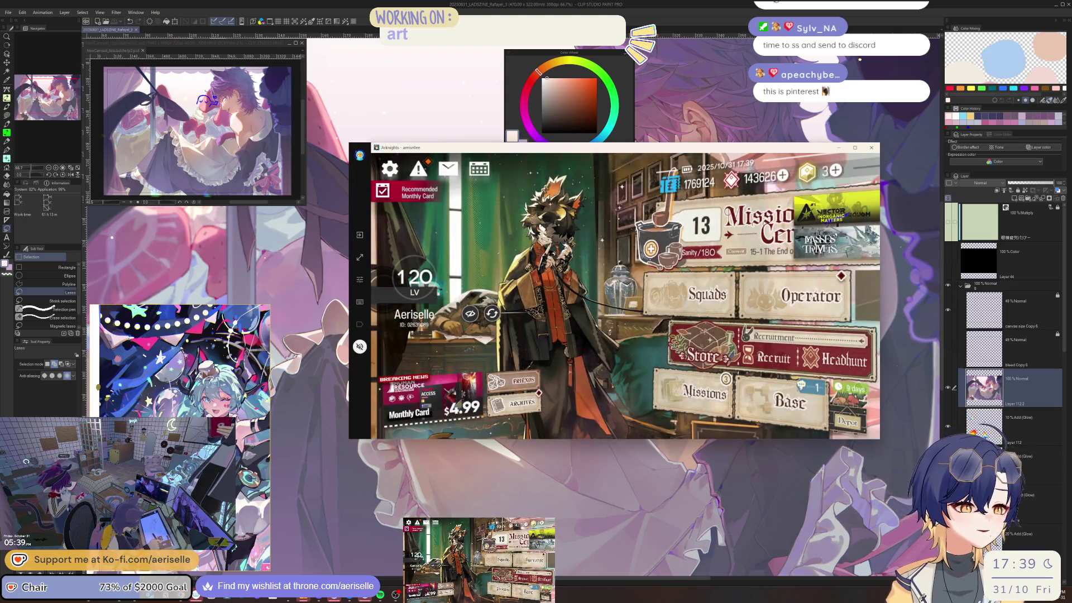
# Collect all daily and weekly mission rewards, then leave the game for Clip Studio Paint.
pyautogui.click(696, 386)
pyautogui.click(790, 208)
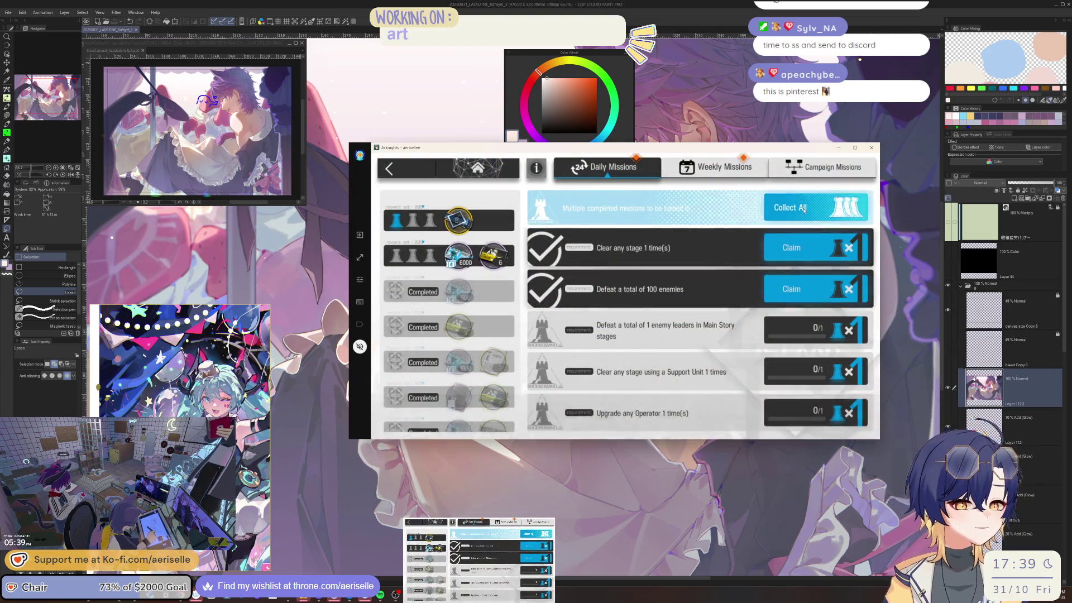
pyautogui.click(760, 168)
pyautogui.click(790, 208)
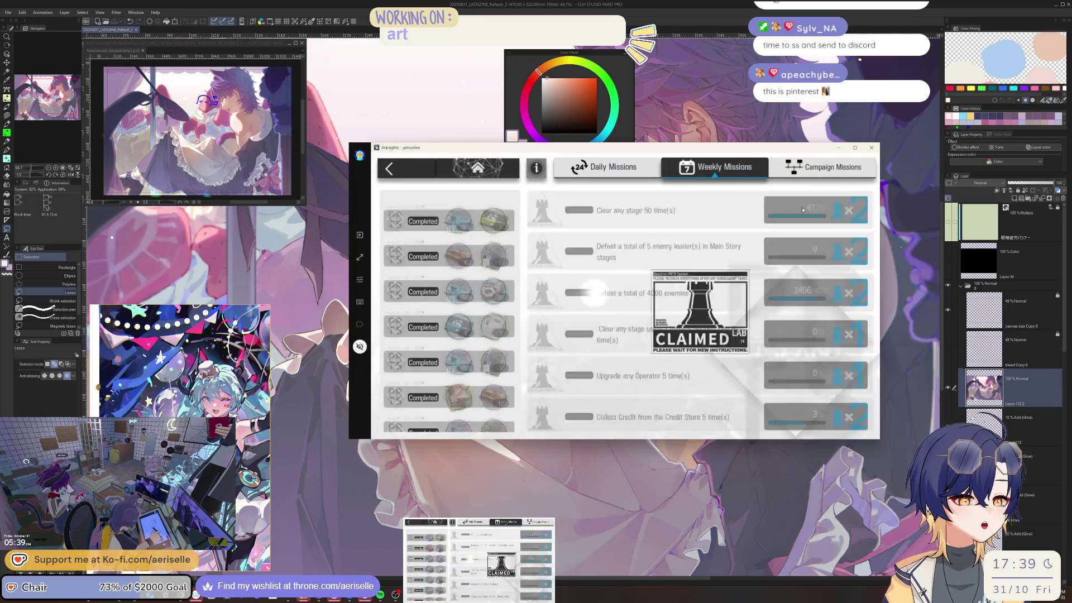
pyautogui.click(620, 188)
pyautogui.press('Escape')
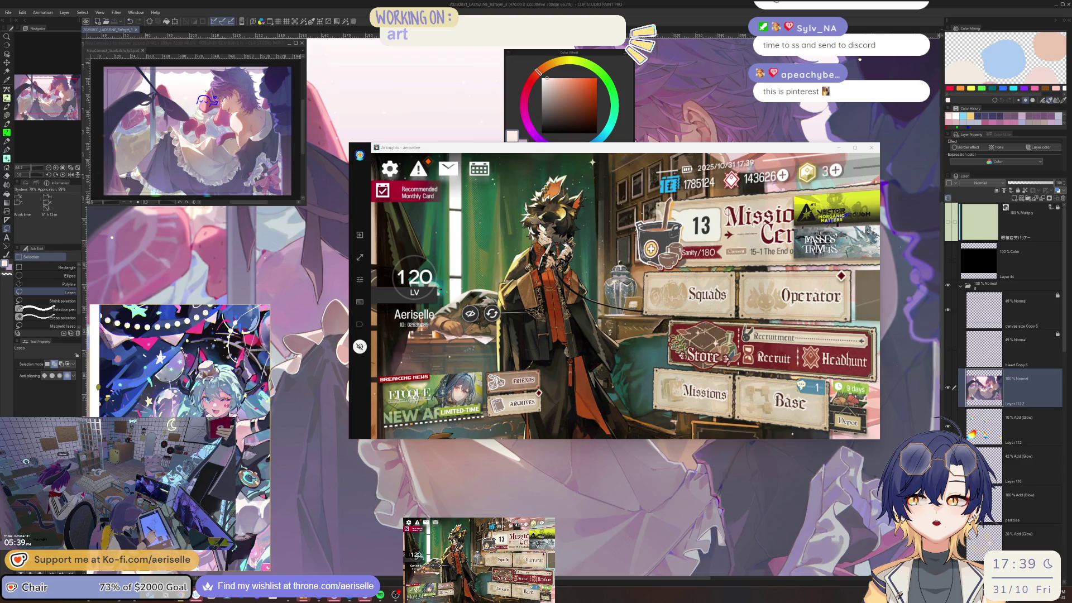
pyautogui.hotkey('alt', 'Tab')
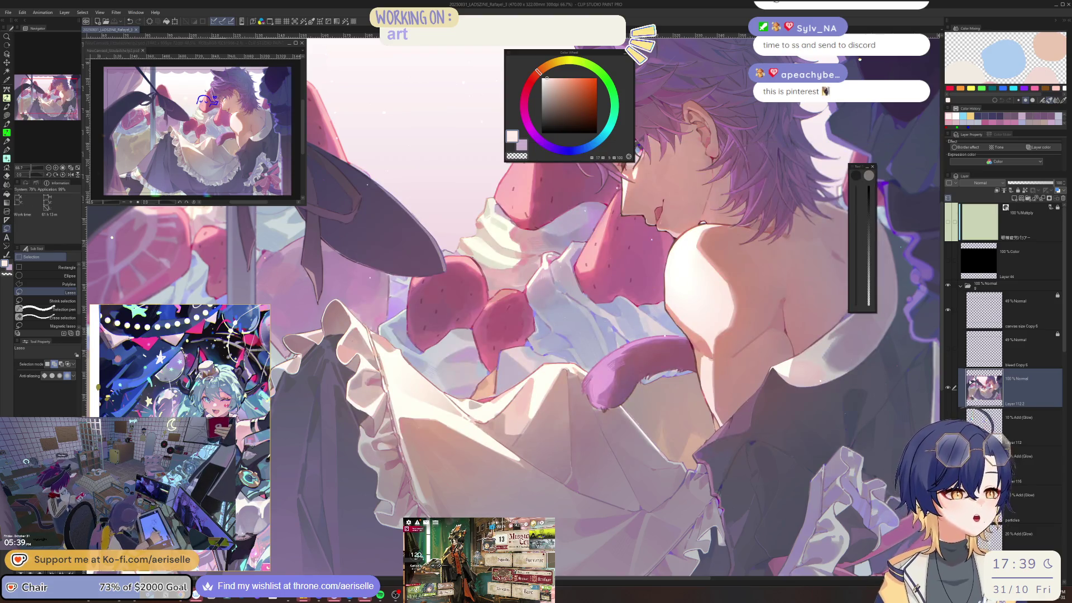
# Collapse the top layer folder and save the illustration as a new copy with Save As.
pyautogui.scroll(5, 570, 280)
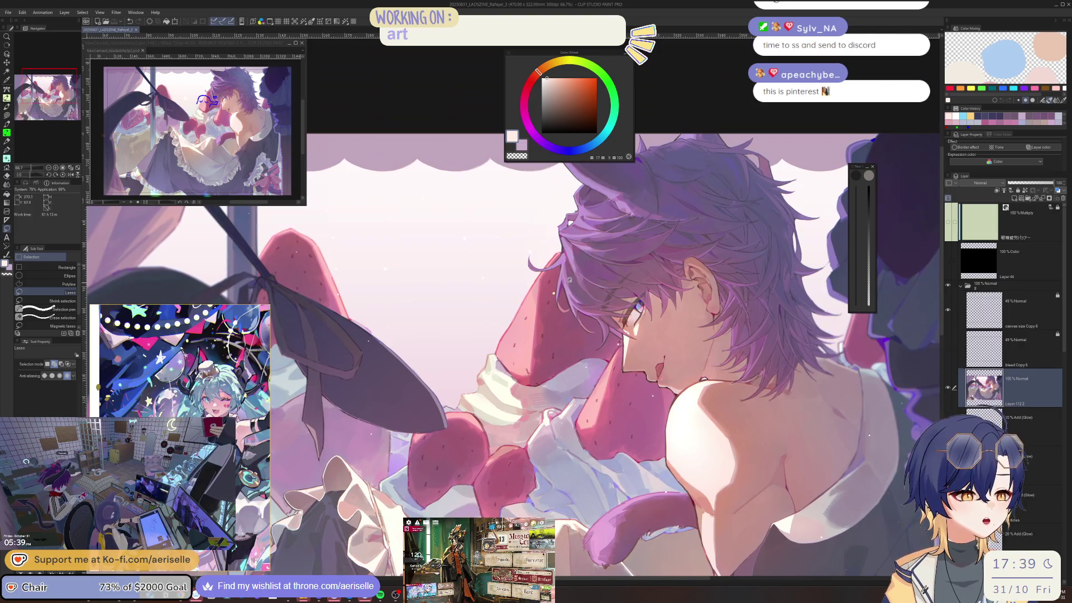
pyautogui.scroll(3, 570, 280)
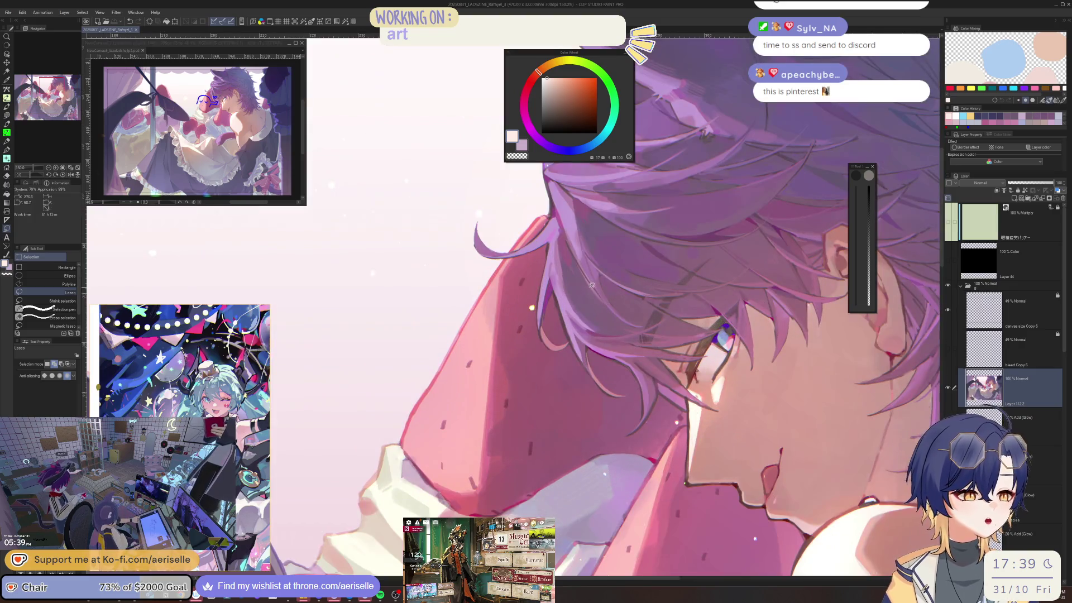
pyautogui.click(976, 290)
pyautogui.click(961, 288)
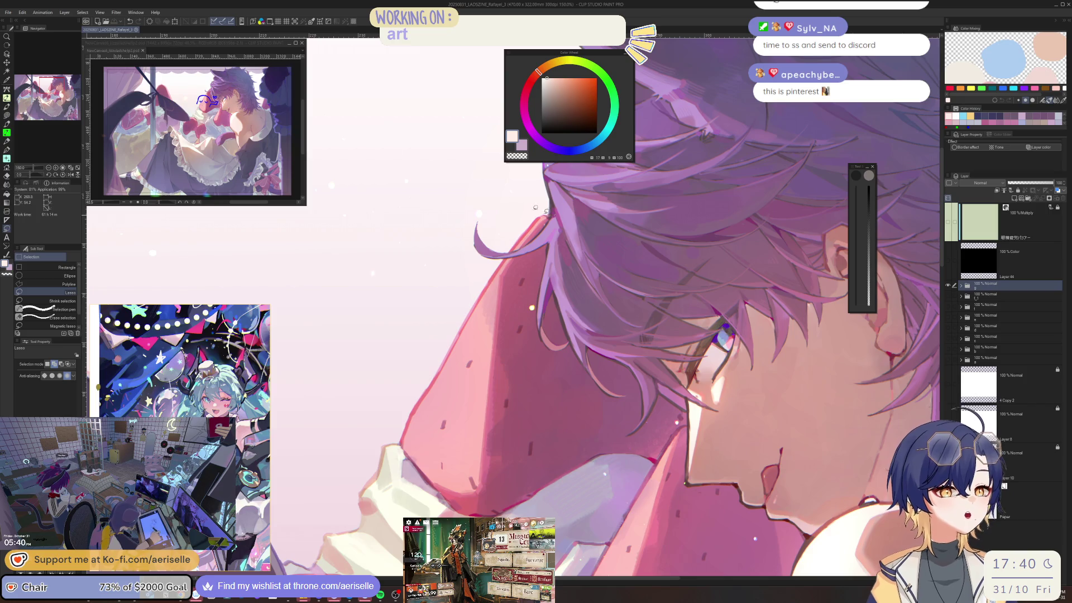
pyautogui.click(22, 12)
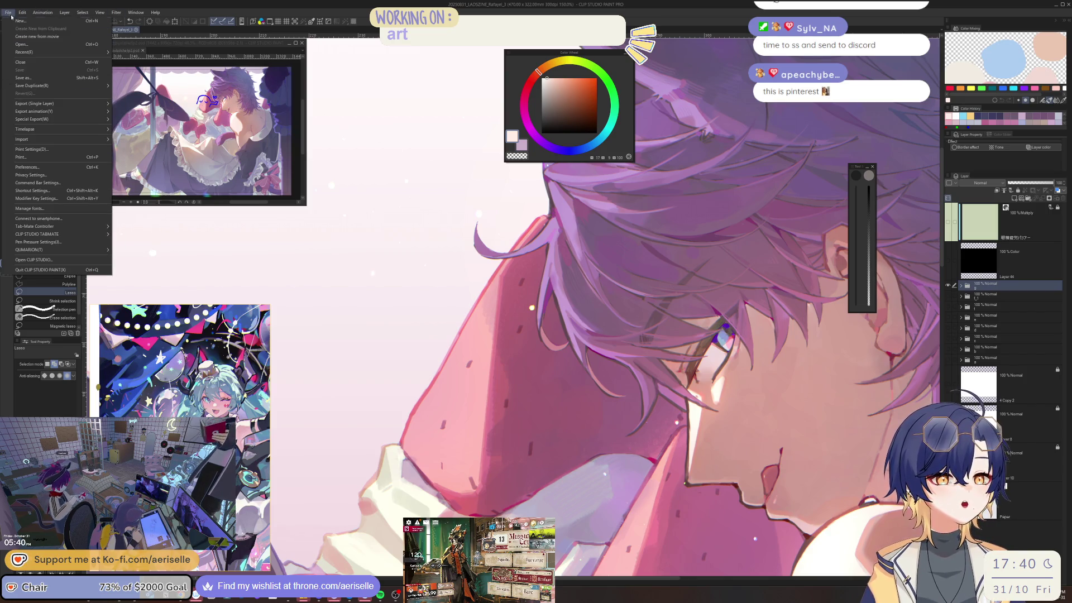
pyautogui.moveTo(92, 103)
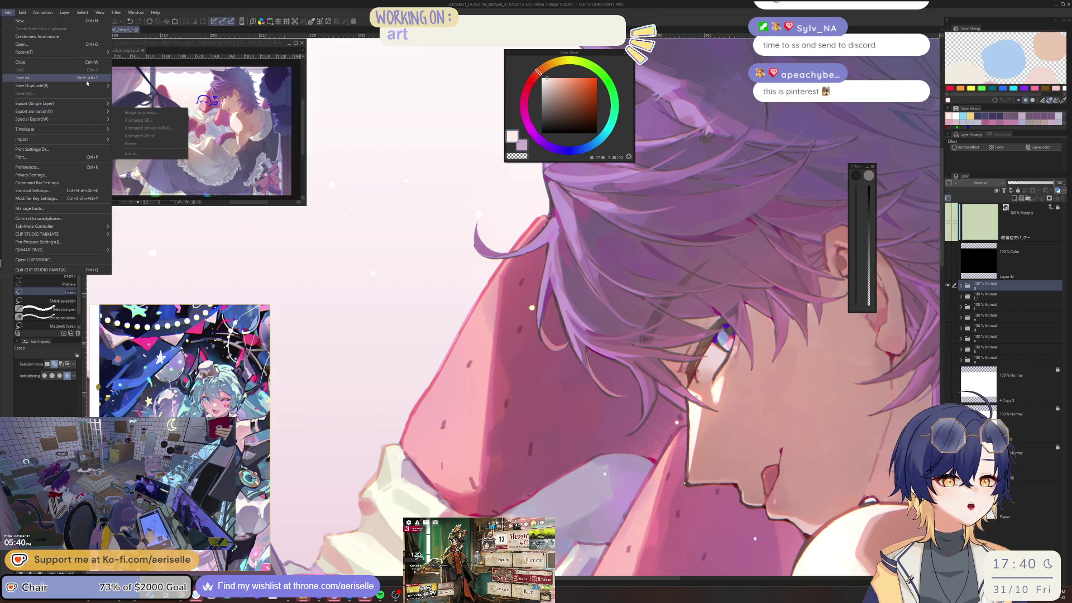
pyautogui.press('Escape')
pyautogui.hotkey('ctrl', 'shift', 's')
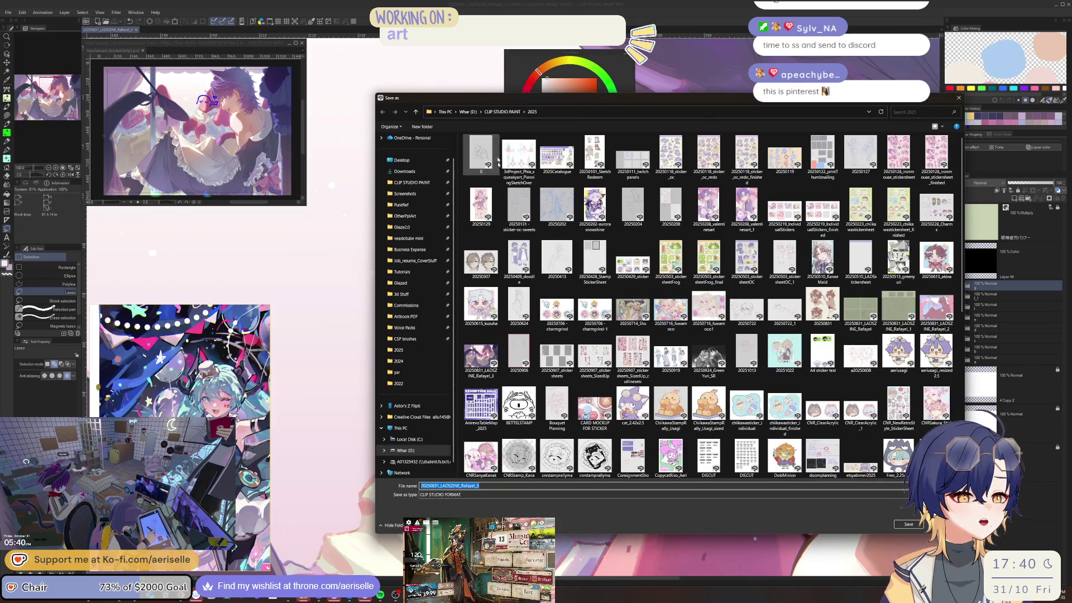
pyautogui.click(503, 486)
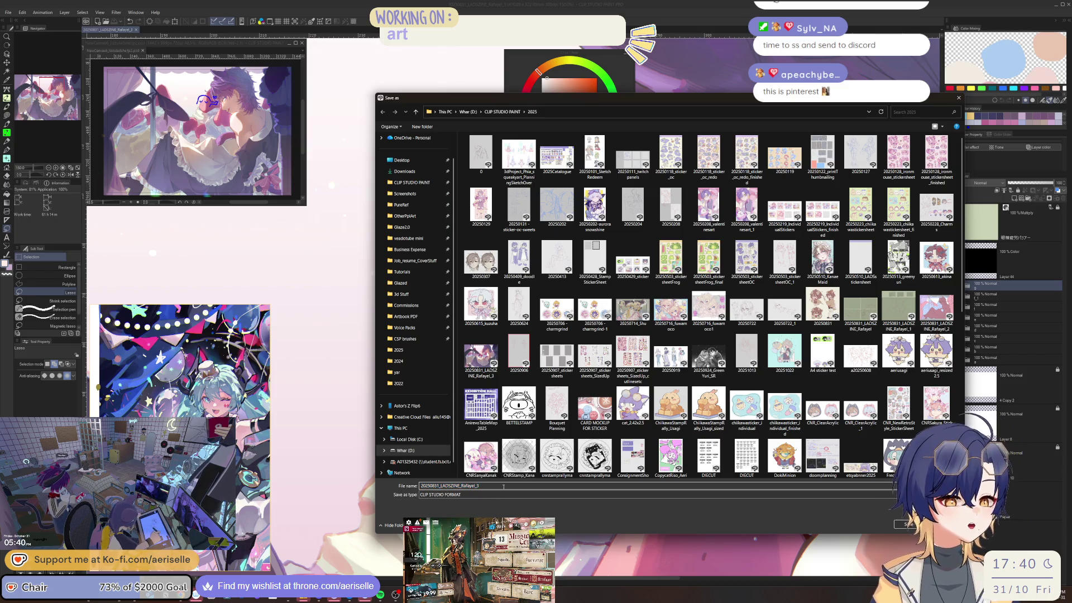
pyautogui.write('4')
pyautogui.press('Return')
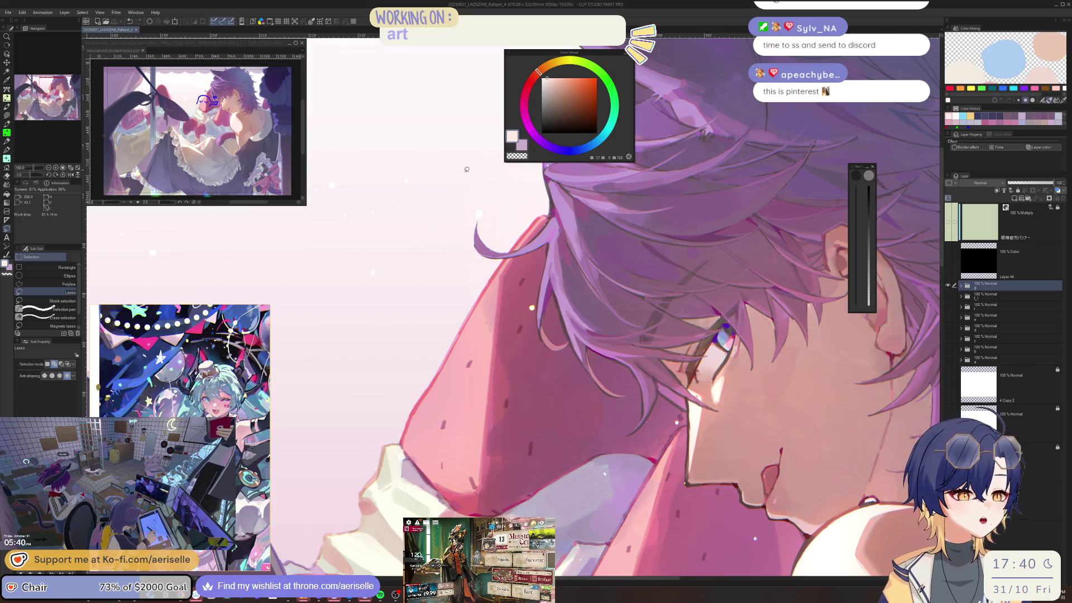
# Select layer folders f through a and open the Color profile preview settings.
pyautogui.click(971, 296)
pyautogui.moveTo(955, 307); pyautogui.dragTo(959, 363)
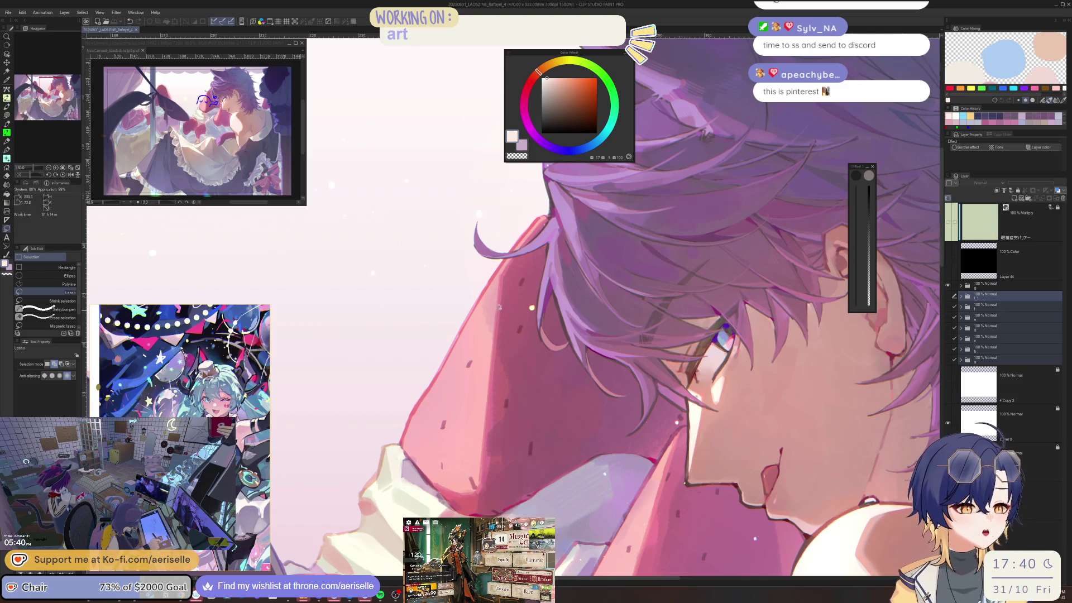
pyautogui.scroll(-5, 504, 307)
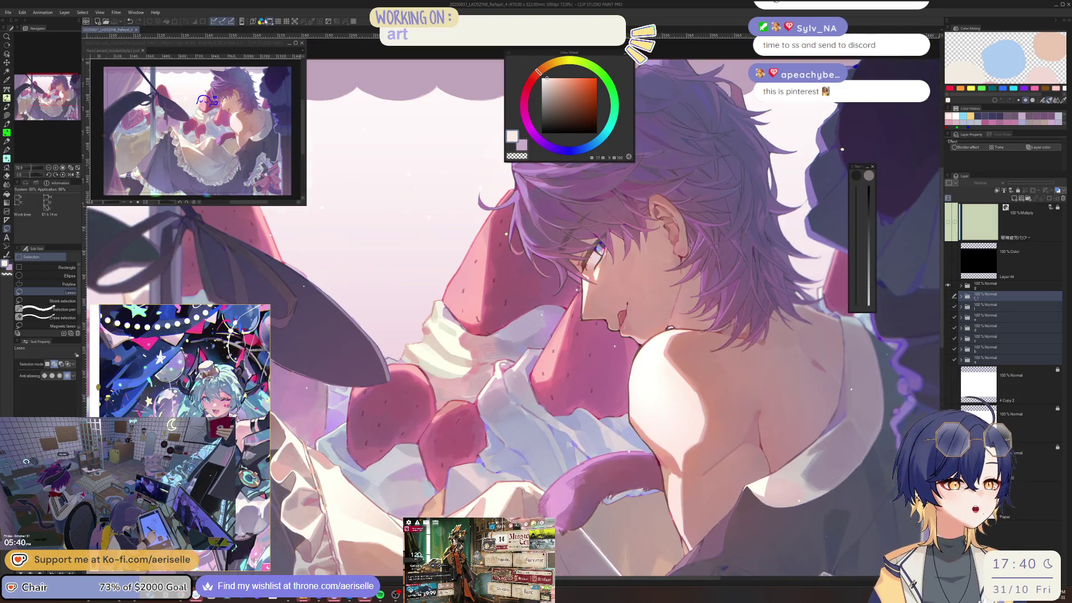
pyautogui.hotkey('ctrl', 'shift', 'p')
pyautogui.click(876, 178)
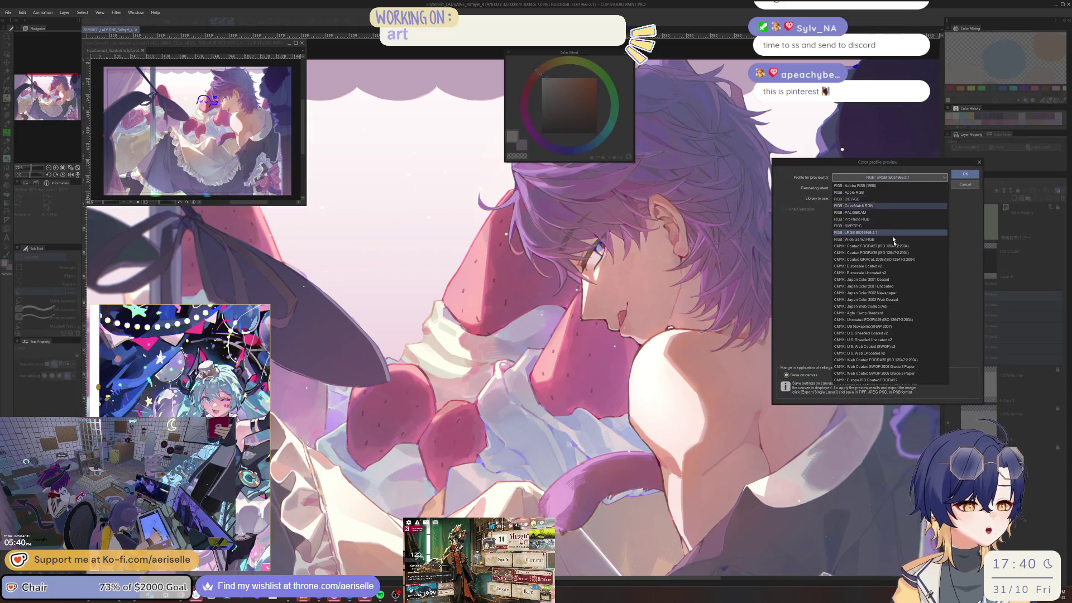
# Preview in CMYK U.S. Web Coated (SWOP) v2, back to sRGB IEC61966-2.1, then CMYK again.
pyautogui.click(899, 347)
pyautogui.scroll(-5, 690, 419)
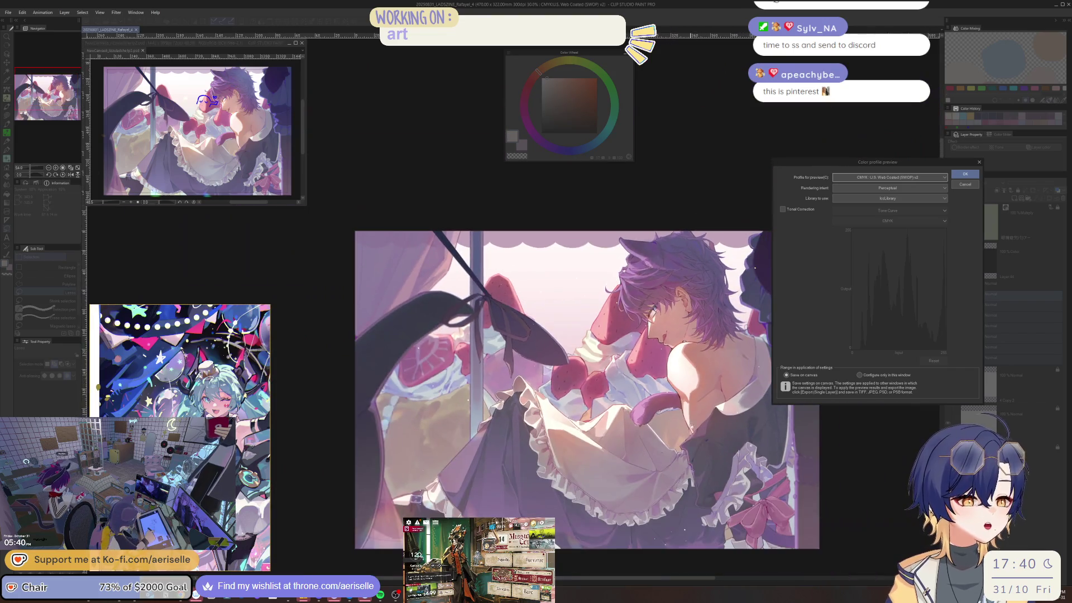
pyautogui.scroll(2, 690, 419)
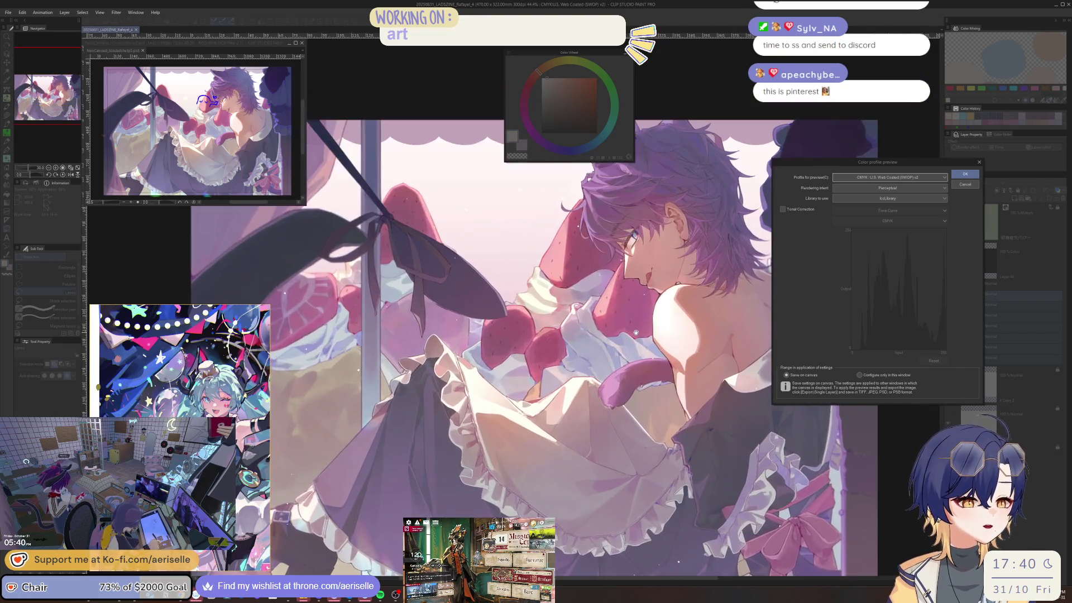
pyautogui.scroll(1, 636, 332)
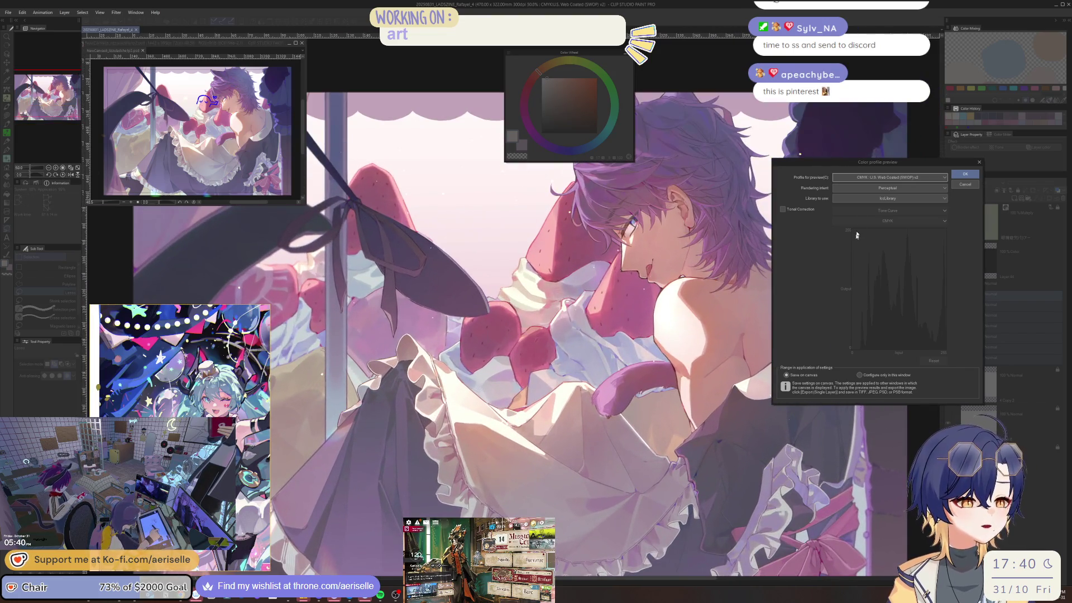
pyautogui.click(891, 177)
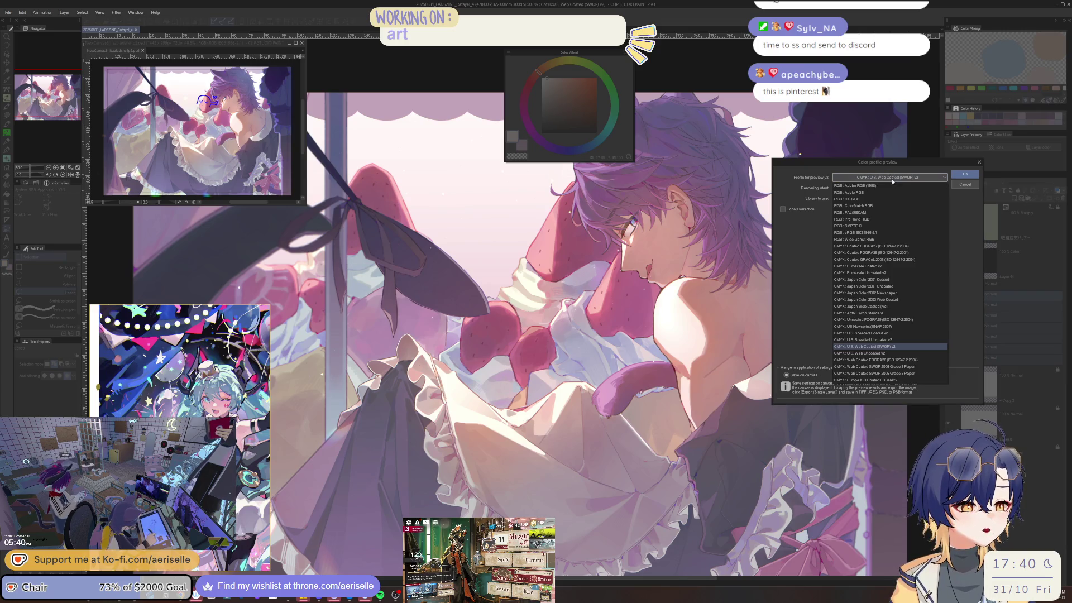
pyautogui.click(890, 233)
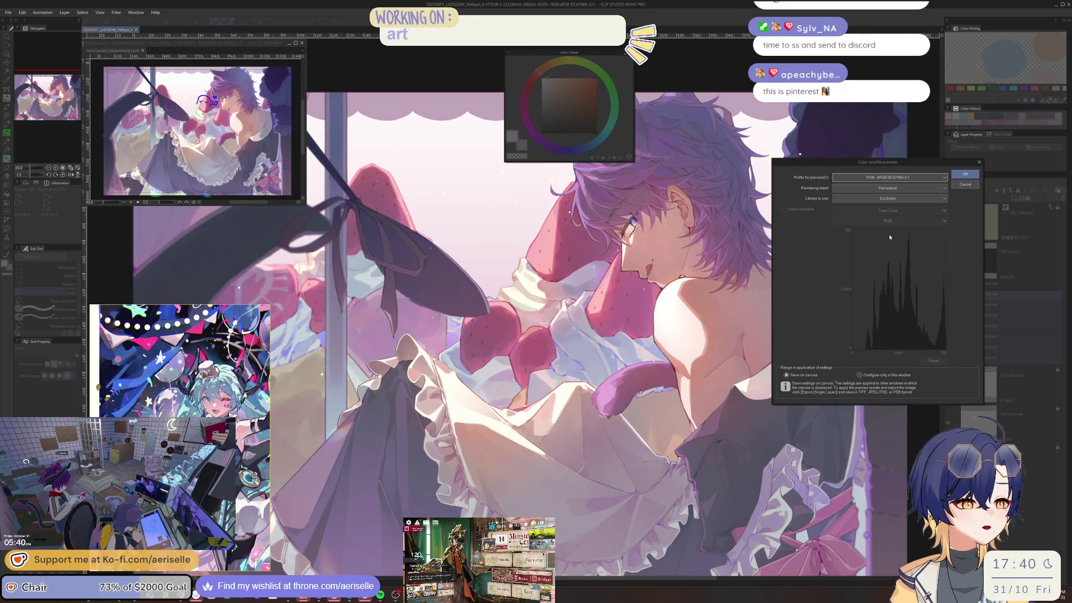
pyautogui.click(888, 177)
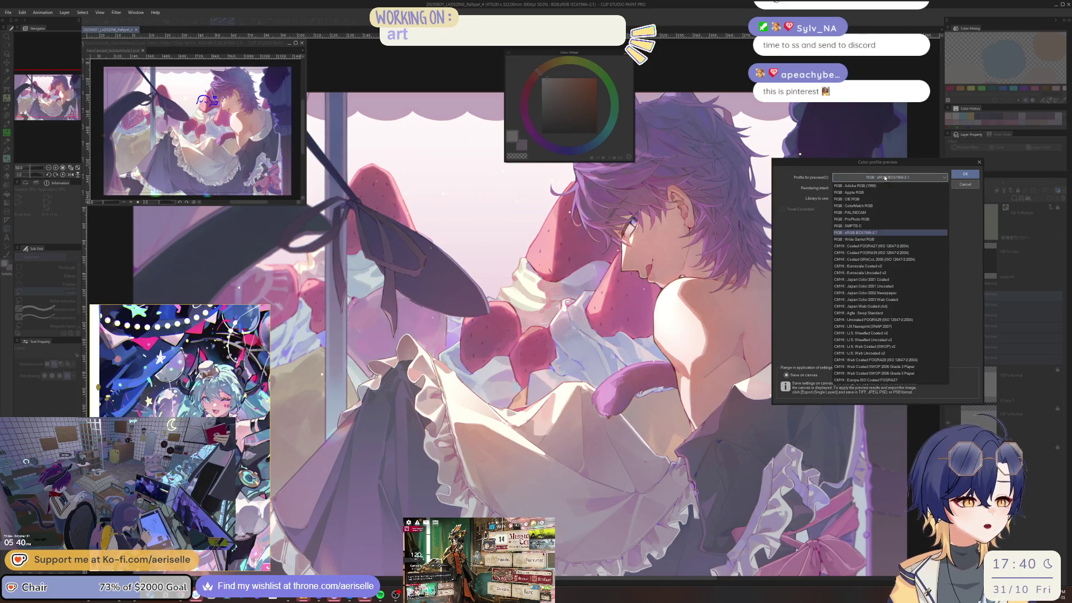
pyautogui.click(872, 346)
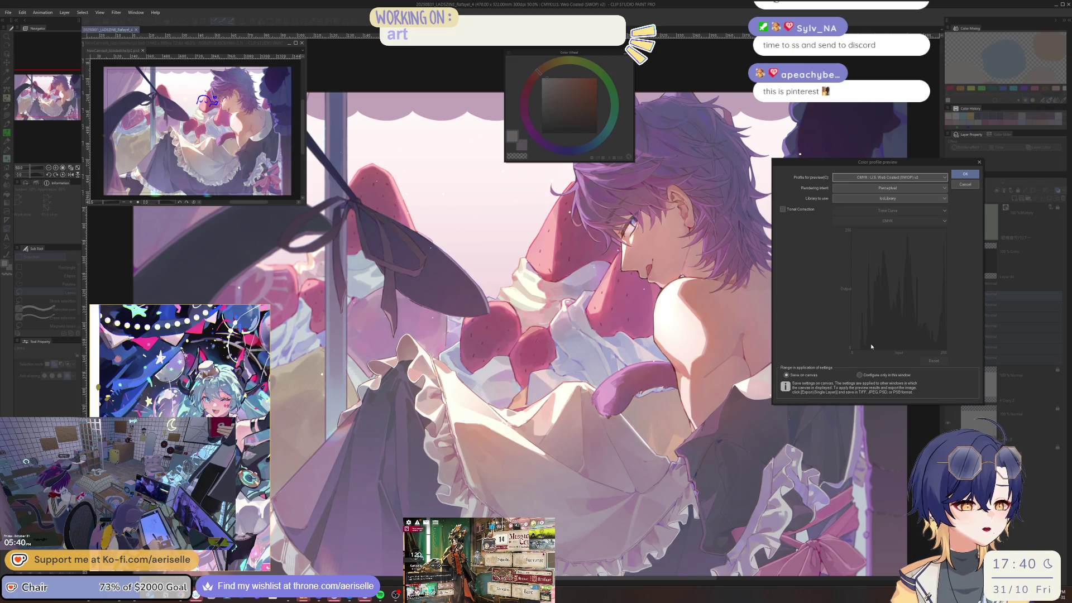
# Zoom out and compare sRGB IEC61966-2.1 against CMYK SWOP v2, ending on the CMYK preview.
pyautogui.hotkey('ctrl', '-')
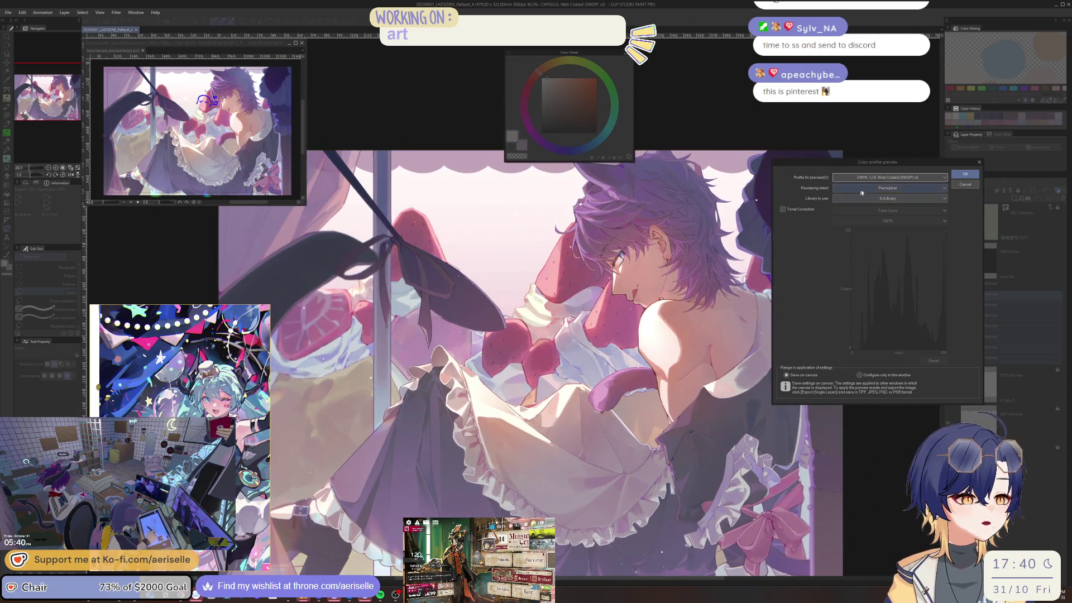
pyautogui.click(863, 177)
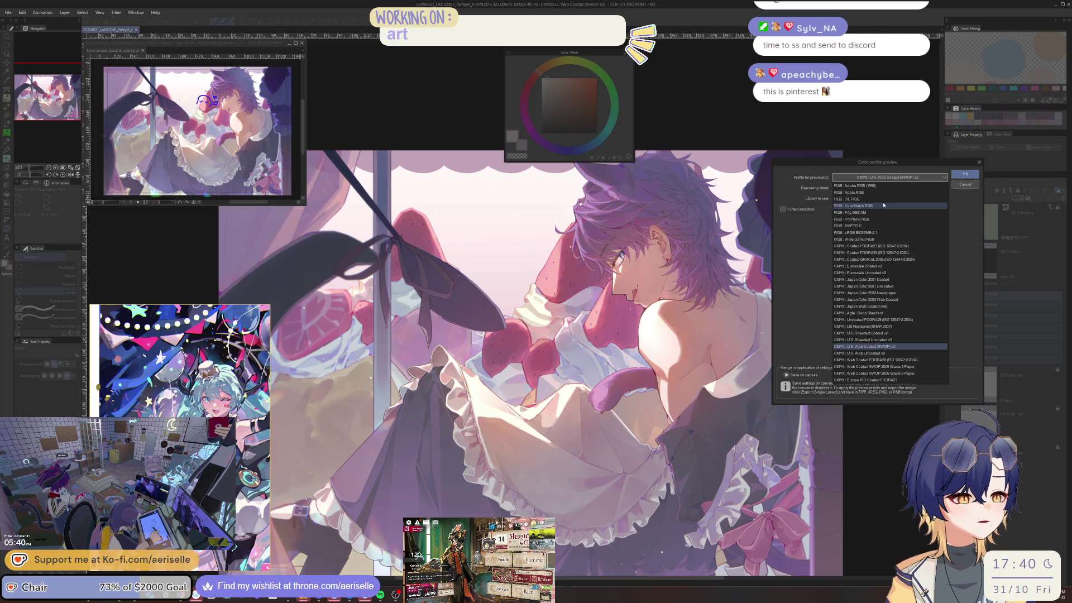
pyautogui.click(879, 233)
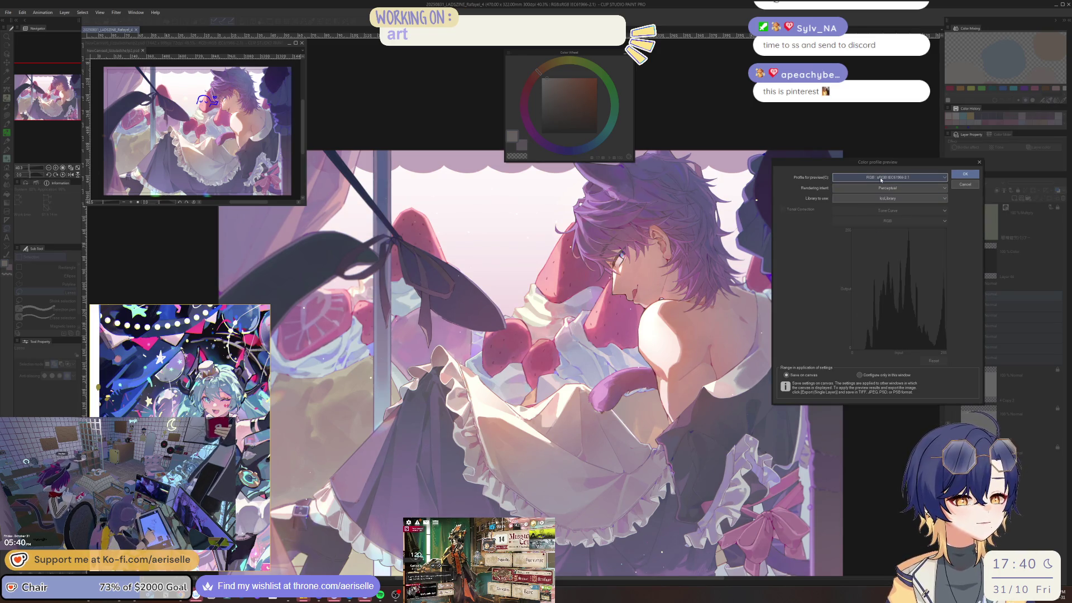
pyautogui.hotkey('ctrl', '-')
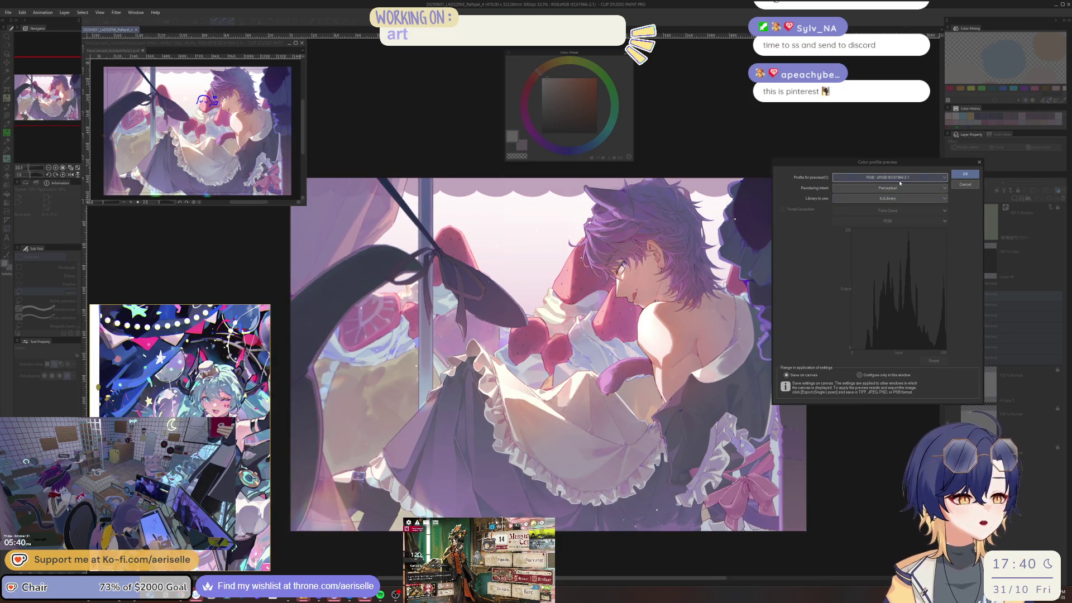
pyautogui.click(898, 177)
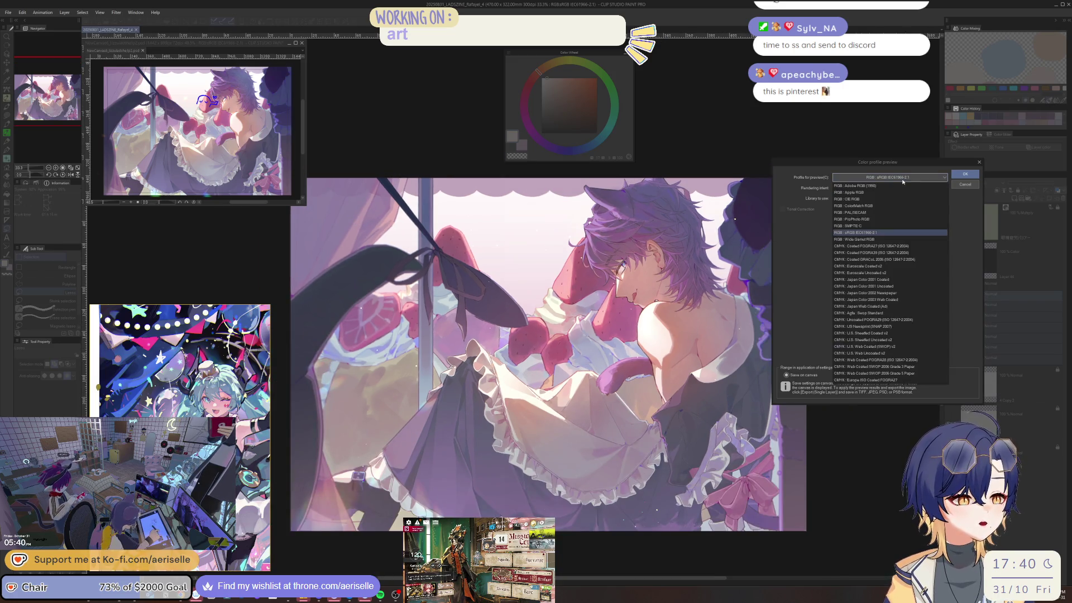
pyautogui.click(897, 347)
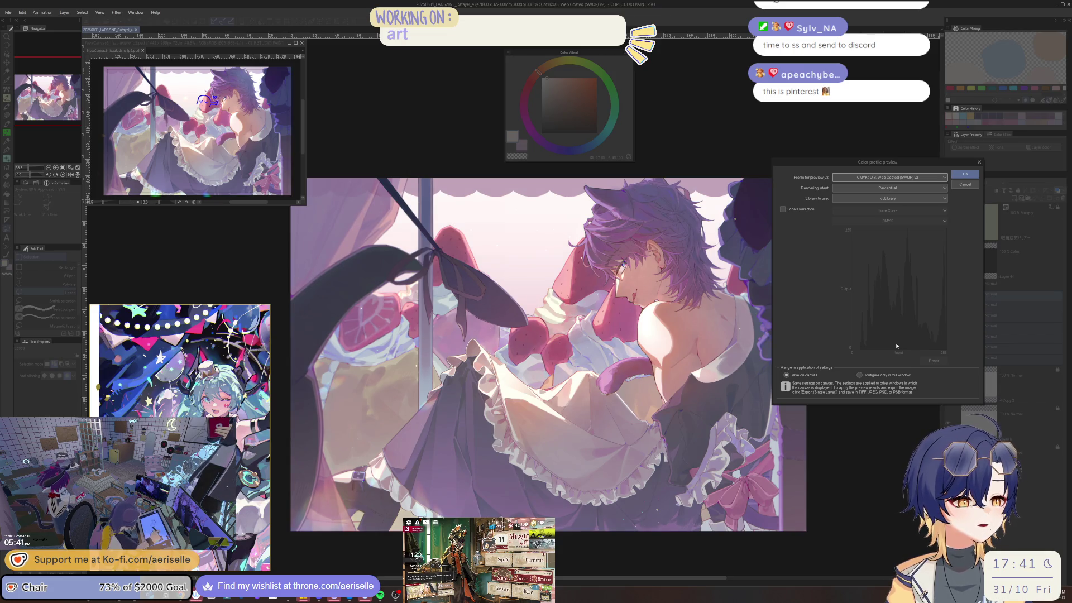
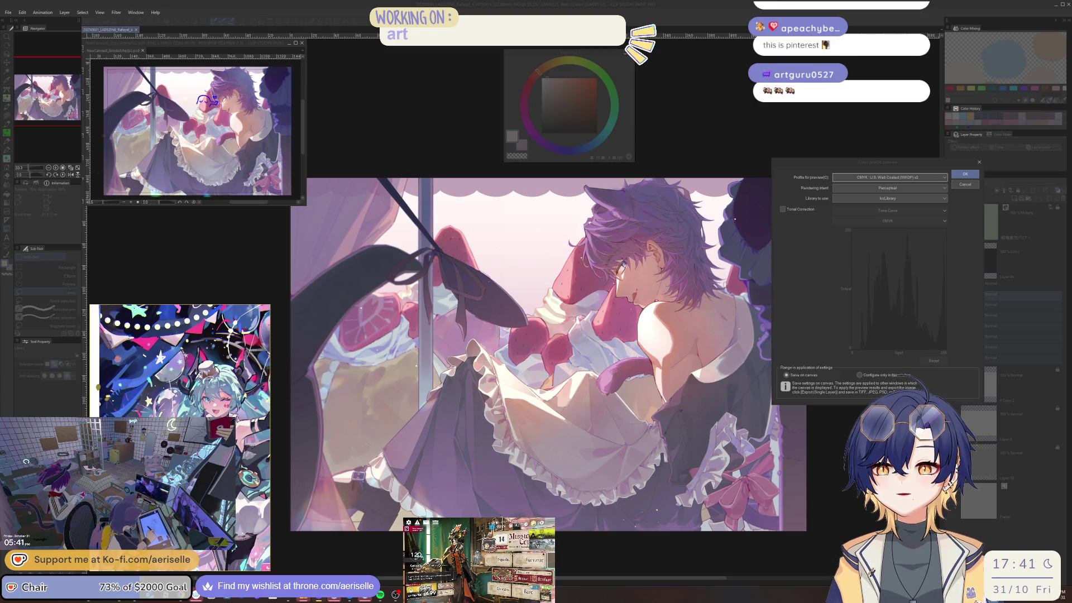
# Switch from Clip Studio Paint to the Arknights game window and open the player info page.
pyautogui.hotkey('alt', 'Tab')
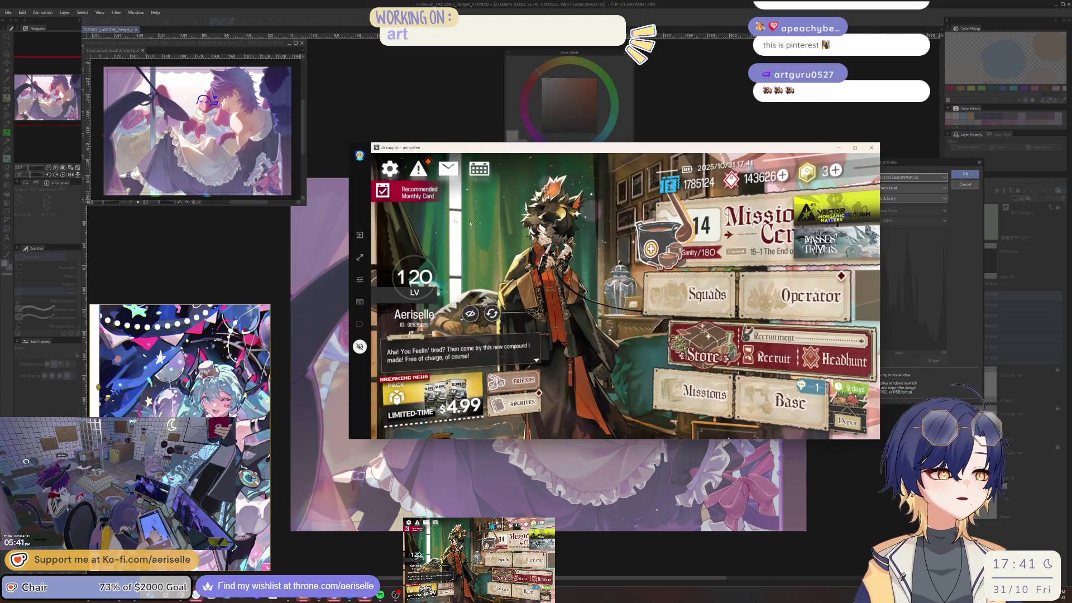
pyautogui.click(501, 401)
# Find a player by their friend ID, send them a friend request, then open your own profile card.
pyautogui.click(418, 312)
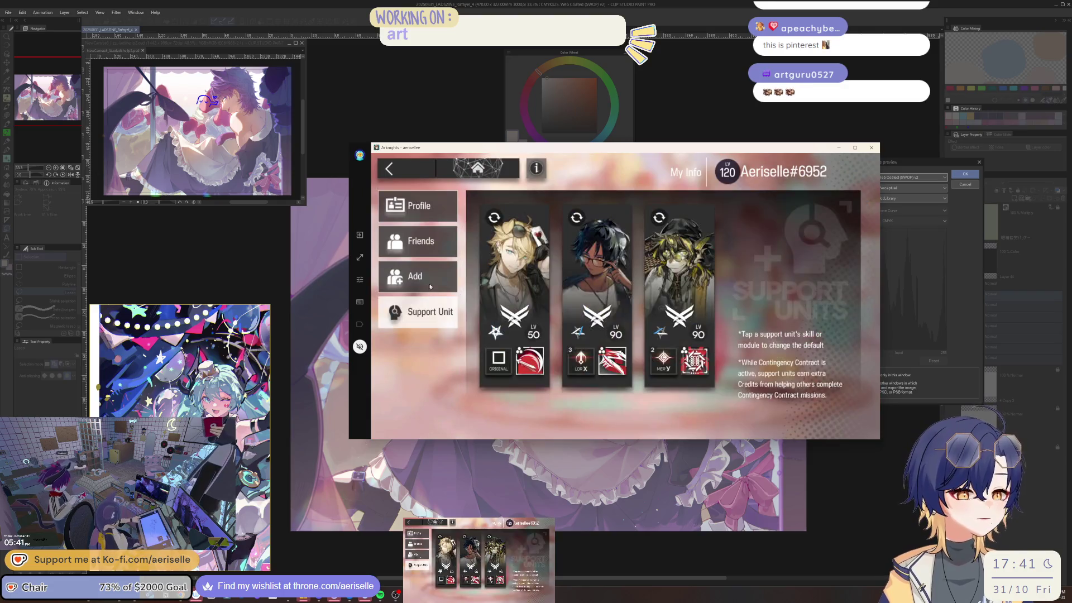
pyautogui.click(417, 276)
pyautogui.click(613, 211)
pyautogui.write('64150570')
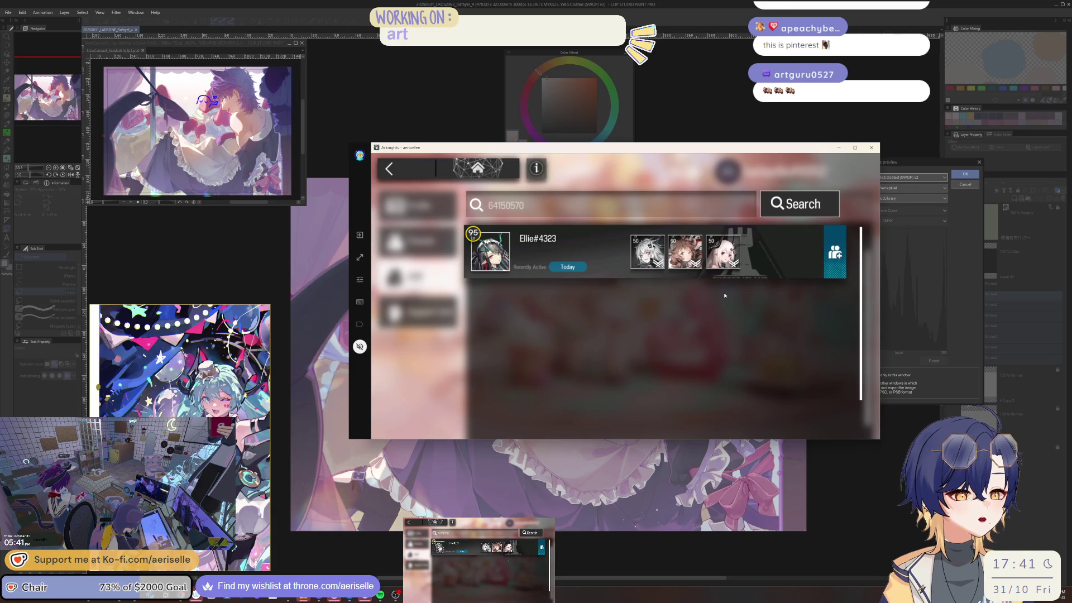
pyautogui.click(834, 255)
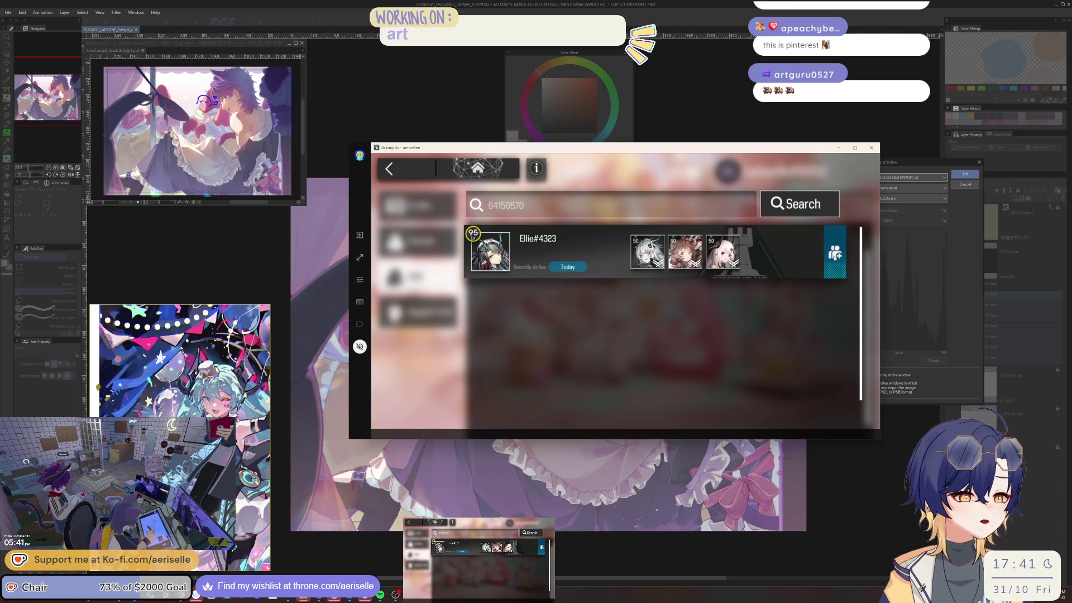
pyautogui.click(417, 190)
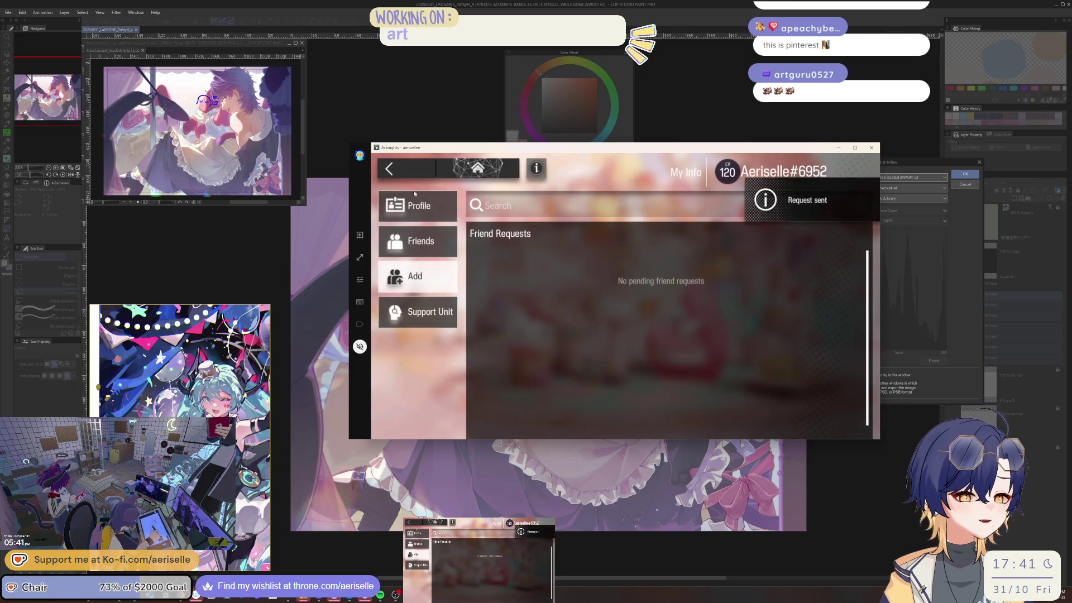
pyautogui.click(409, 197)
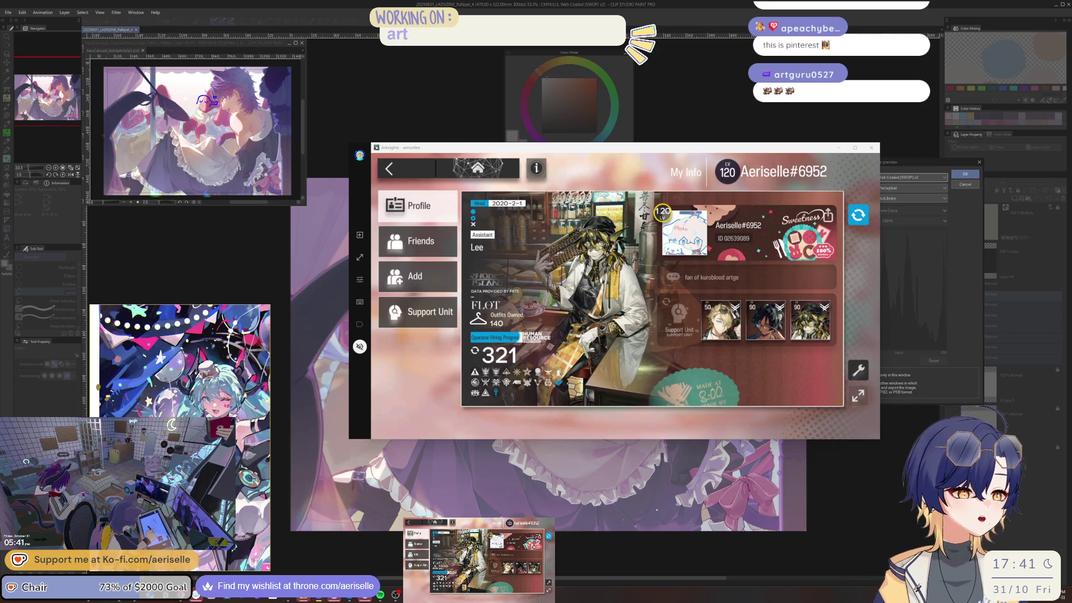
# Try to buy the Offspring of the Sea set in the Furniture Store, then close its details.
pyautogui.click(440, 246)
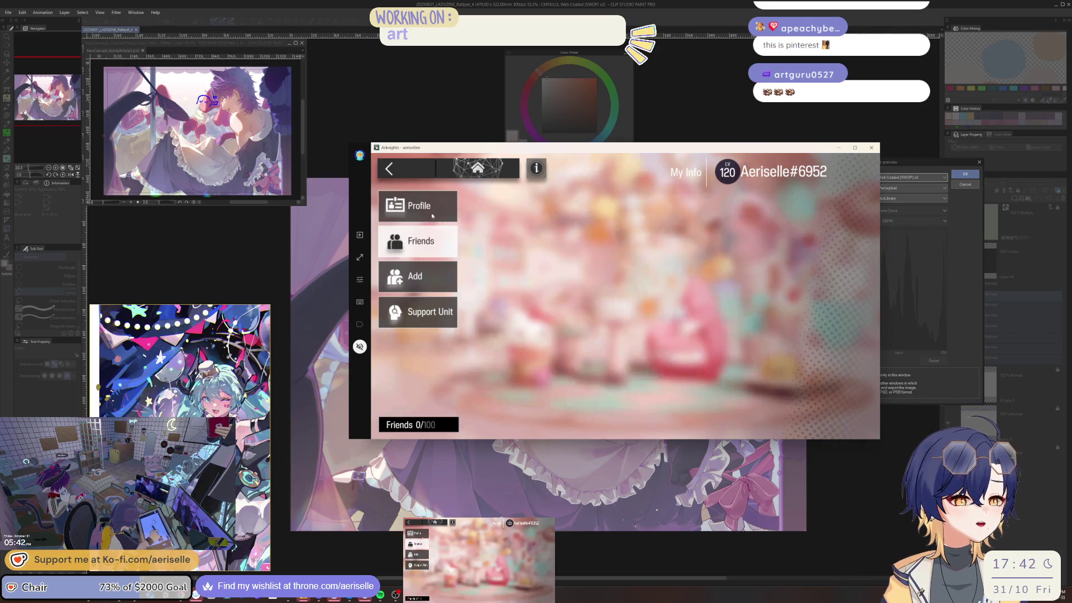
pyautogui.press('Escape')
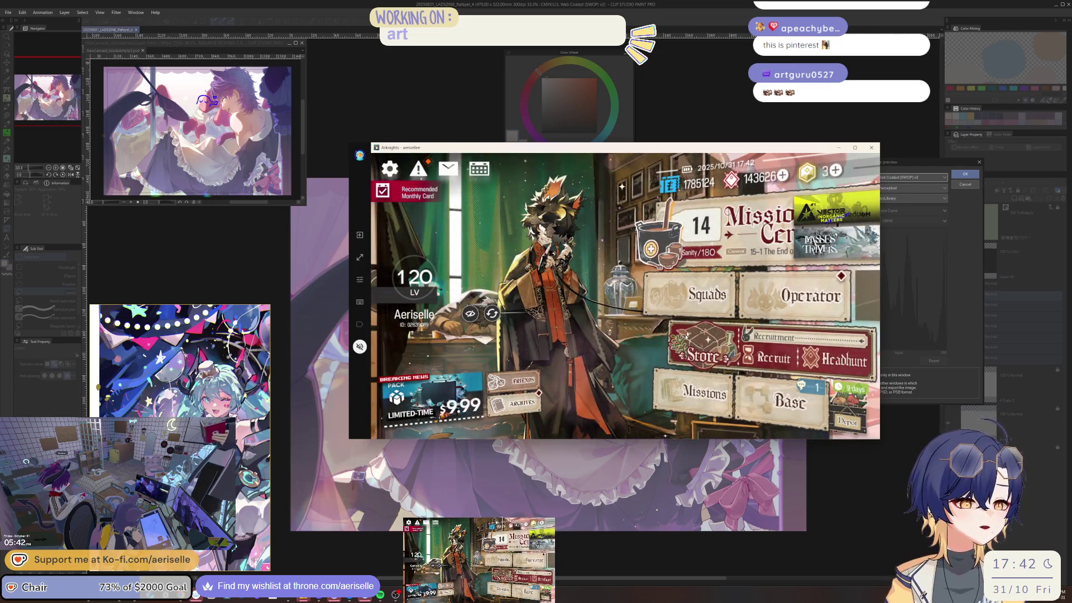
pyautogui.click(685, 340)
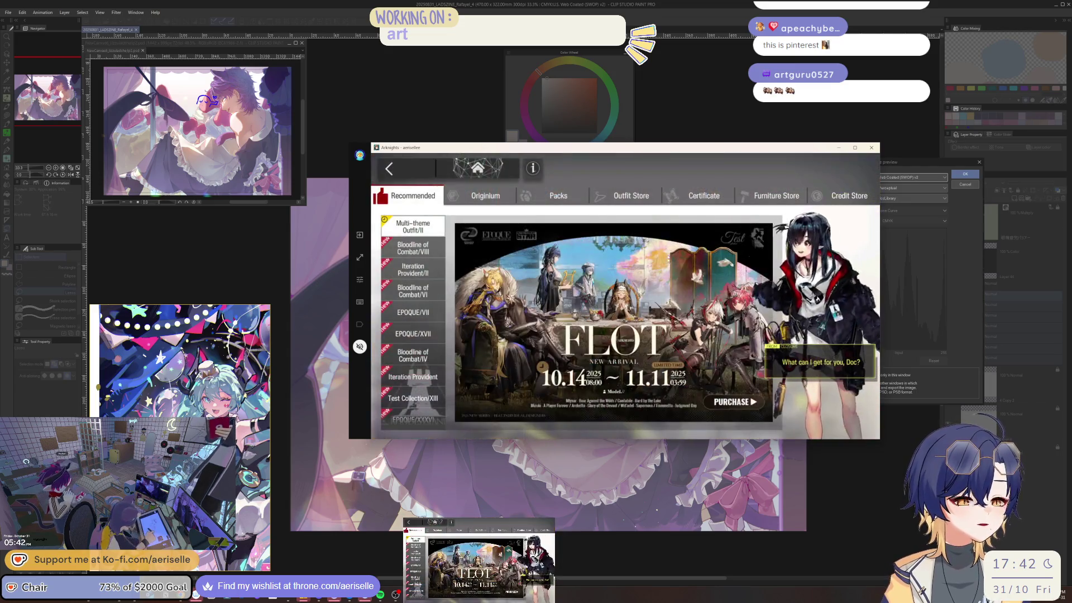
pyautogui.click(846, 196)
pyautogui.click(749, 197)
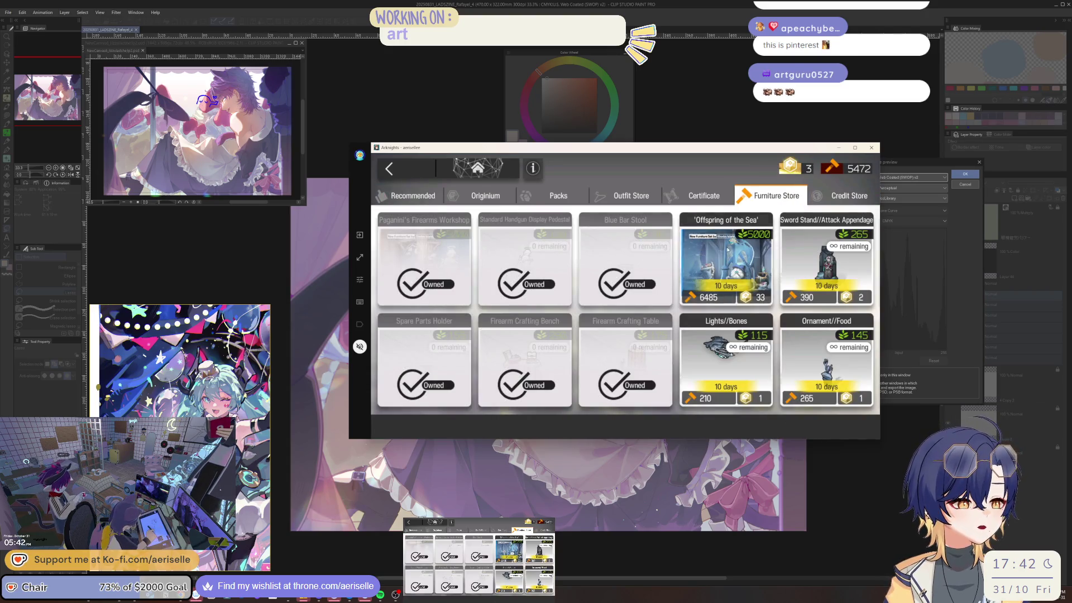
pyautogui.click(728, 250)
pyautogui.click(762, 375)
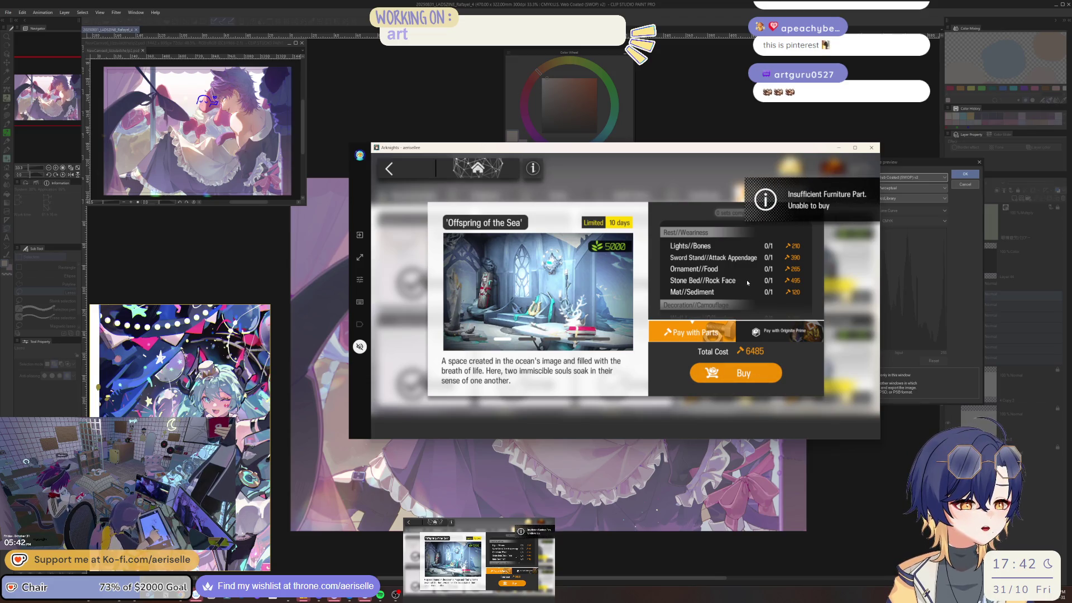
pyautogui.click(706, 184)
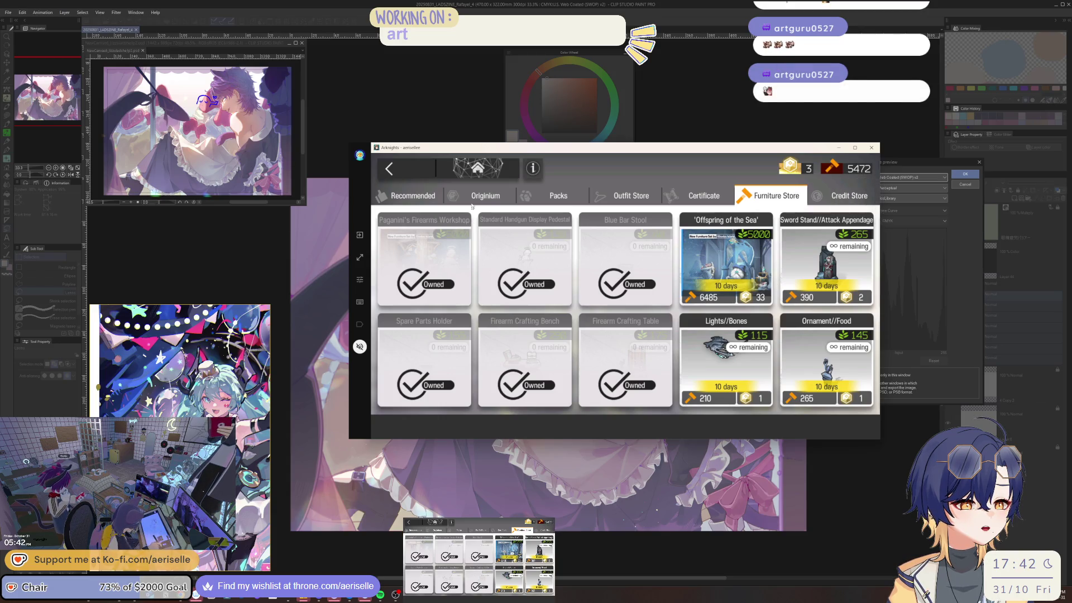
# Return to the main menu via quick navigation and enter the base.
pyautogui.click(495, 166)
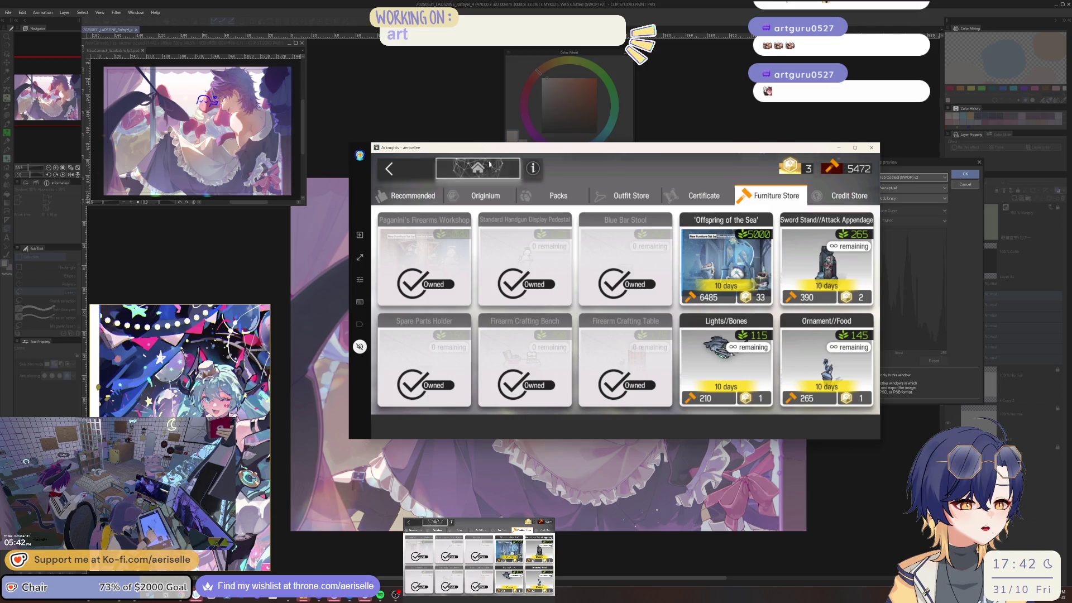
pyautogui.click(477, 168)
pyautogui.click(784, 411)
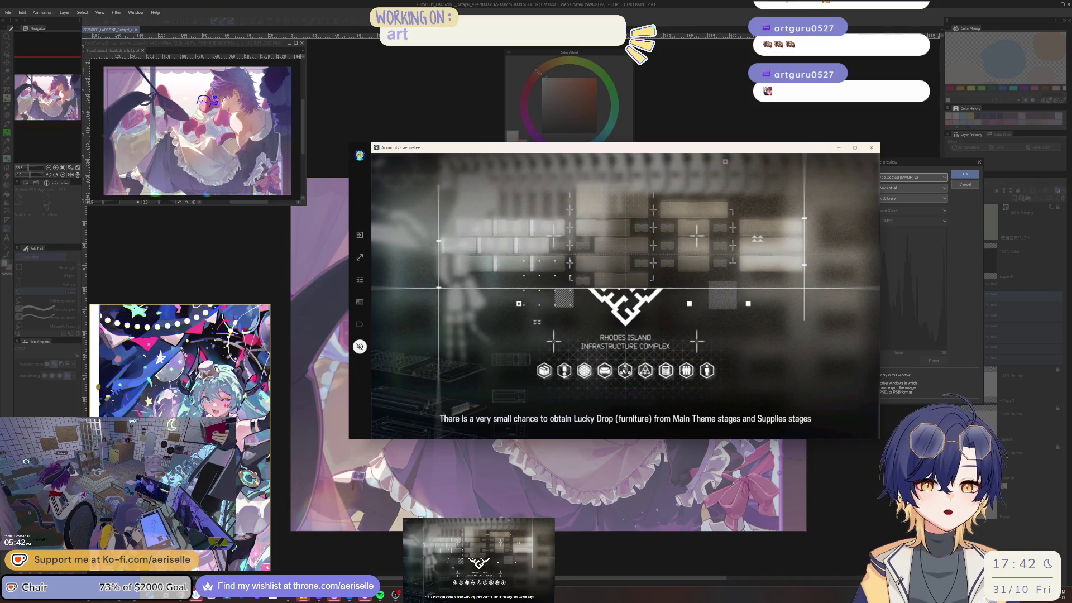
# Collect all clues received from friends on the reception room's clue board.
pyautogui.click(830, 256)
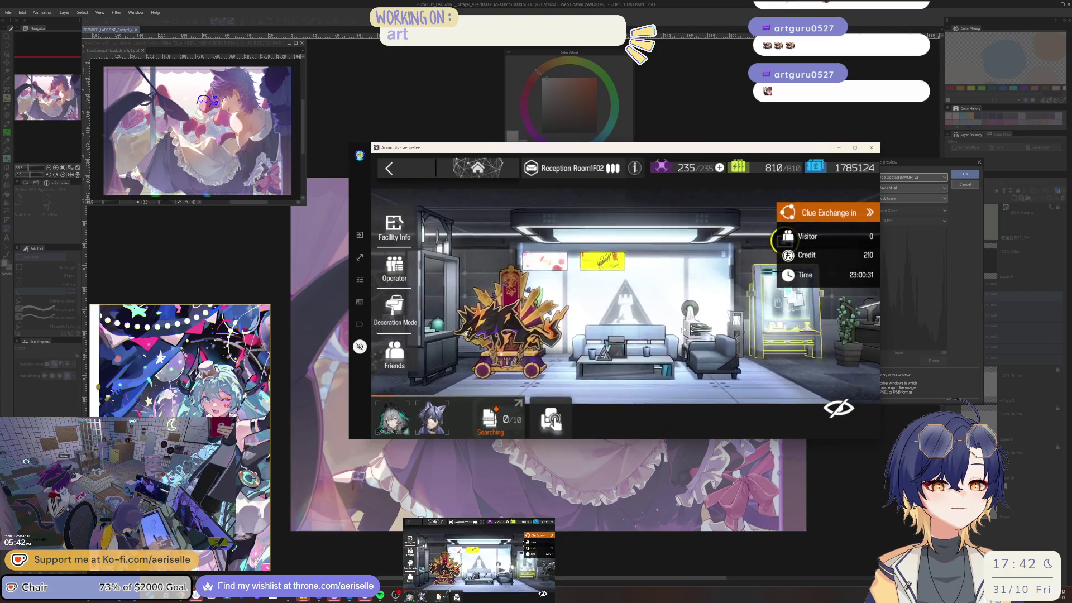
pyautogui.click(831, 255)
pyautogui.click(848, 267)
pyautogui.click(785, 422)
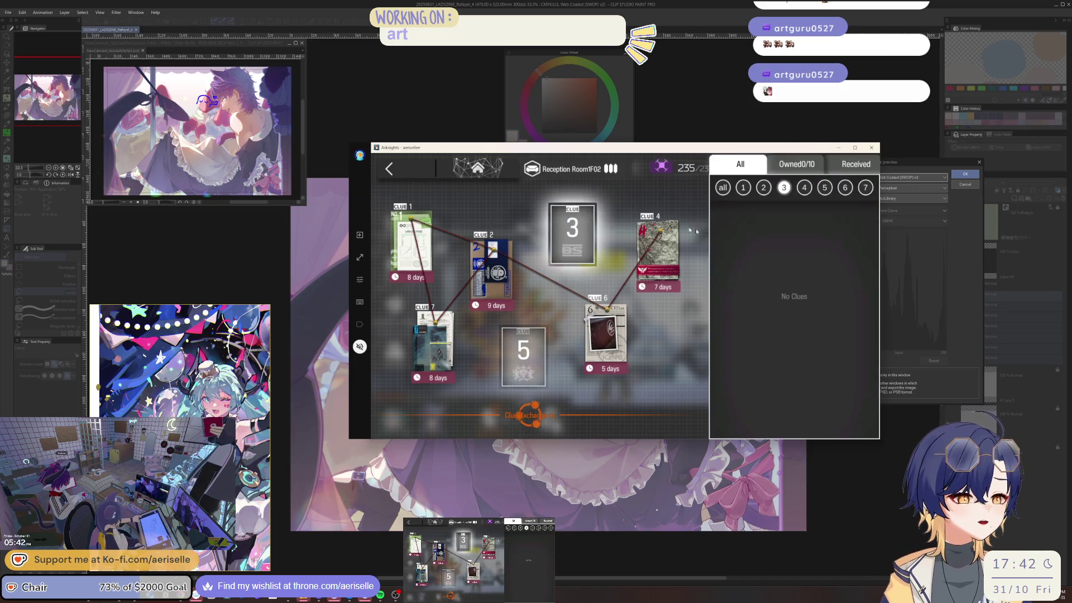
pyautogui.click(391, 169)
pyautogui.click(404, 168)
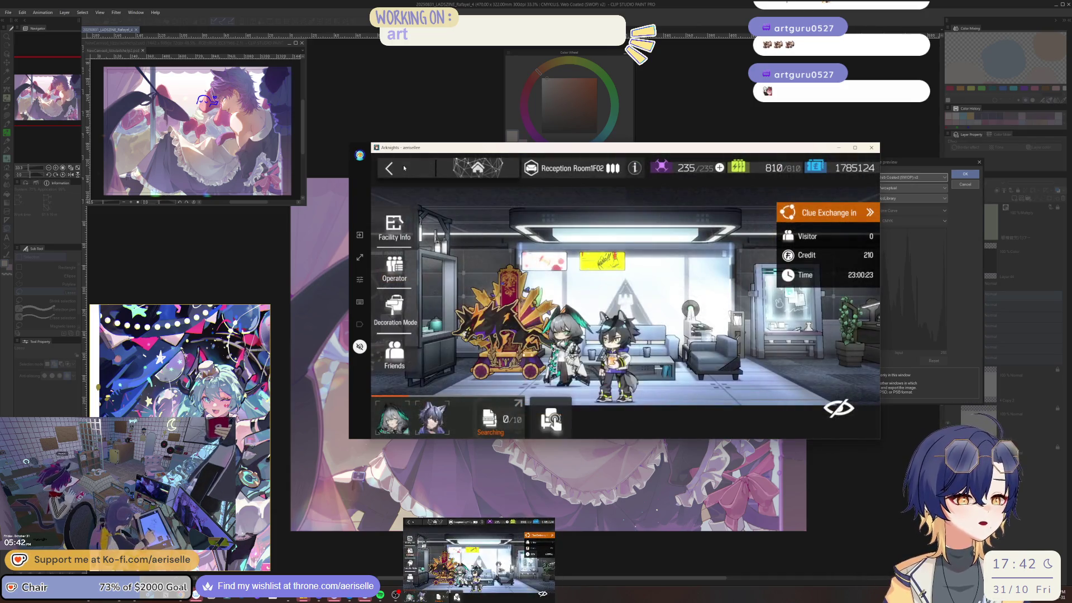
pyautogui.click(406, 167)
# In the workshop, select the Furniture Part formula that uses Light Building Material.
pyautogui.click(859, 195)
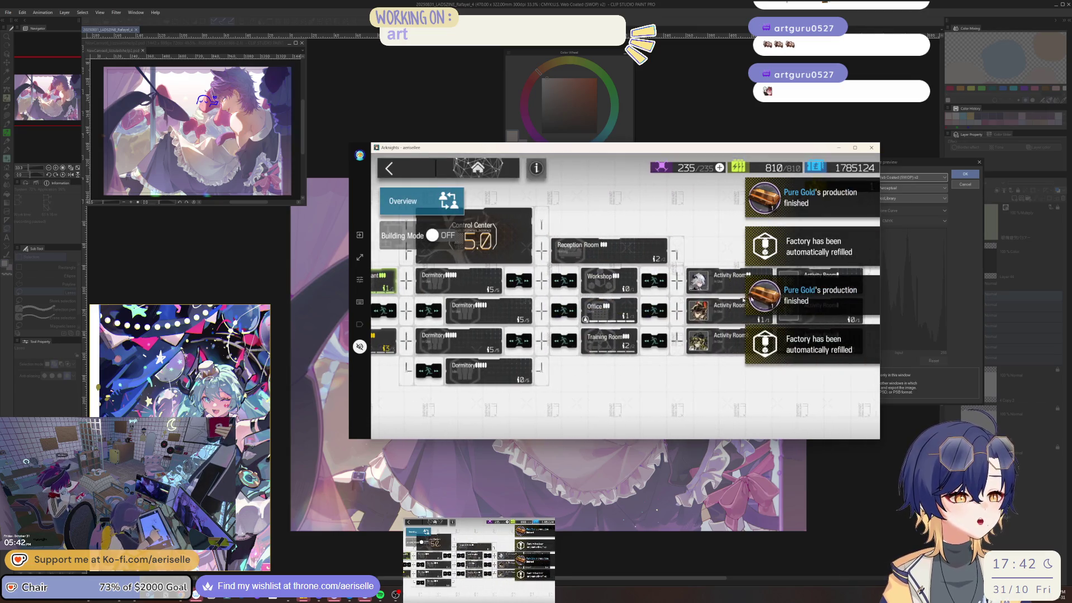
pyautogui.click(651, 284)
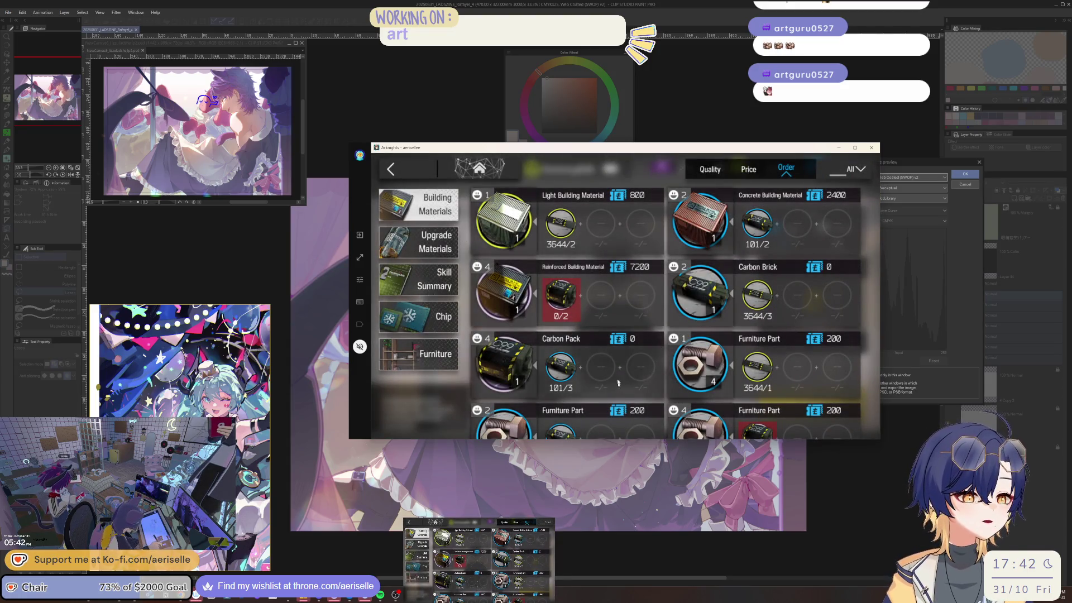
pyautogui.moveTo(618, 387); pyautogui.dragTo(653, 225)
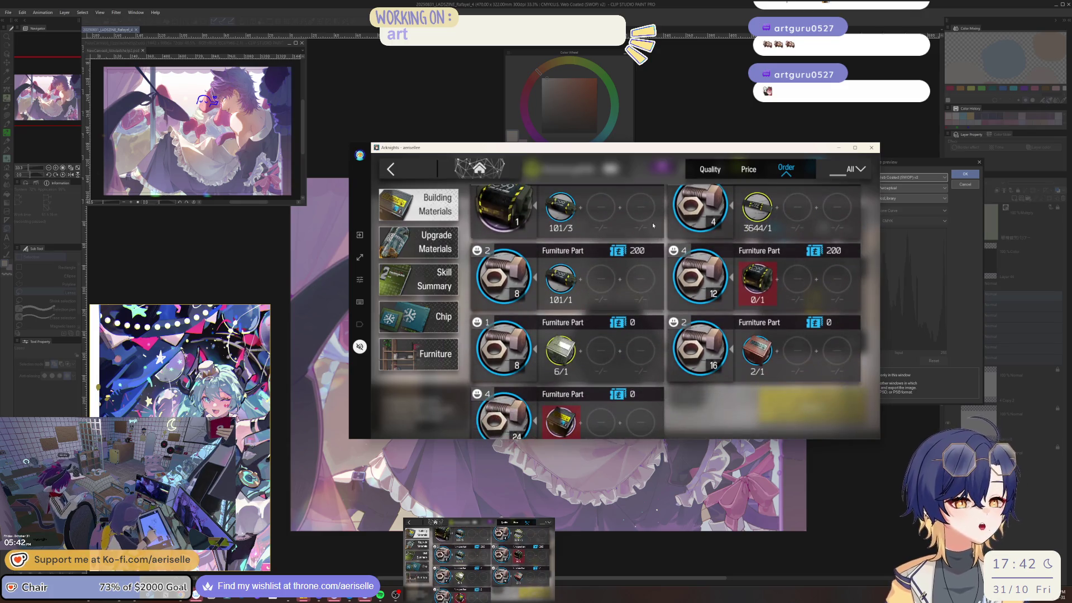
pyautogui.click(587, 335)
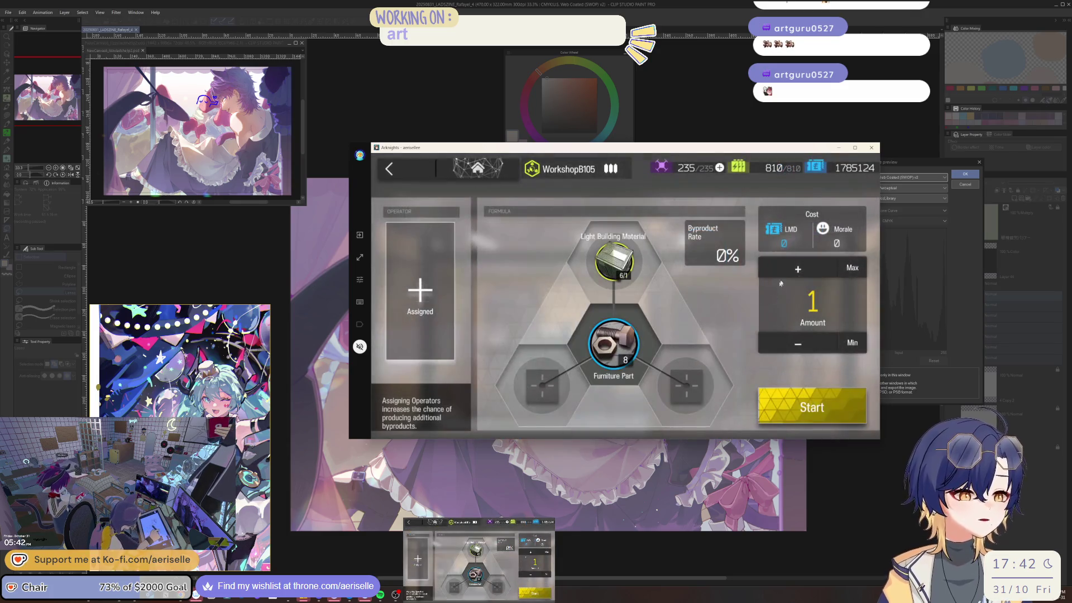
# Craft the maximum 6 batches of Furniture Parts from Light Building Material.
pyautogui.click(854, 268)
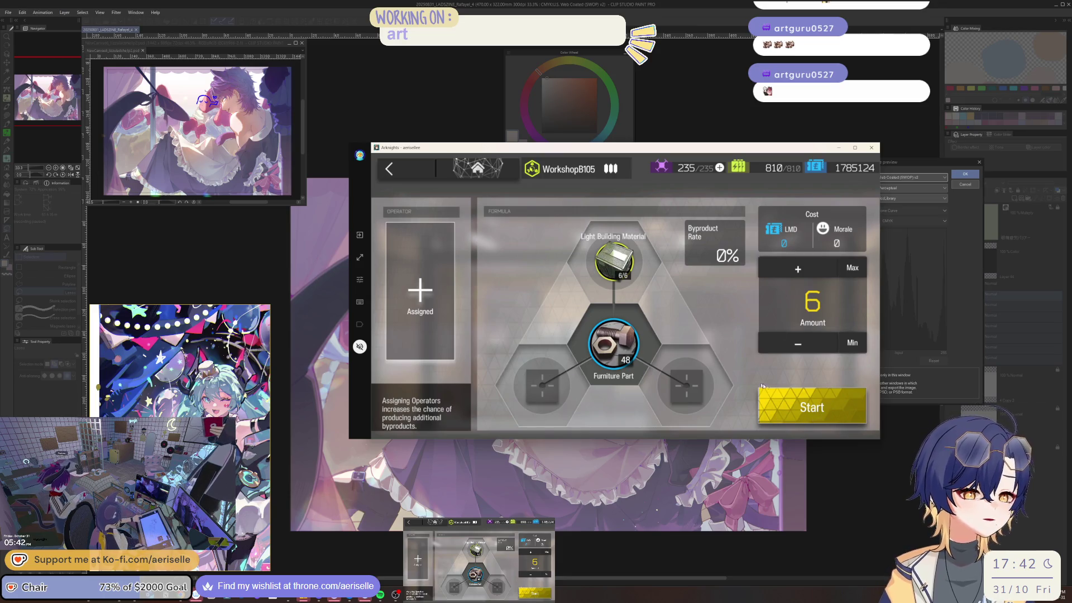
pyautogui.click(827, 403)
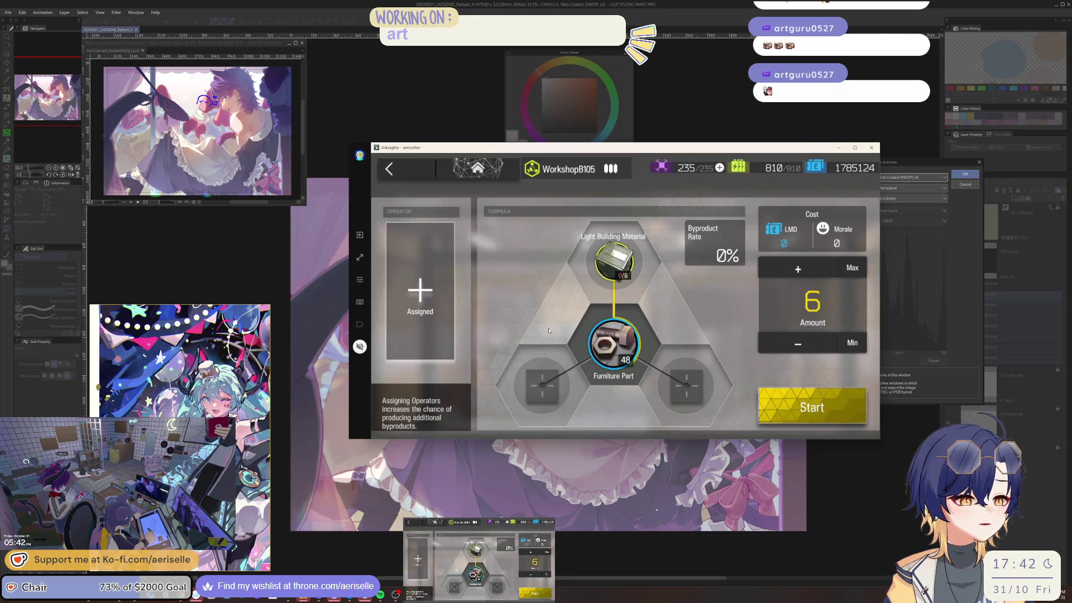
pyautogui.click(686, 289)
# Craft 99 batches of Furniture Parts from Carbon Stick and claim them.
pyautogui.click(653, 283)
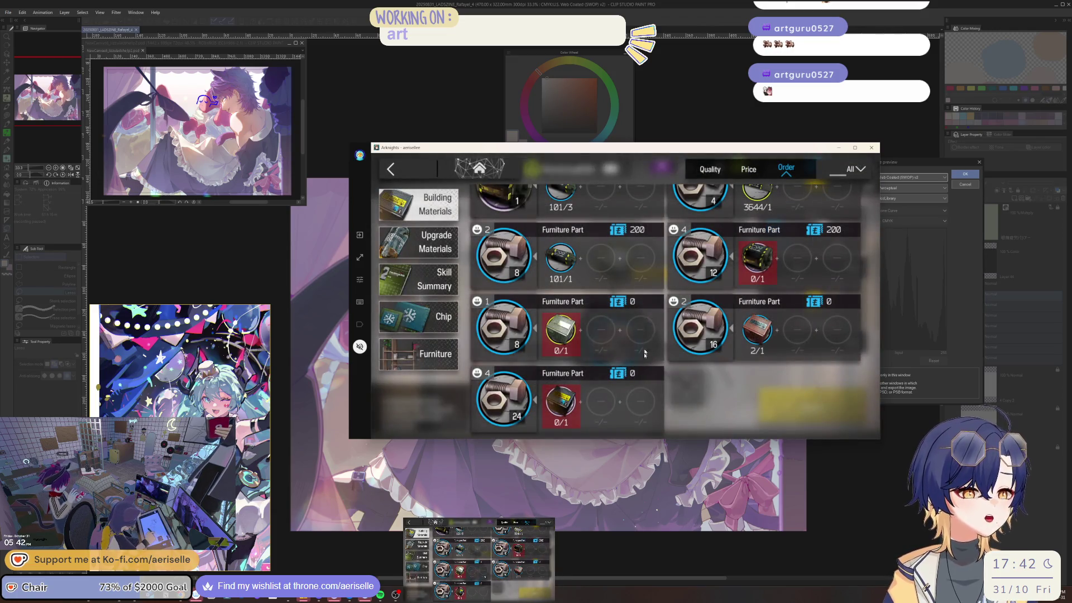
pyautogui.moveTo(645, 353); pyautogui.dragTo(641, 410)
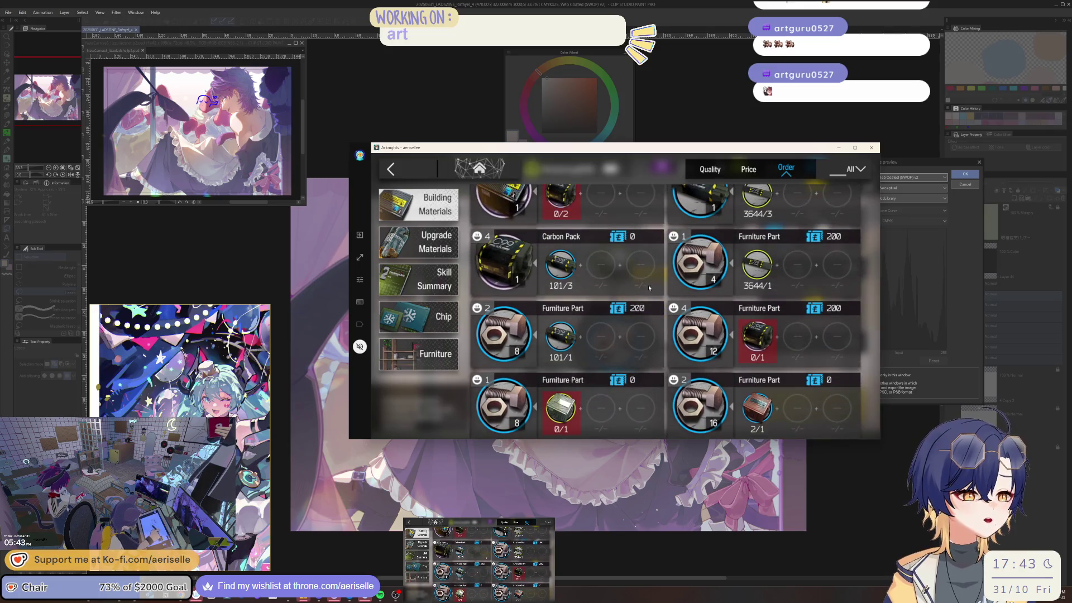
pyautogui.click(816, 269)
pyautogui.click(853, 268)
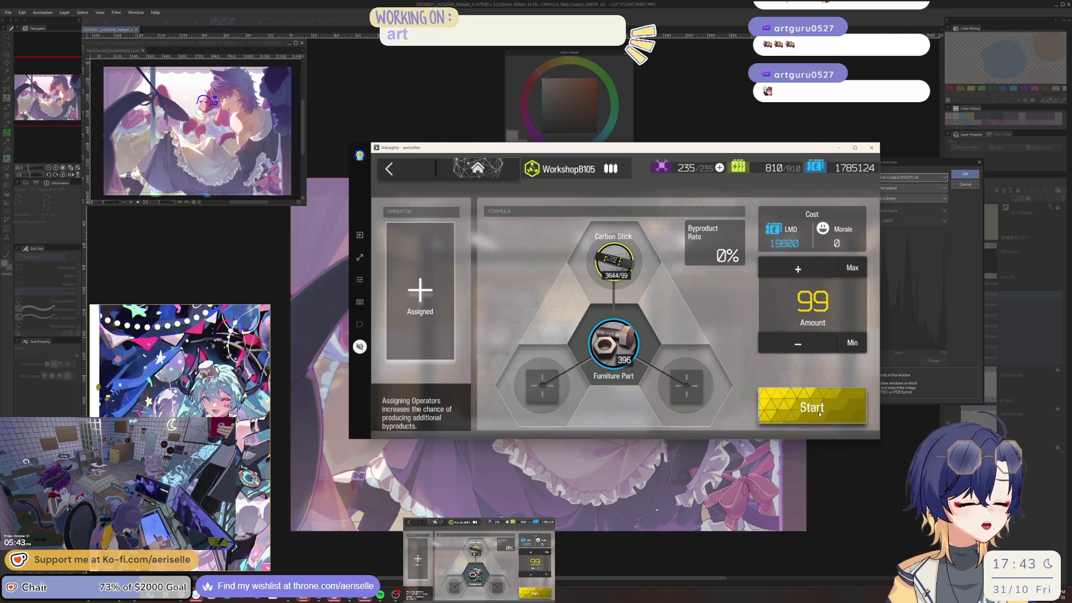
pyautogui.scroll(-10, 848, 269)
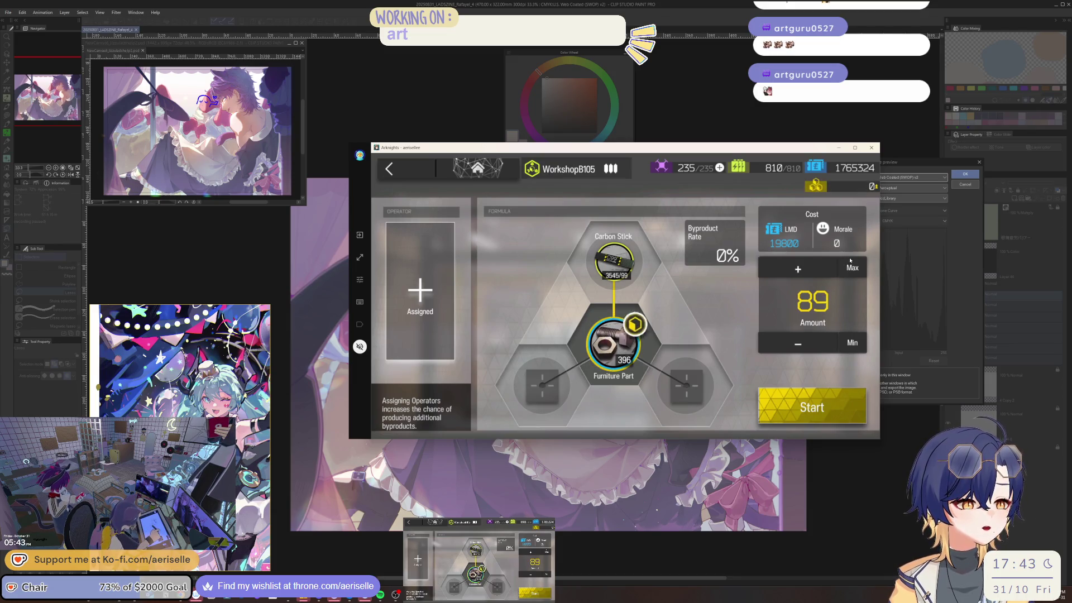
pyautogui.click(851, 266)
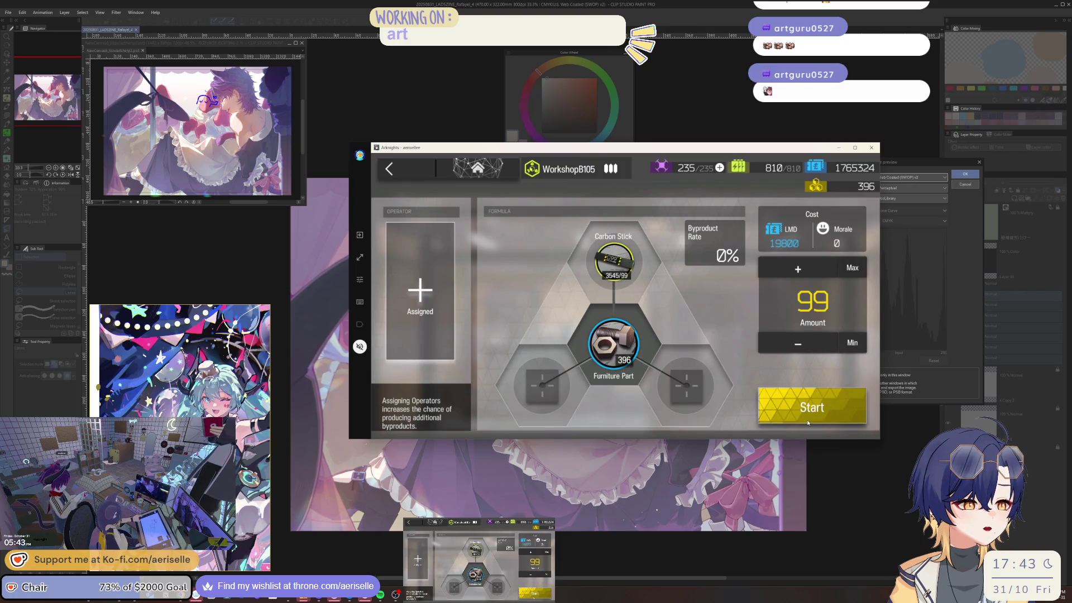
pyautogui.click(429, 326)
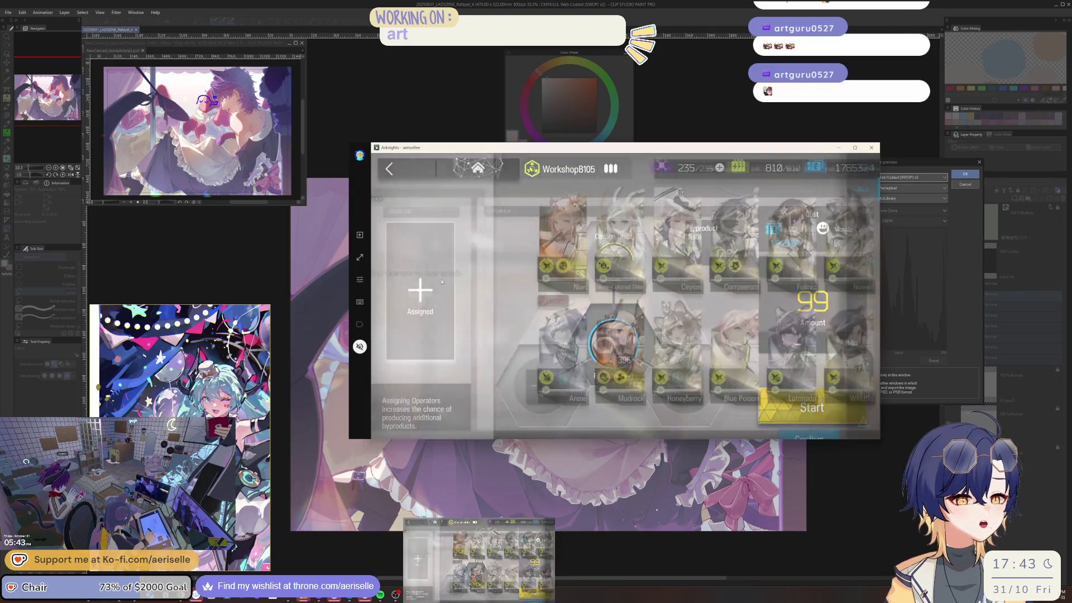
# Assign Blaze to the workshop and start a maximum-amount Furniture Part craft.
pyautogui.scroll(-10, 764, 301)
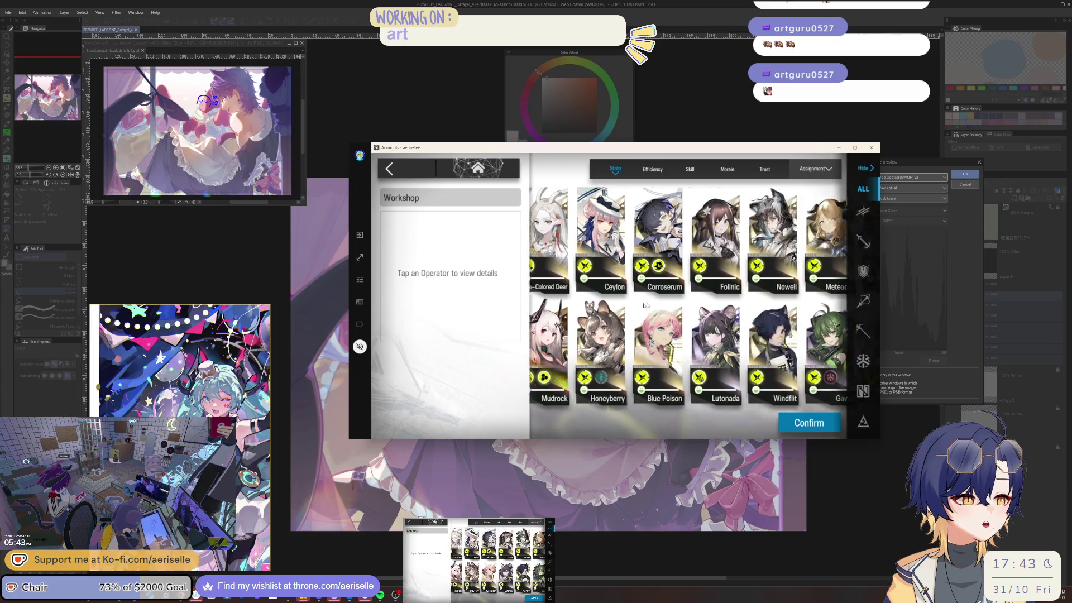
pyautogui.click(715, 346)
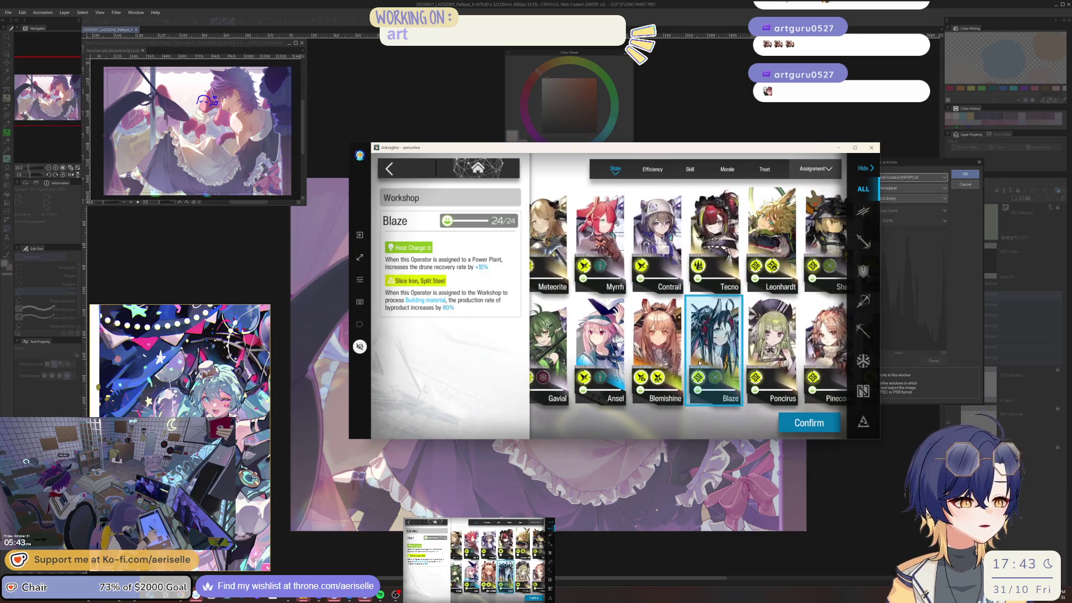
pyautogui.scroll(-2, 750, 406)
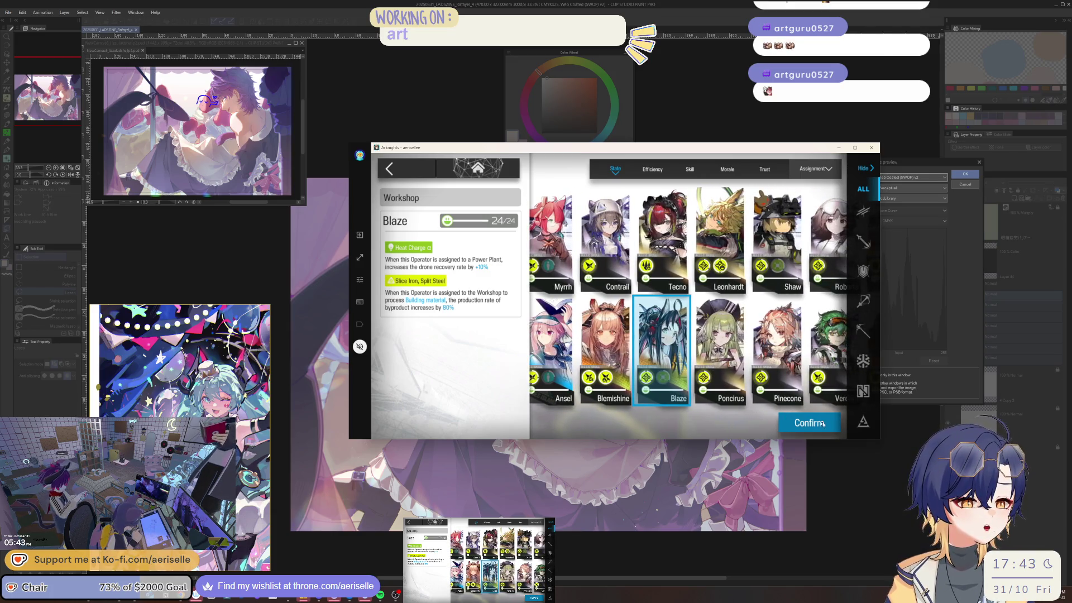
pyautogui.scroll(-3, 702, 426)
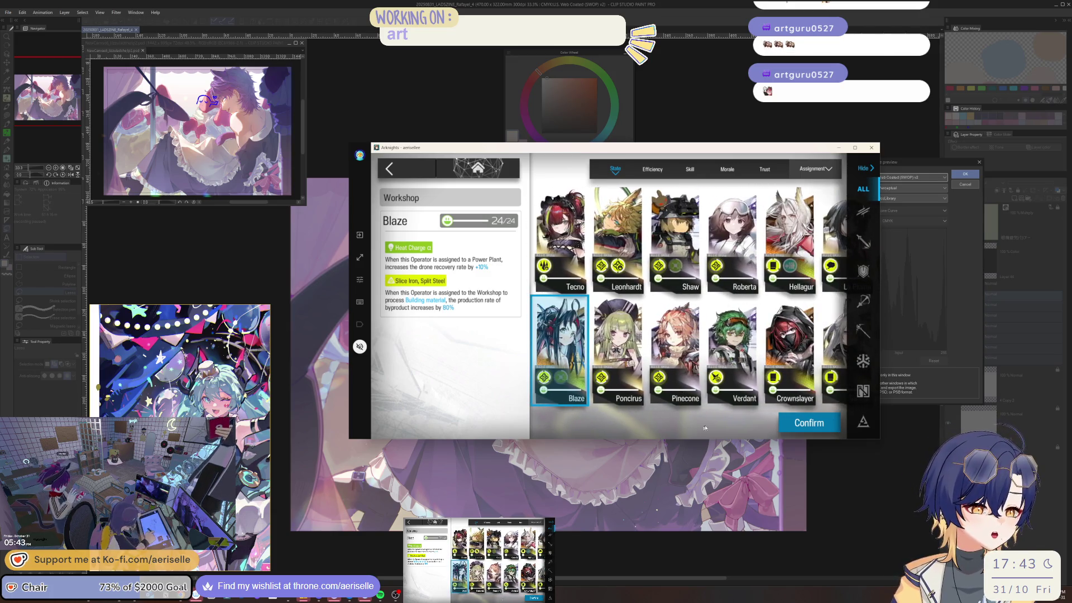
pyautogui.click(821, 423)
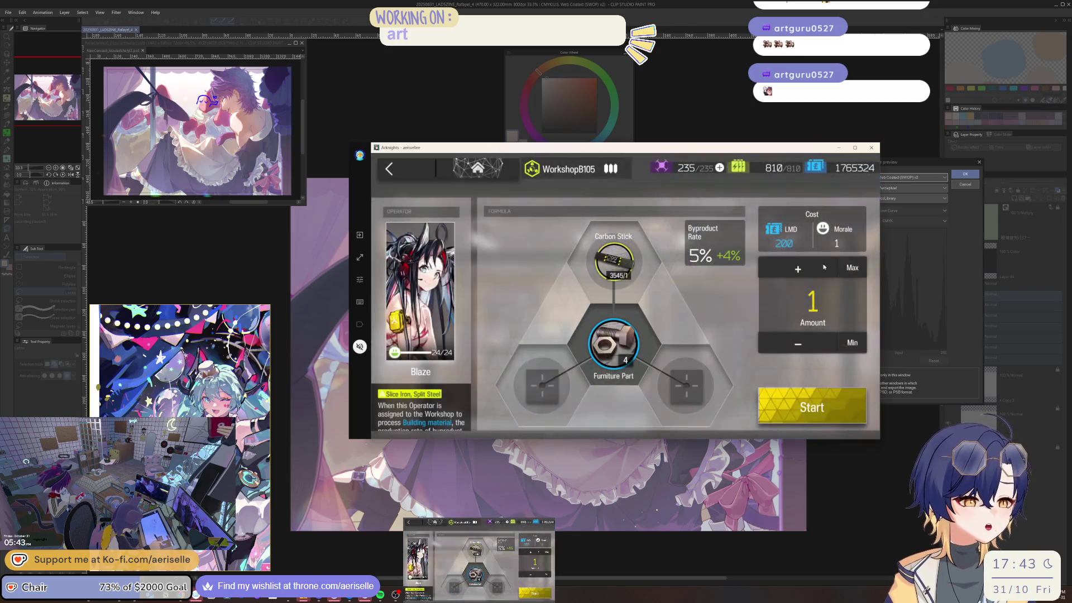
pyautogui.click(852, 268)
pyautogui.click(805, 399)
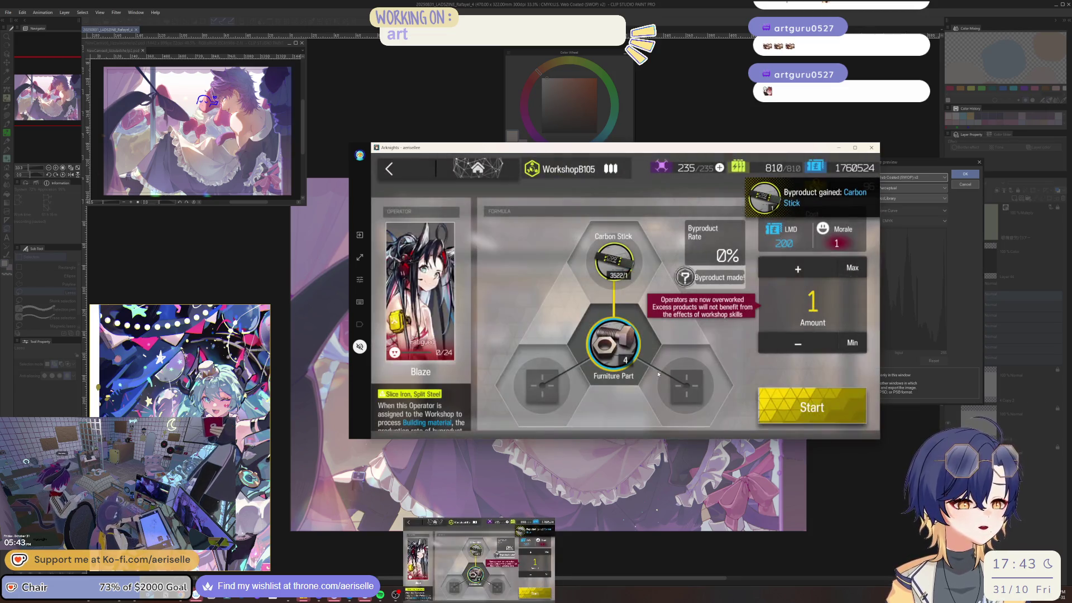
# Swap the workshop operator to Leonhardt and run another Furniture Part craft.
pyautogui.click(427, 296)
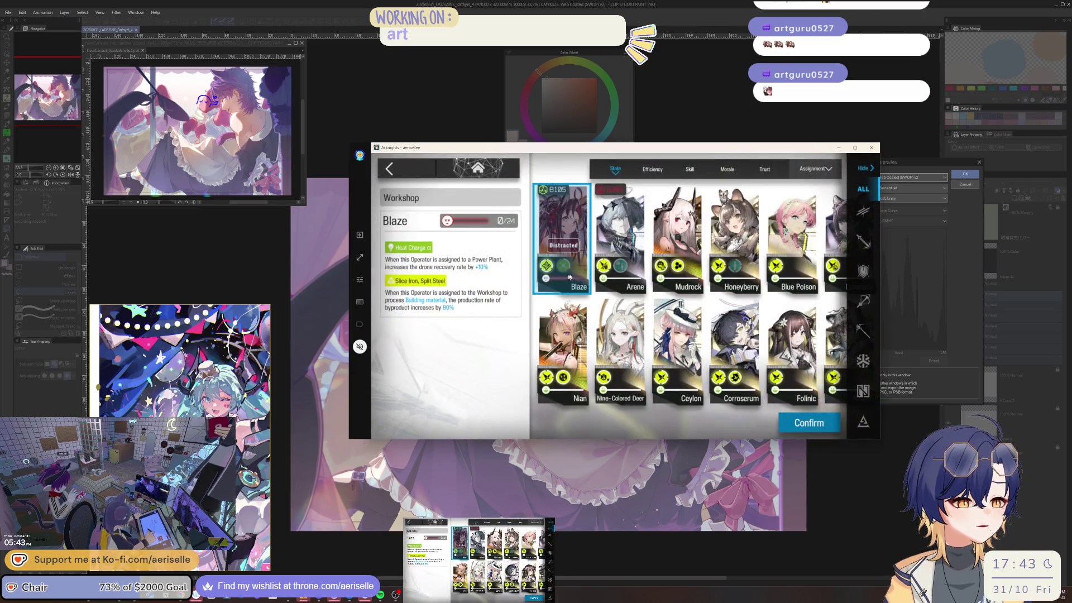
pyautogui.moveTo(724, 376); pyautogui.dragTo(543, 360)
pyautogui.scroll(-4, 744, 273)
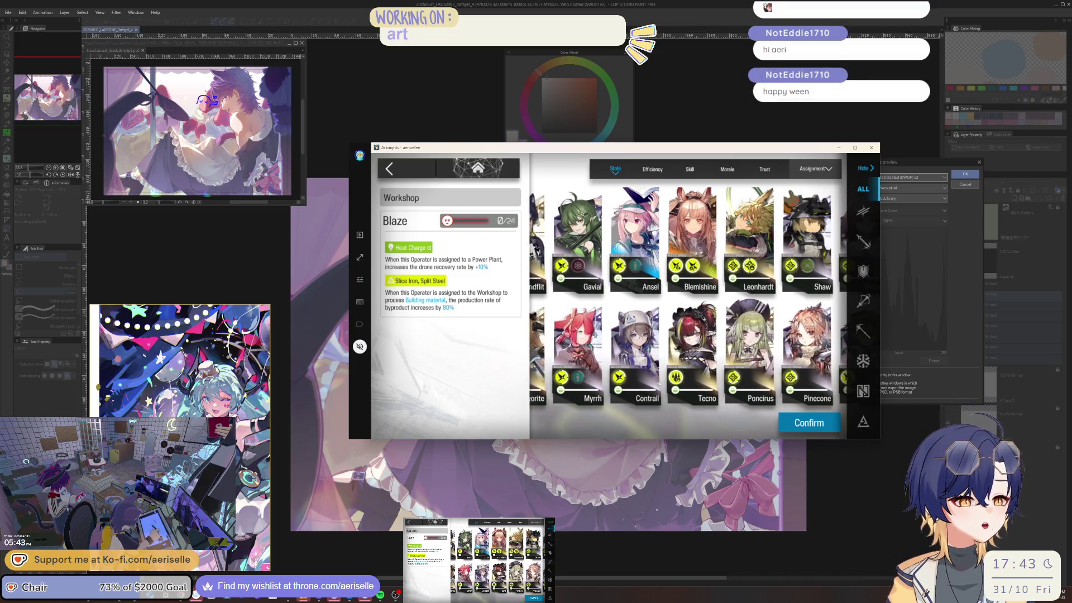
pyautogui.click(745, 273)
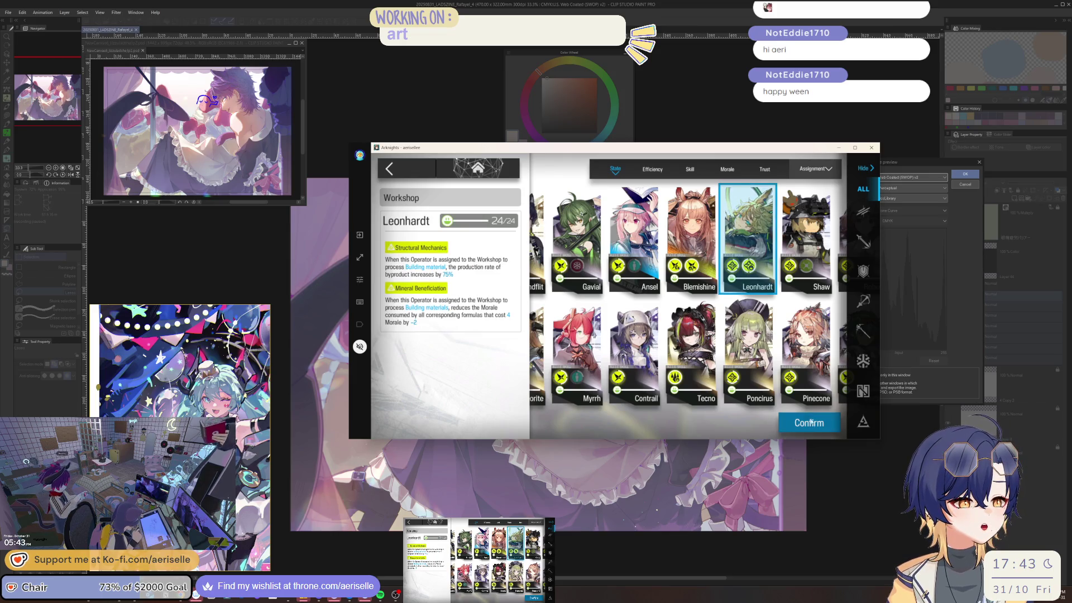
pyautogui.click(813, 423)
pyautogui.click(826, 393)
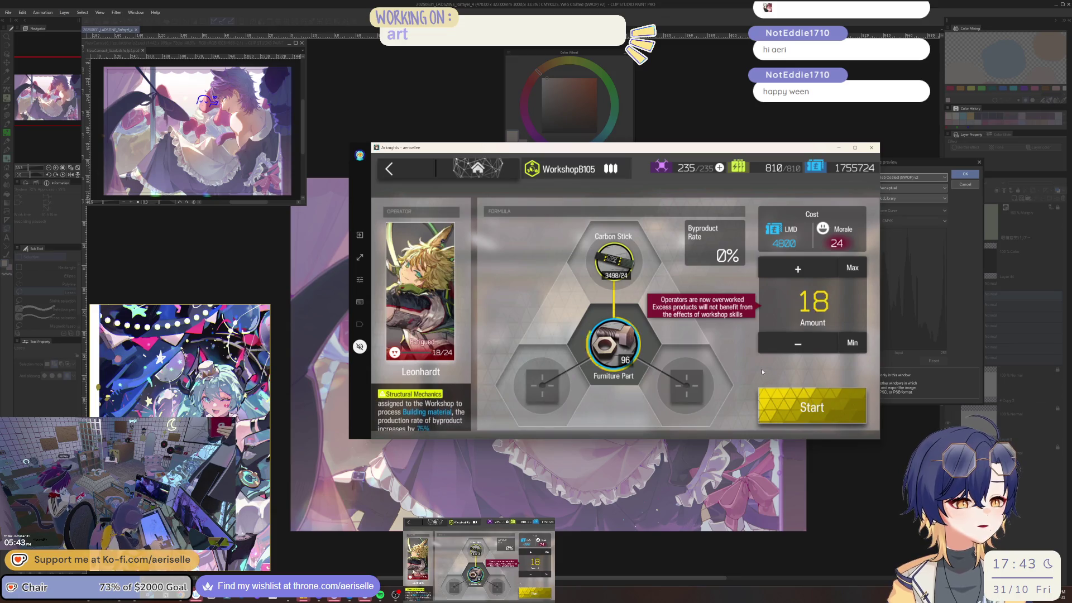
pyautogui.click(659, 340)
# Browse the workshop formula list for Furniture Part formulas.
pyautogui.click(638, 329)
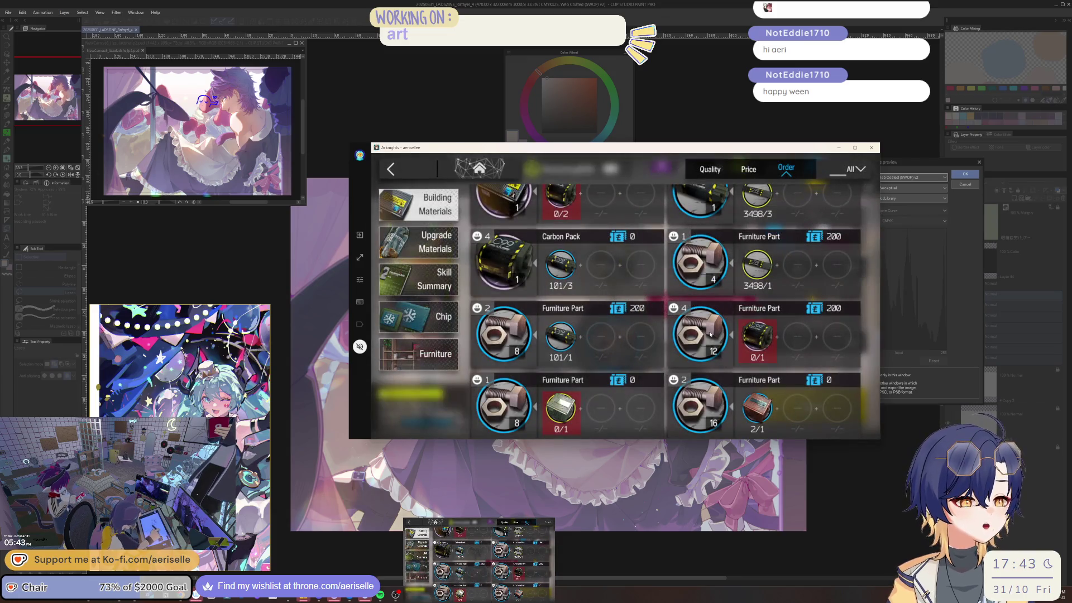
pyautogui.click(708, 333)
pyautogui.click(624, 331)
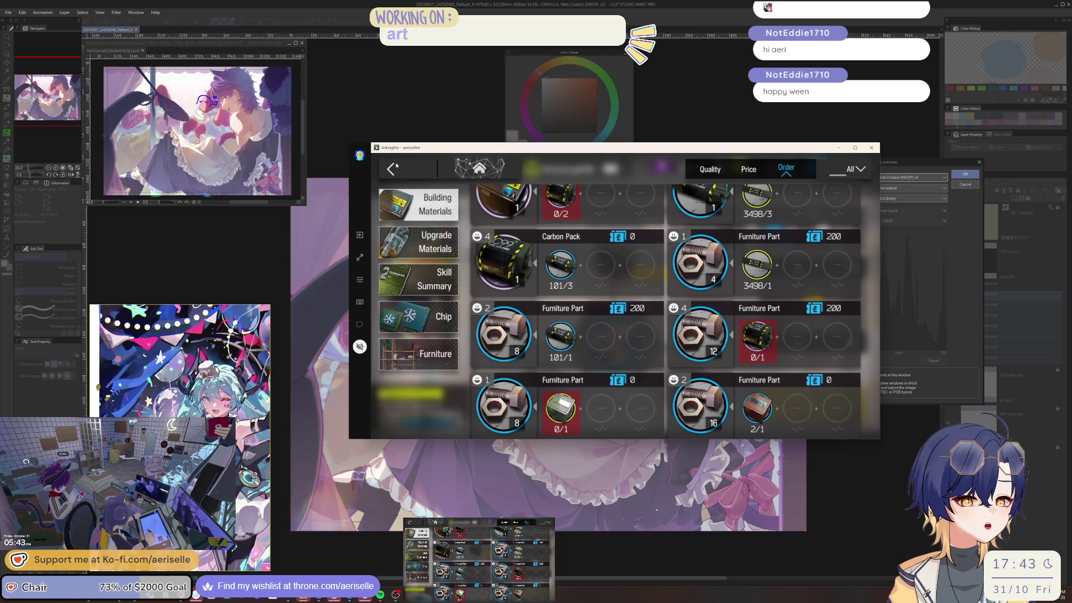
pyautogui.scroll(5, 603, 272)
pyautogui.scroll(-3, 559, 263)
pyautogui.scroll(3, 530, 251)
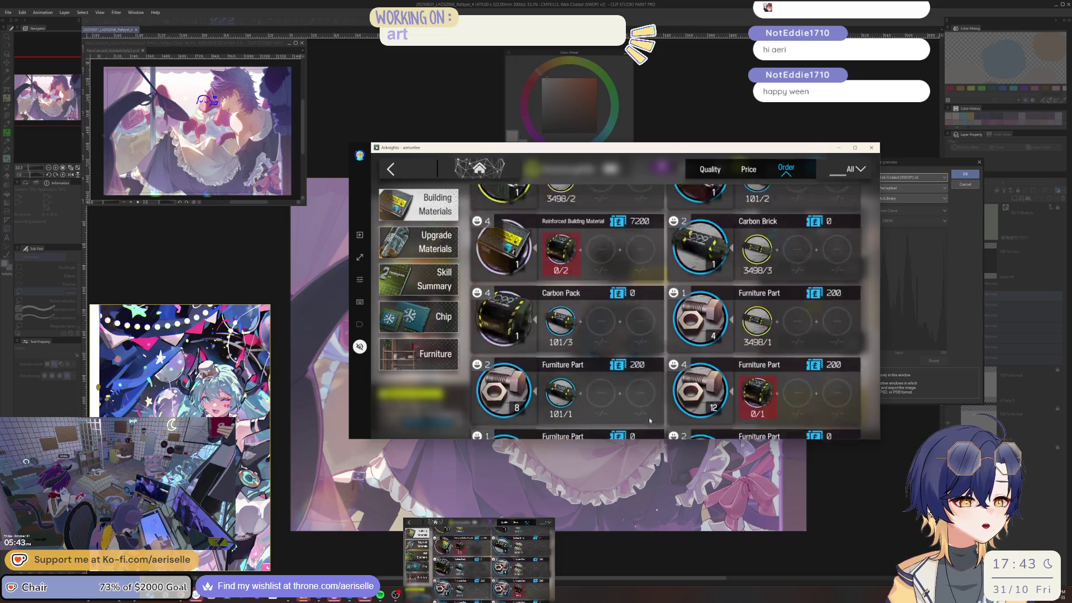
pyautogui.click(508, 241)
# Remove Leonhardt from the workshop, leaving it without an operator.
pyautogui.click(424, 268)
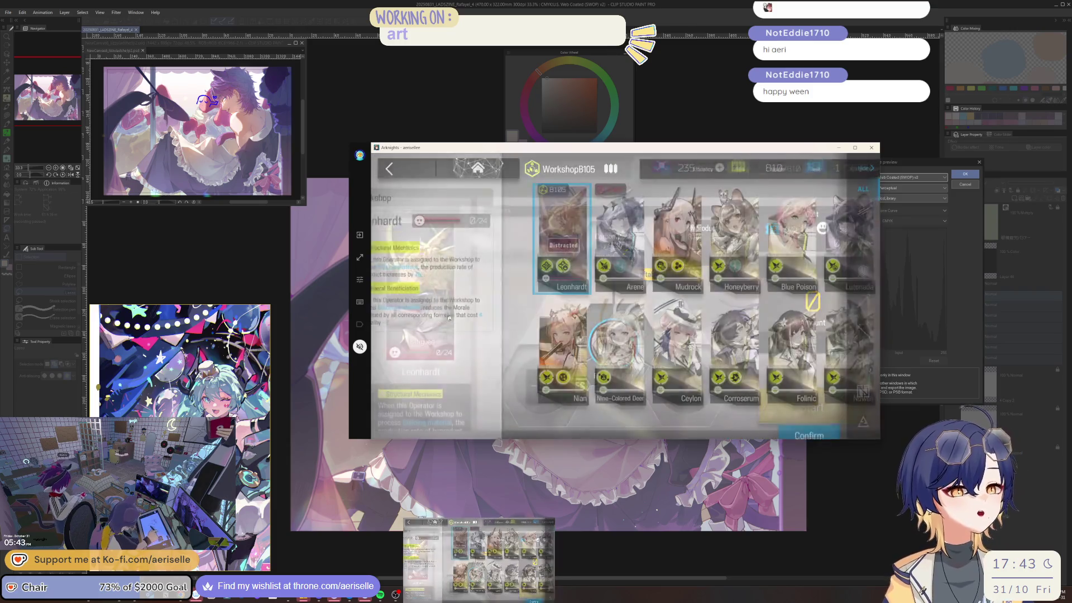
pyautogui.click(576, 261)
pyautogui.click(809, 422)
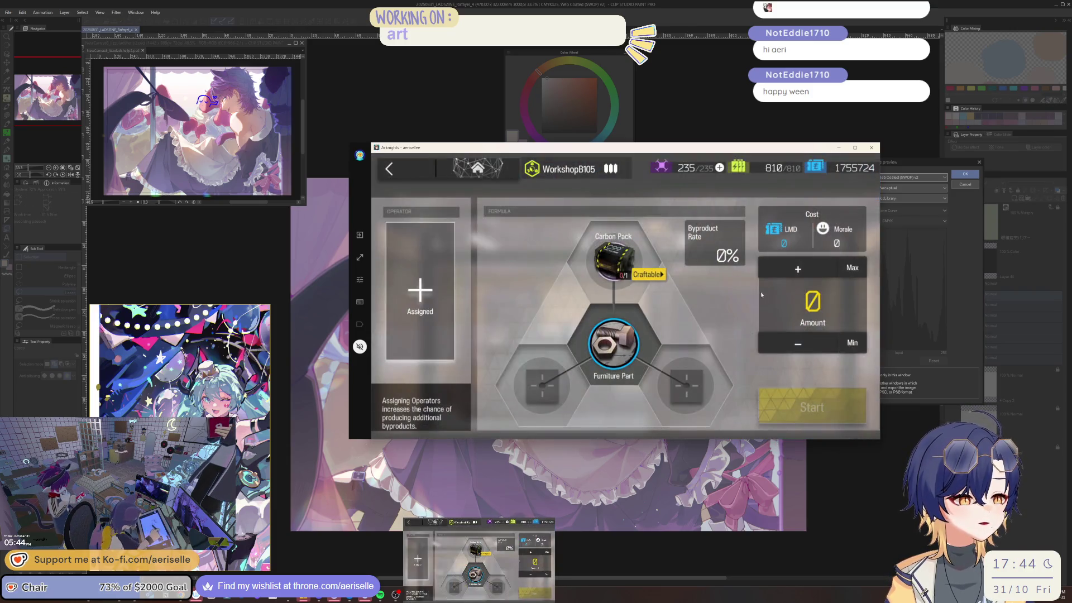
pyautogui.click(798, 268)
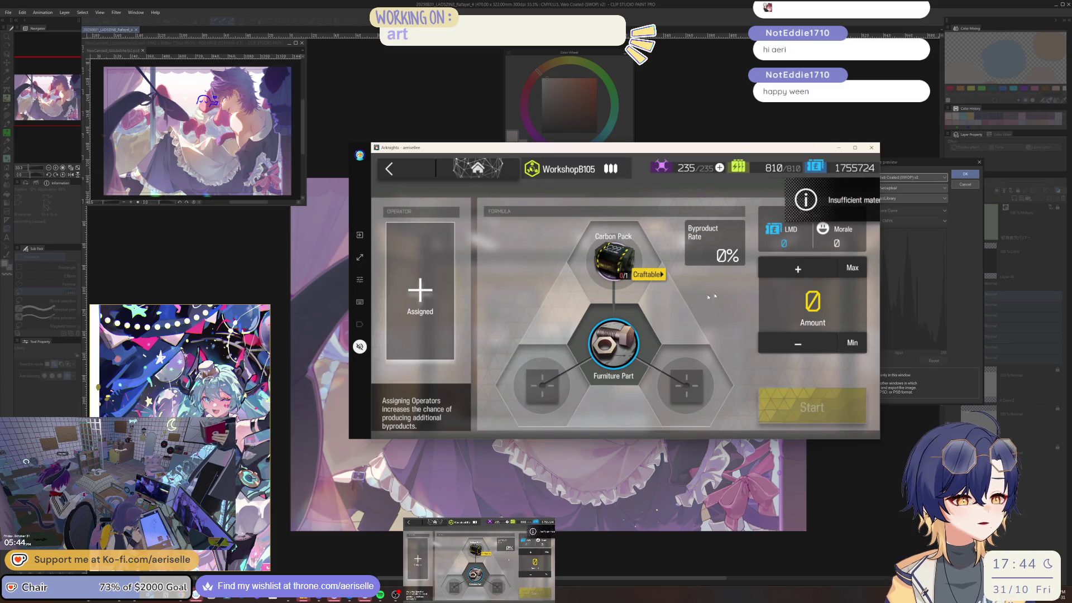
# Craft 99 batches of the Carbon Stick Furniture Part formula.
pyautogui.click(613, 344)
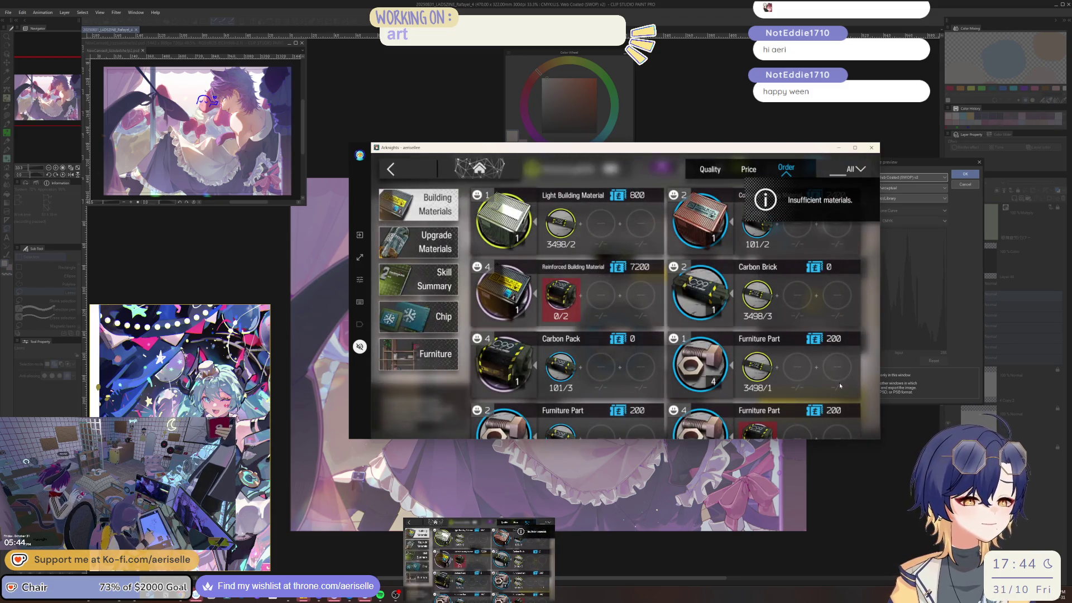
pyautogui.click(832, 385)
pyautogui.click(852, 268)
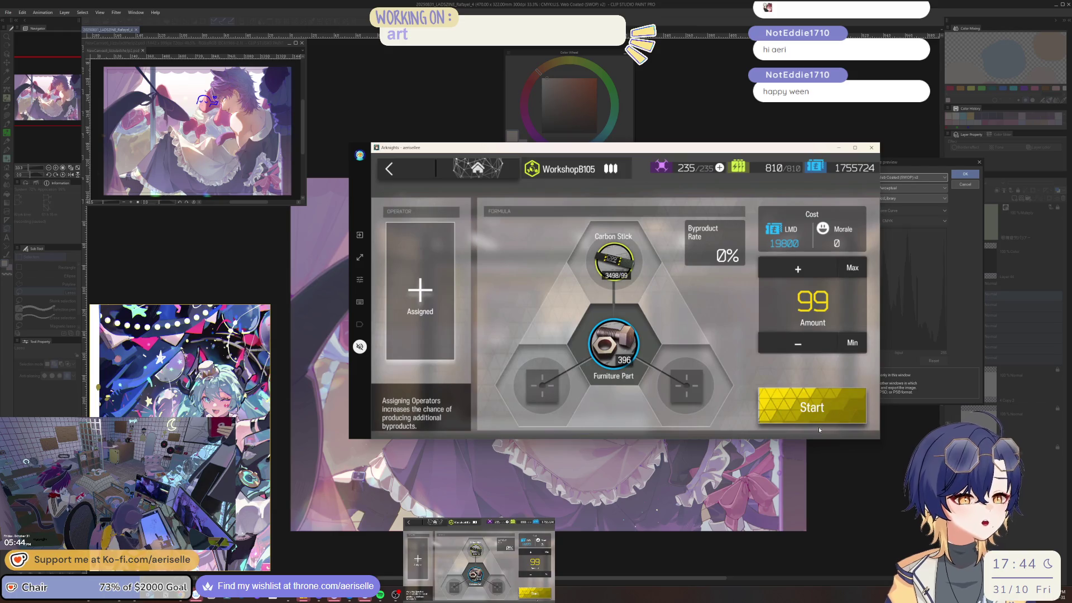
pyautogui.click(834, 413)
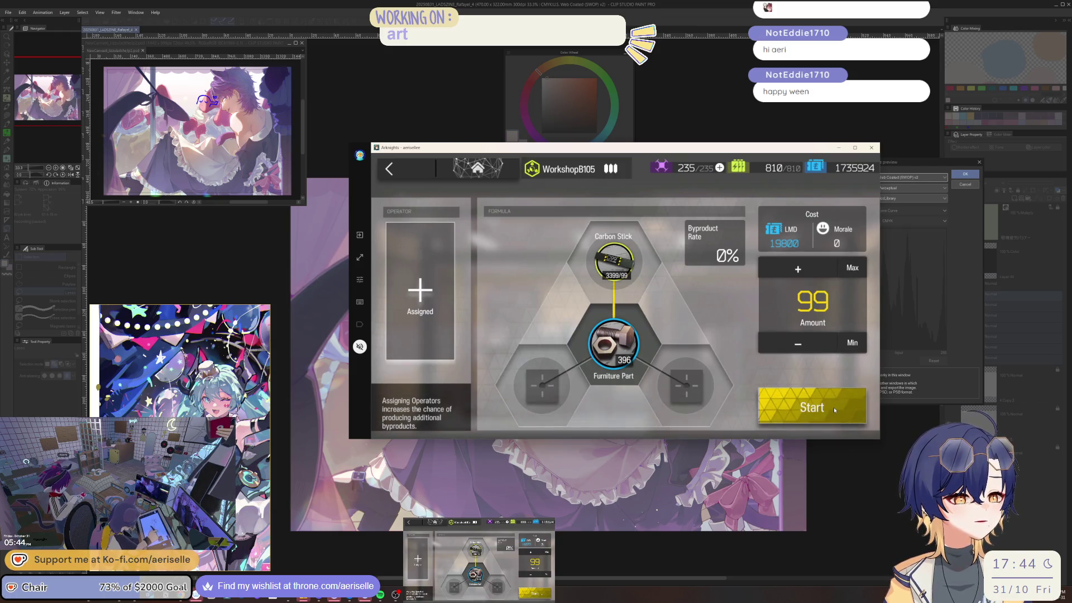
pyautogui.click(811, 370)
# Run two more 99-batch Carbon Stick Furniture Part crafts.
pyautogui.click(851, 267)
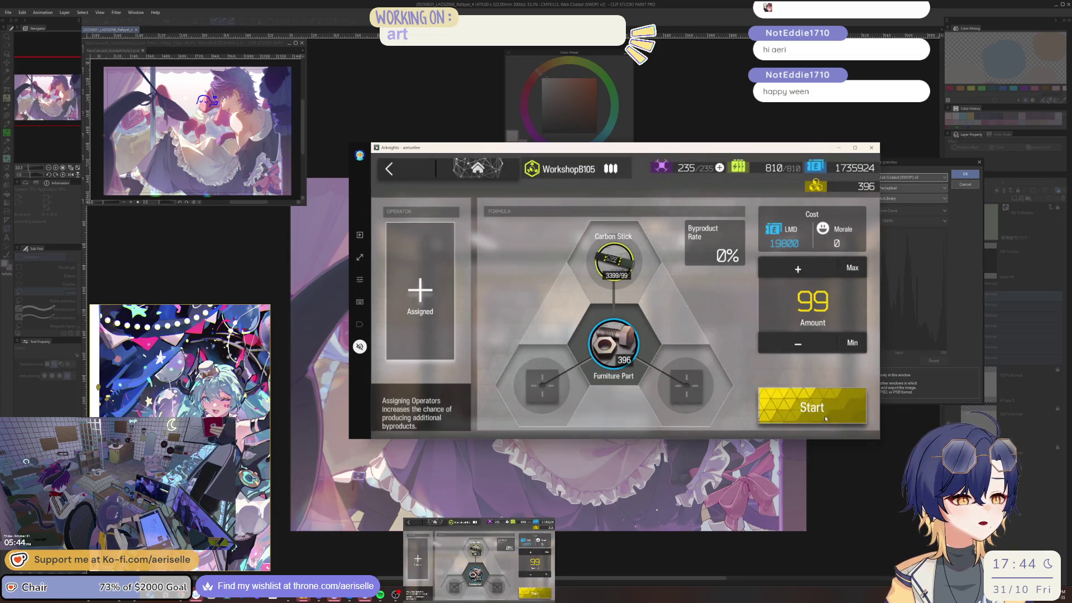
pyautogui.click(826, 415)
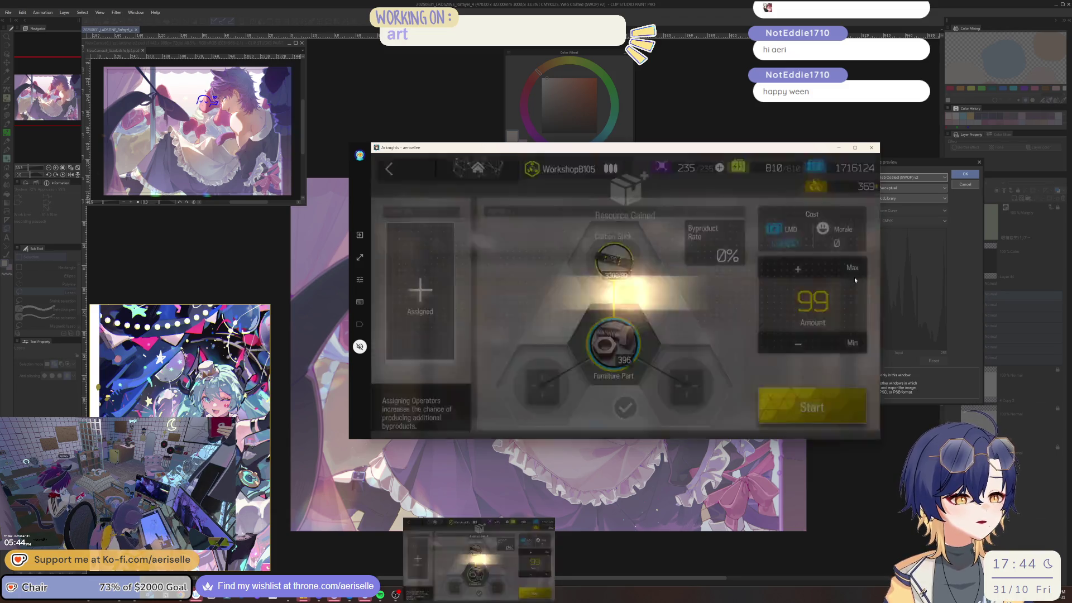
pyautogui.click(853, 270)
pyautogui.click(837, 402)
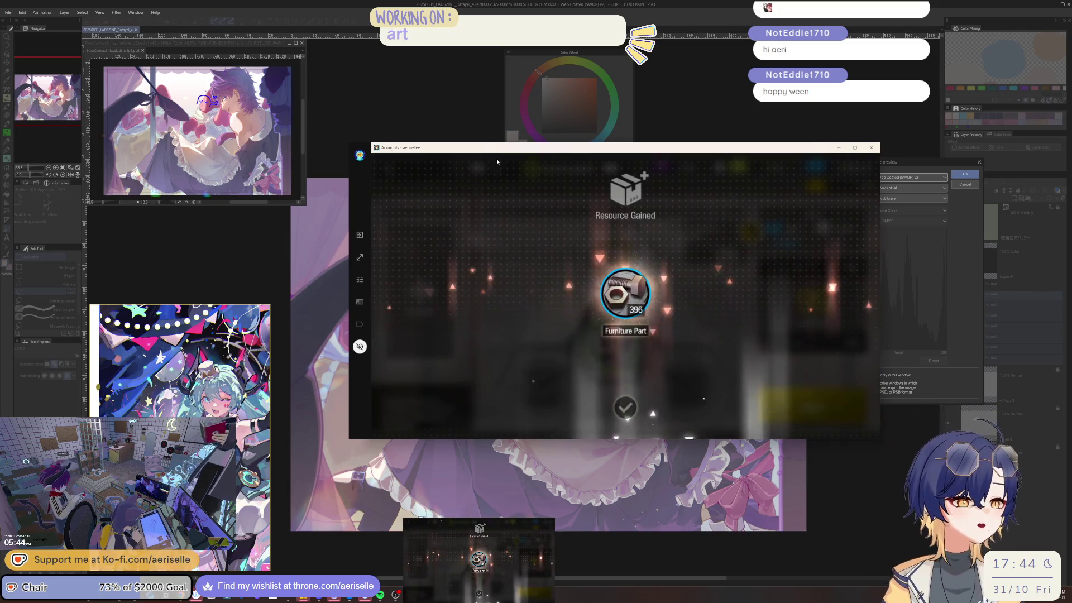
pyautogui.click(504, 174)
pyautogui.click(502, 170)
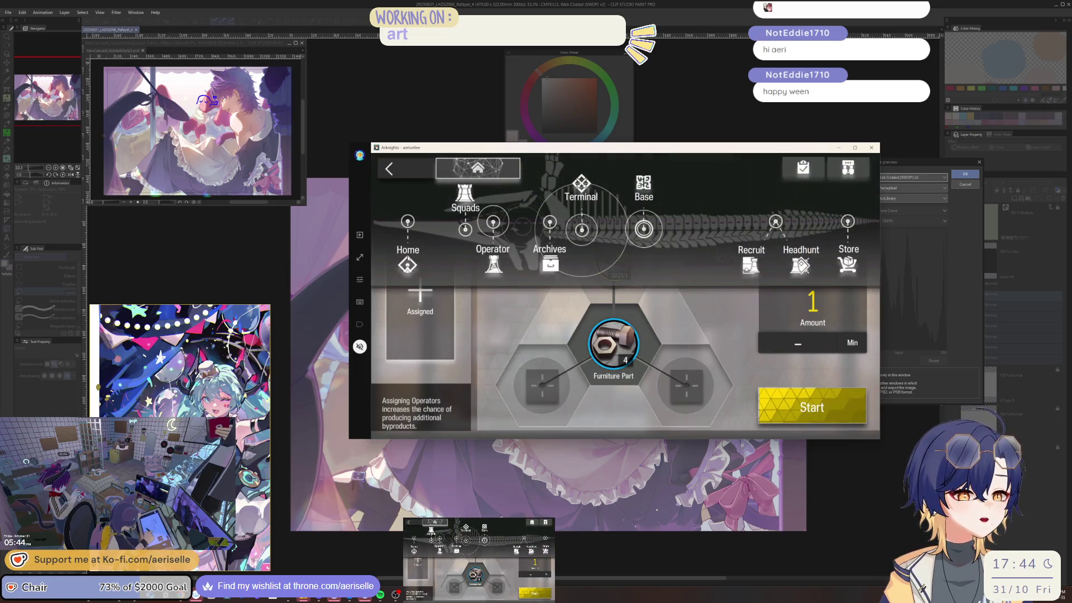
# Exchange excess tokens for certificates in the certificate exchange store.
pyautogui.click(407, 258)
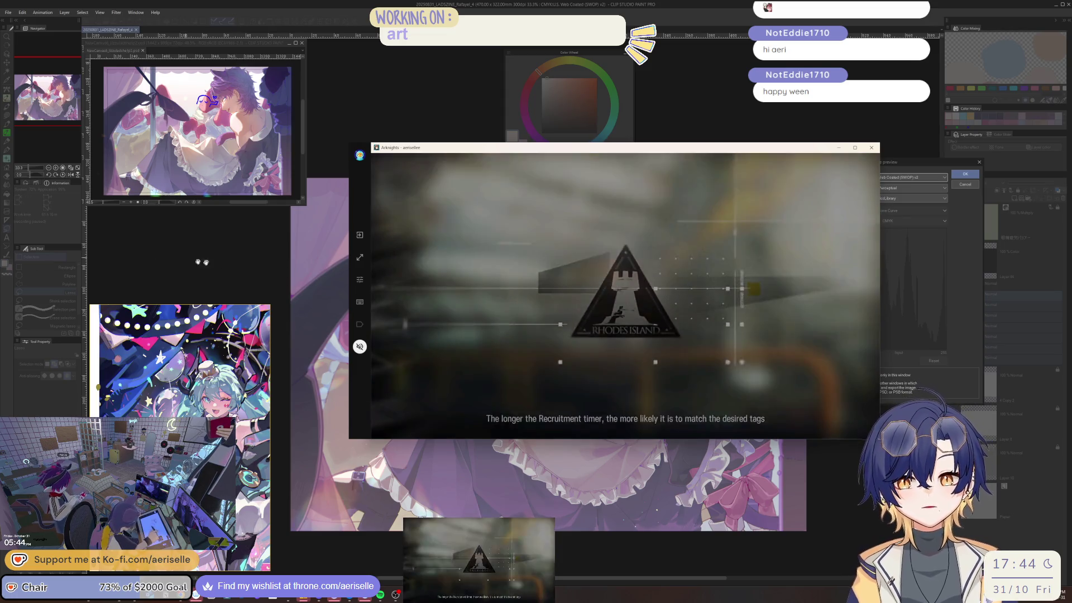
pyautogui.click(717, 347)
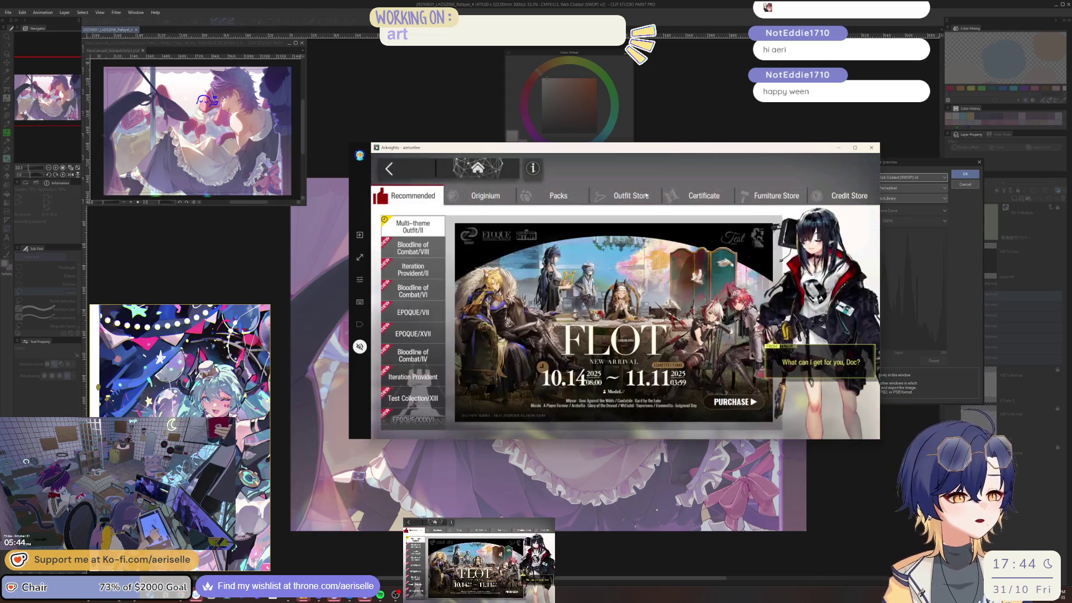
pyautogui.click(631, 196)
pyautogui.click(690, 197)
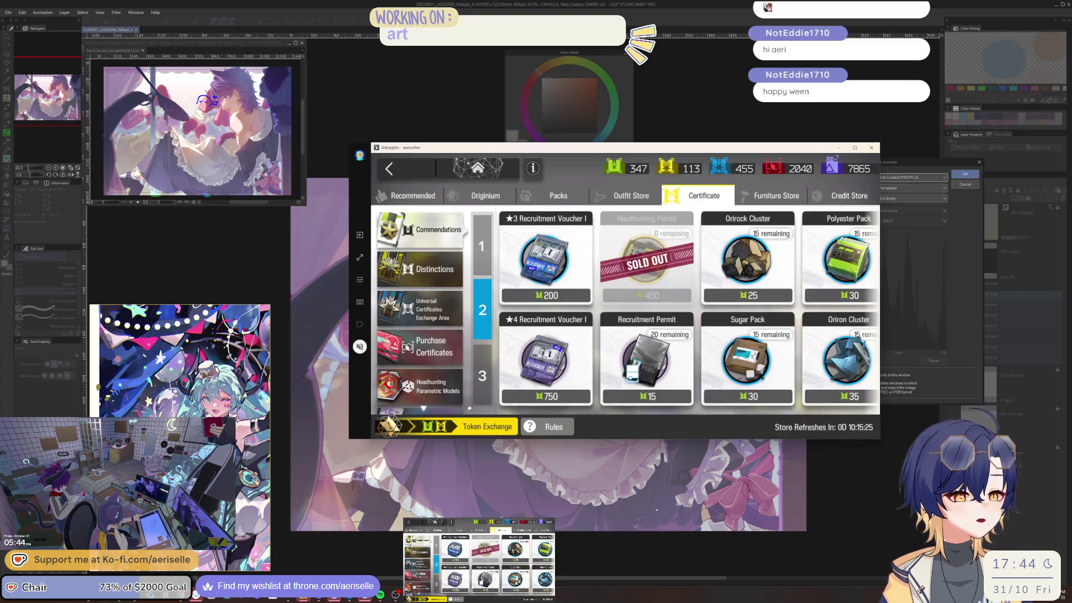
pyautogui.click(764, 367)
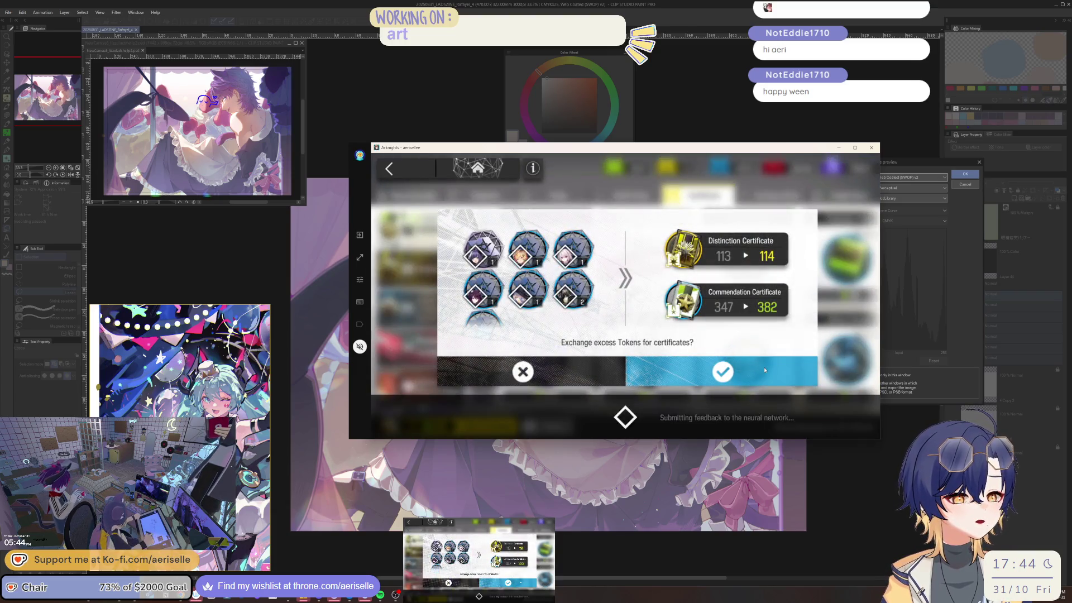
pyautogui.click(420, 300)
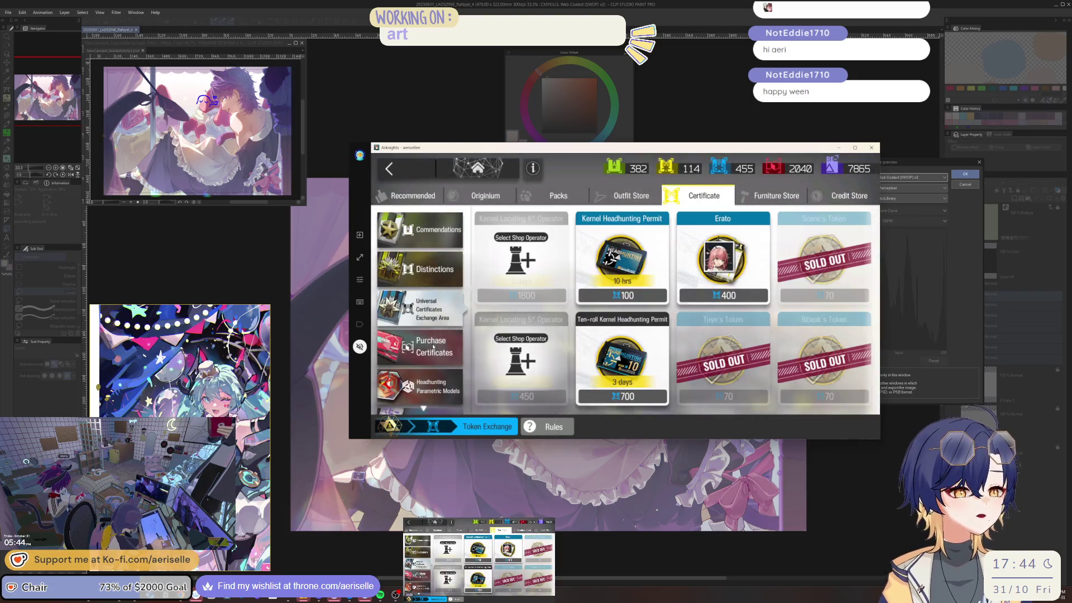
pyautogui.click(424, 360)
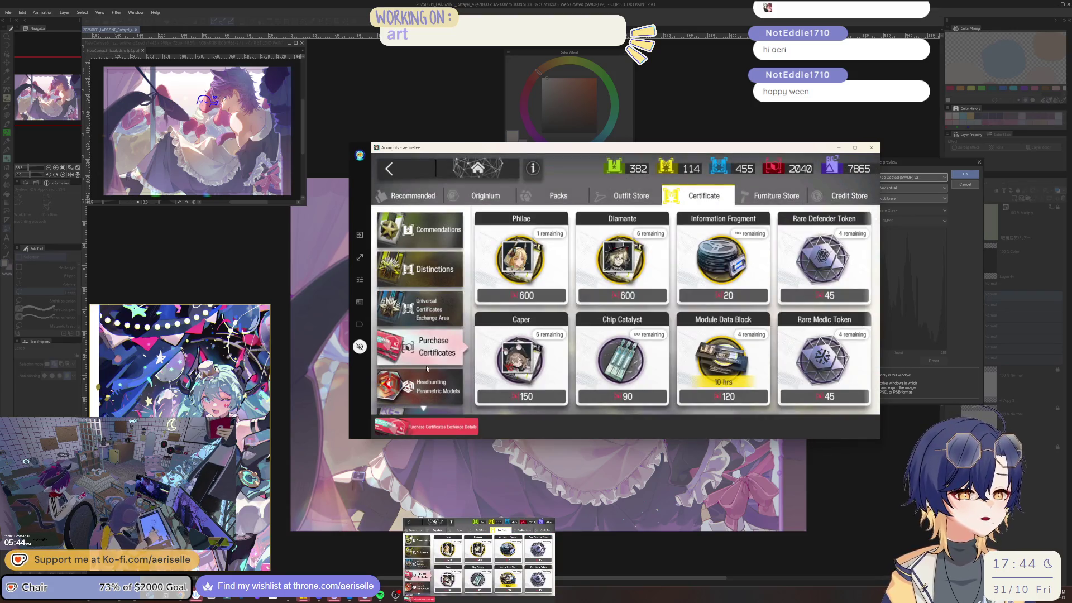
# Buy the 'Offspring of the Sea' furniture set and go back to the home screen.
pyautogui.click(655, 195)
pyautogui.click(776, 195)
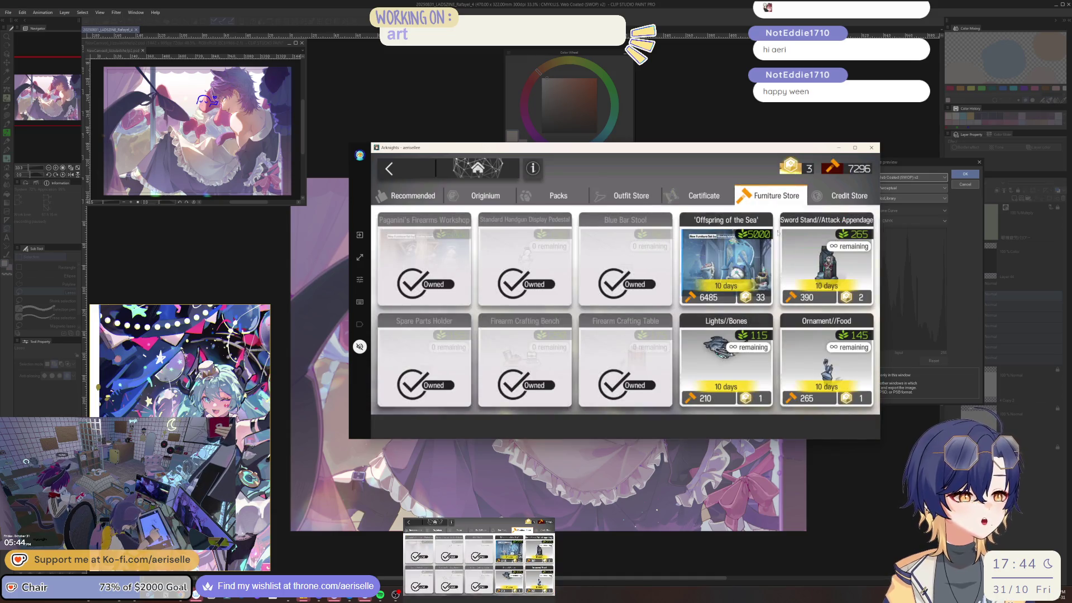
pyautogui.click(765, 251)
pyautogui.click(745, 374)
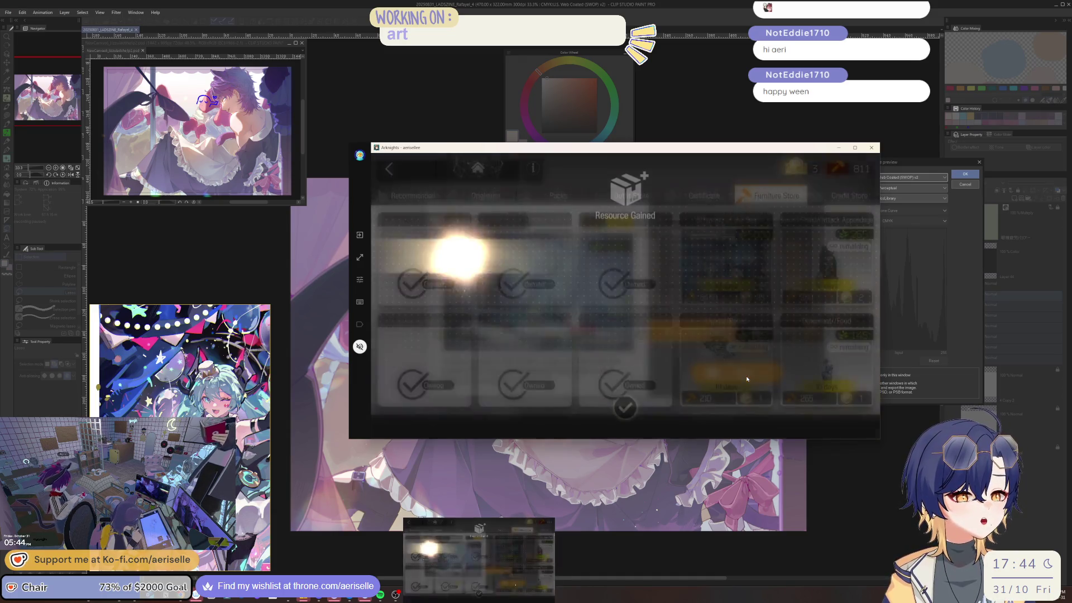
pyautogui.click(669, 356)
pyautogui.scroll(-5, 669, 355)
pyautogui.scroll(-5, 634, 327)
pyautogui.click(409, 176)
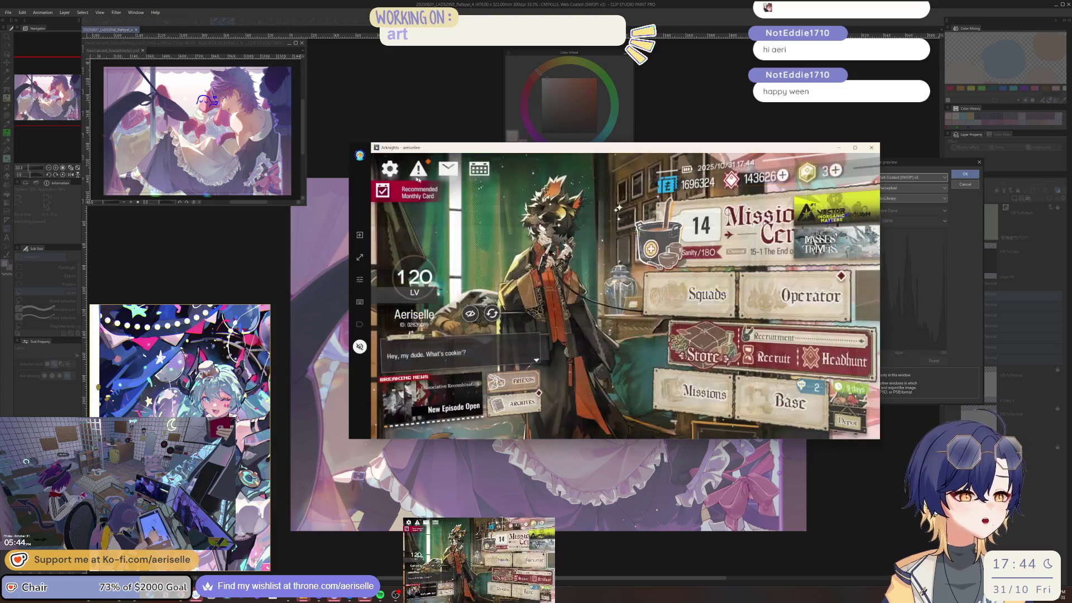
pyautogui.click(703, 355)
pyautogui.click(659, 199)
pyautogui.click(631, 196)
pyautogui.click(776, 196)
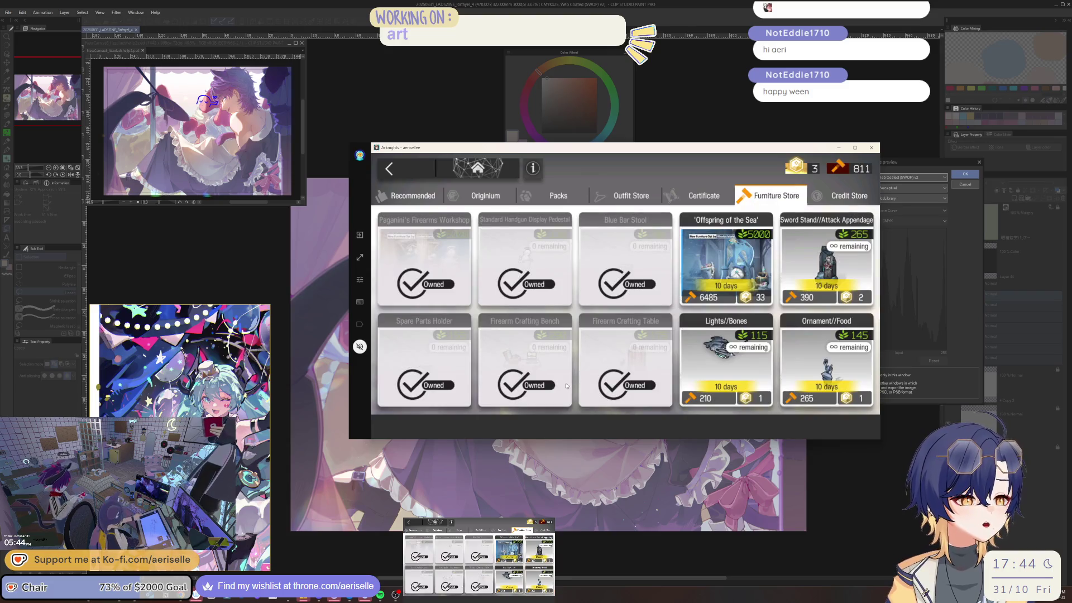
pyautogui.click(552, 195)
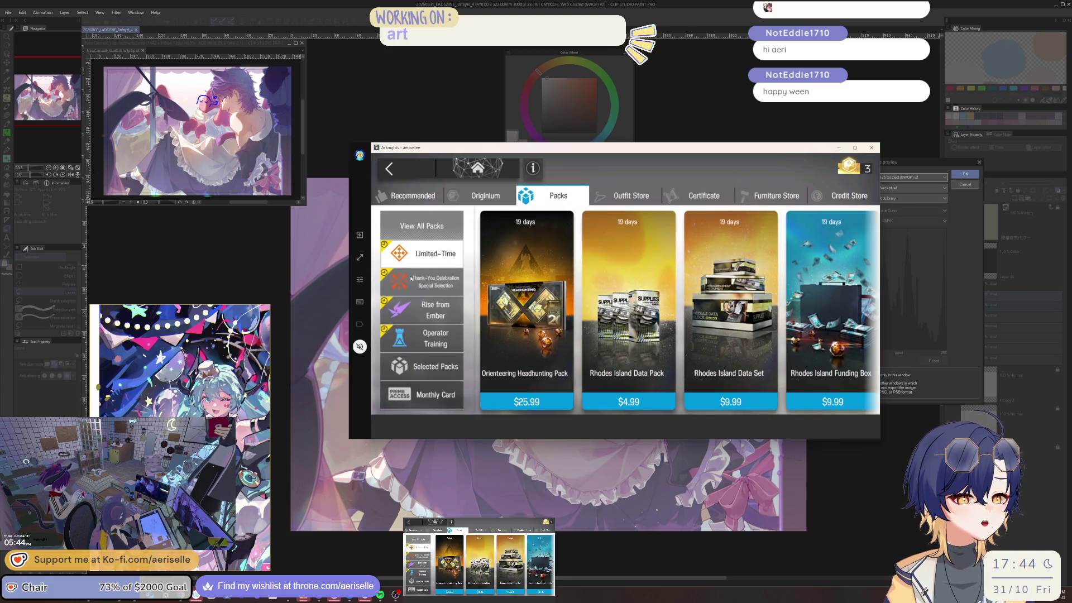
pyautogui.click(411, 278)
pyautogui.click(414, 308)
pyautogui.click(415, 331)
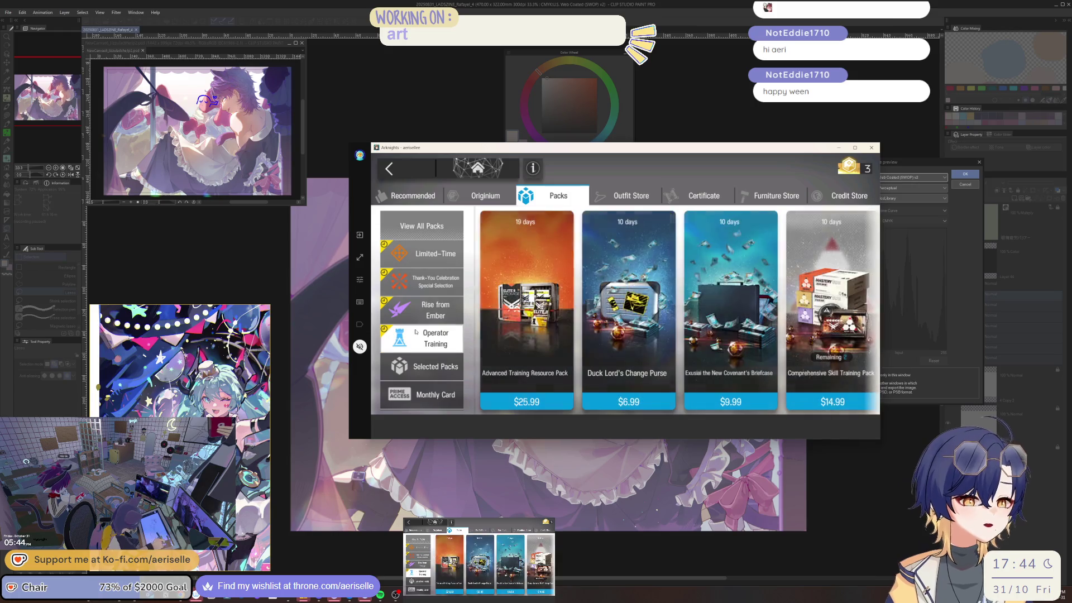
pyautogui.click(424, 367)
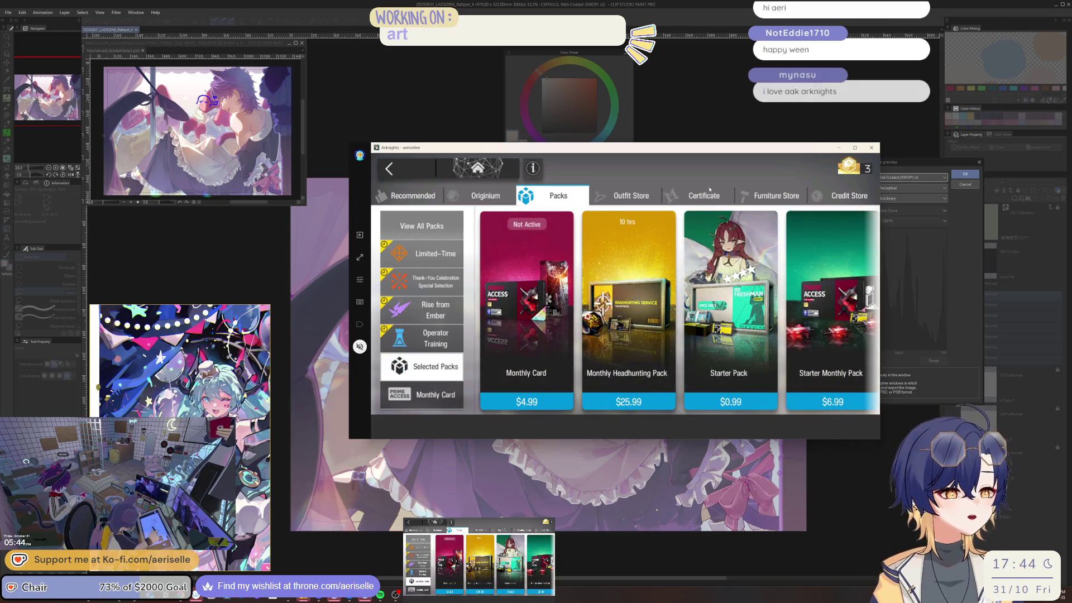
pyautogui.click(843, 195)
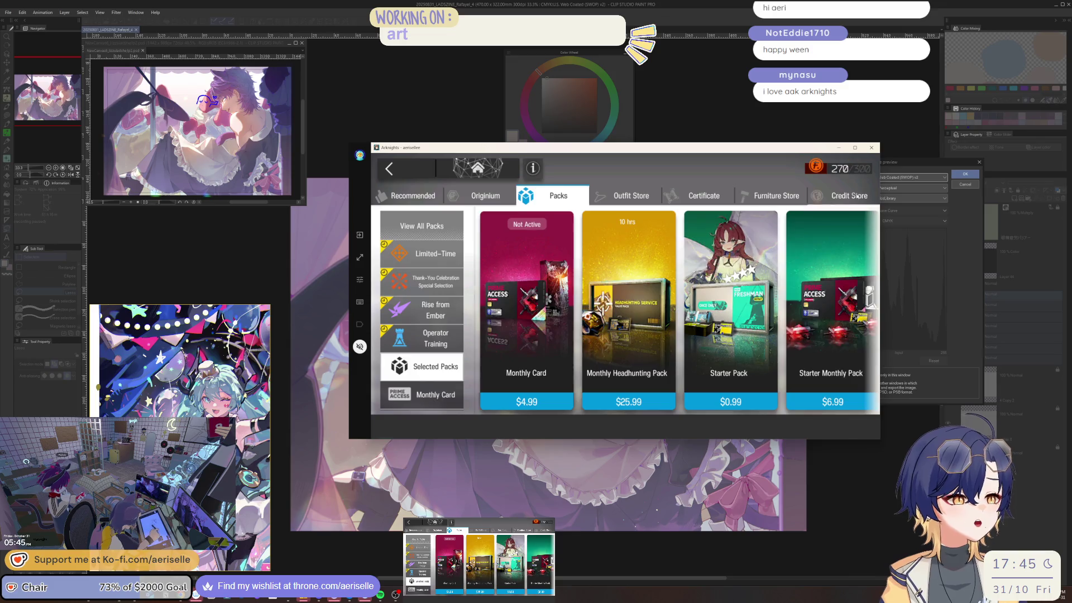
pyautogui.click(776, 195)
pyautogui.click(389, 169)
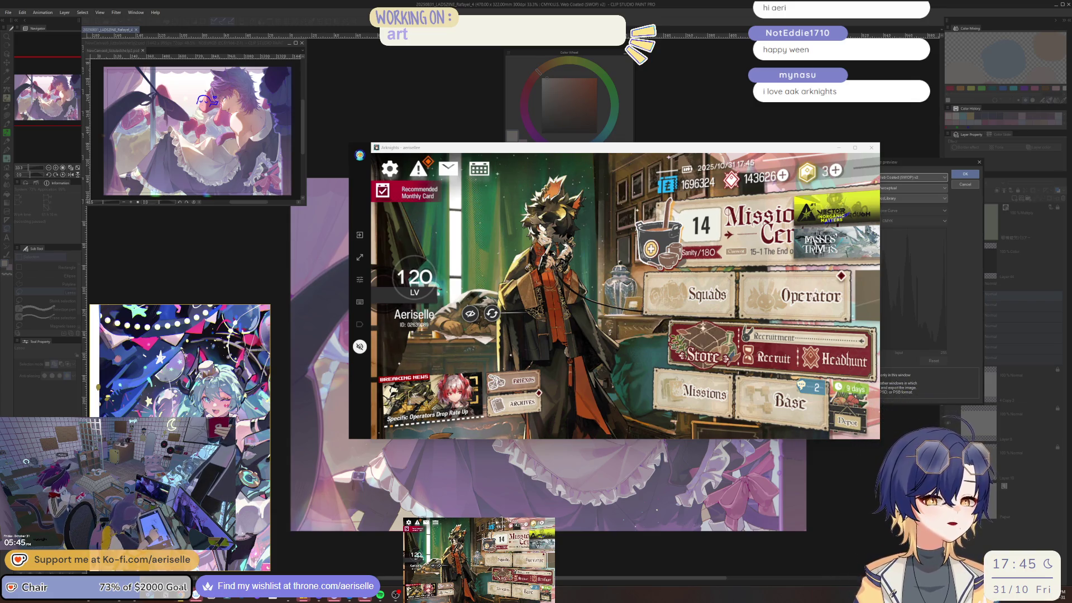
pyautogui.click(931, 149)
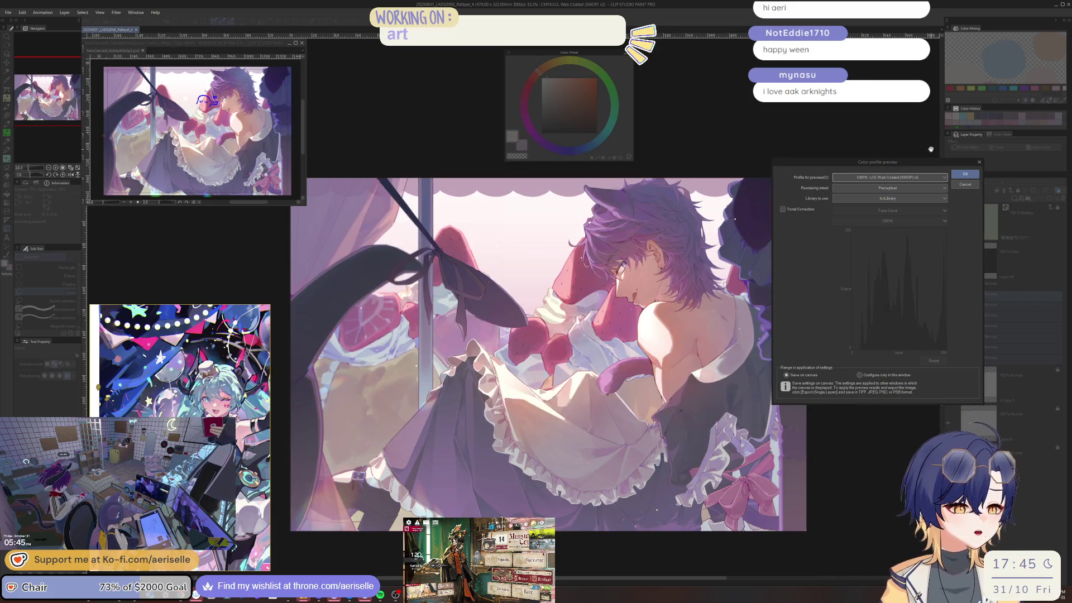
# Enable tonal correction, pull the Cyan curve slightly down, compare it on and off, then close the preview.
pyautogui.click(807, 209)
pyautogui.click(901, 221)
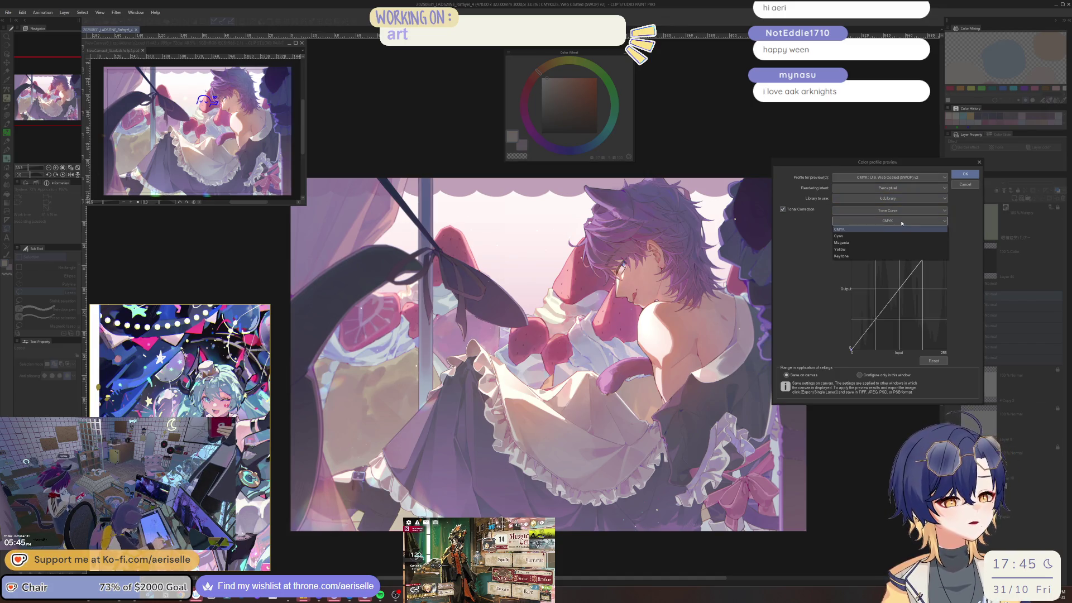
pyautogui.click(895, 236)
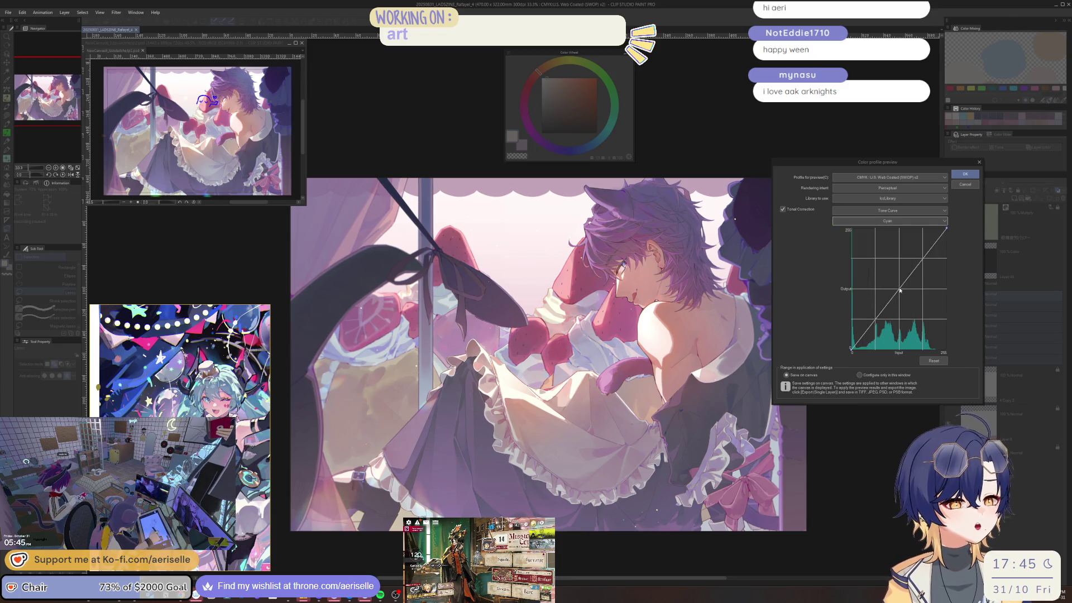
pyautogui.moveTo(899, 291)
pyautogui.mouseDown()
pyautogui.moveTo(907, 311)
pyautogui.moveTo(896, 289)
pyautogui.mouseUp()
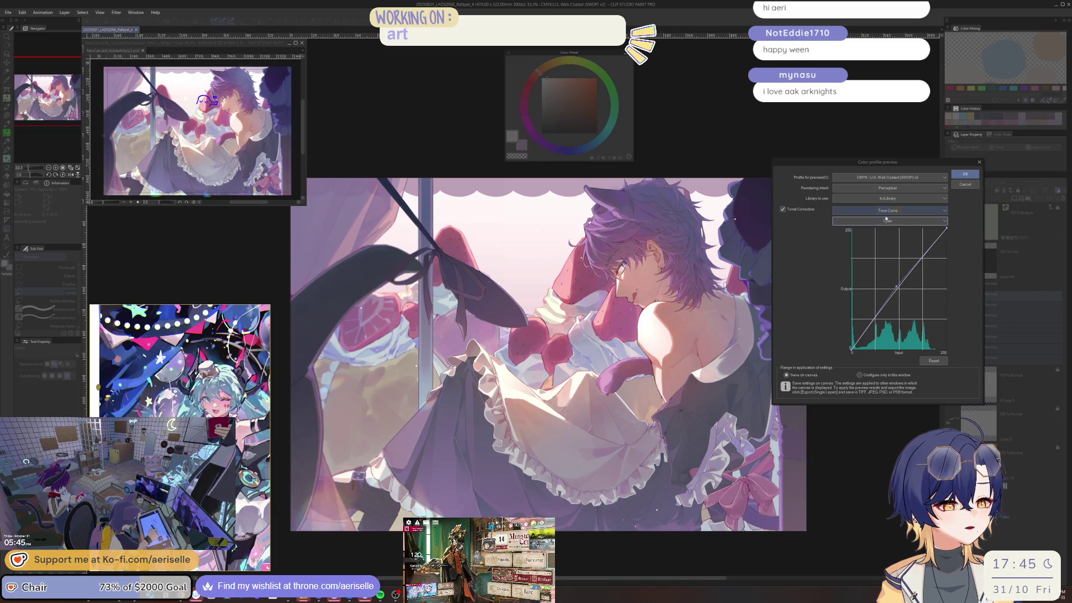
pyautogui.click(783, 209)
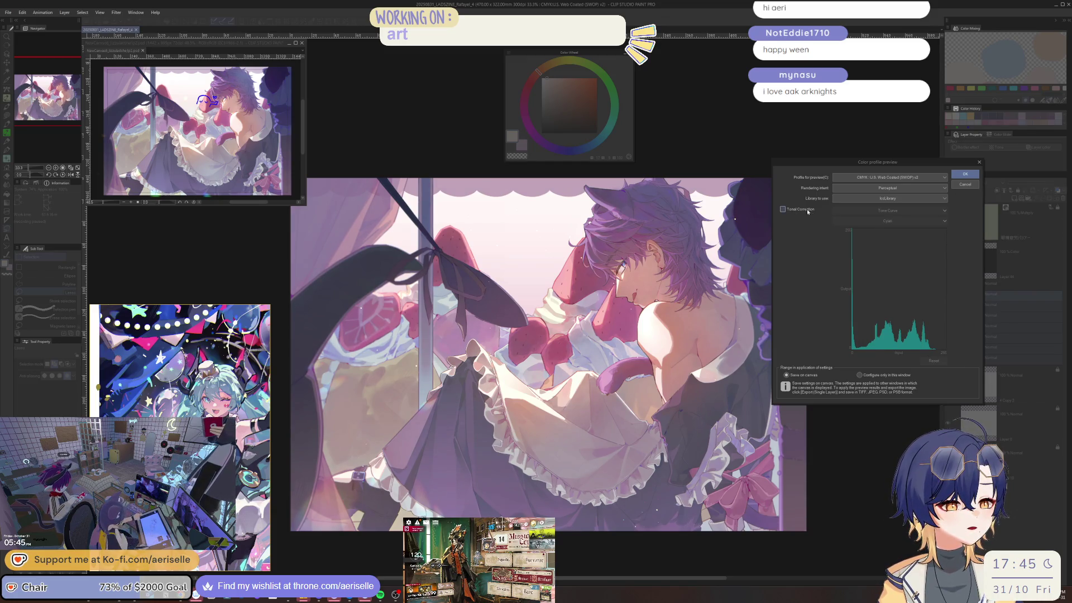
pyautogui.click(808, 210)
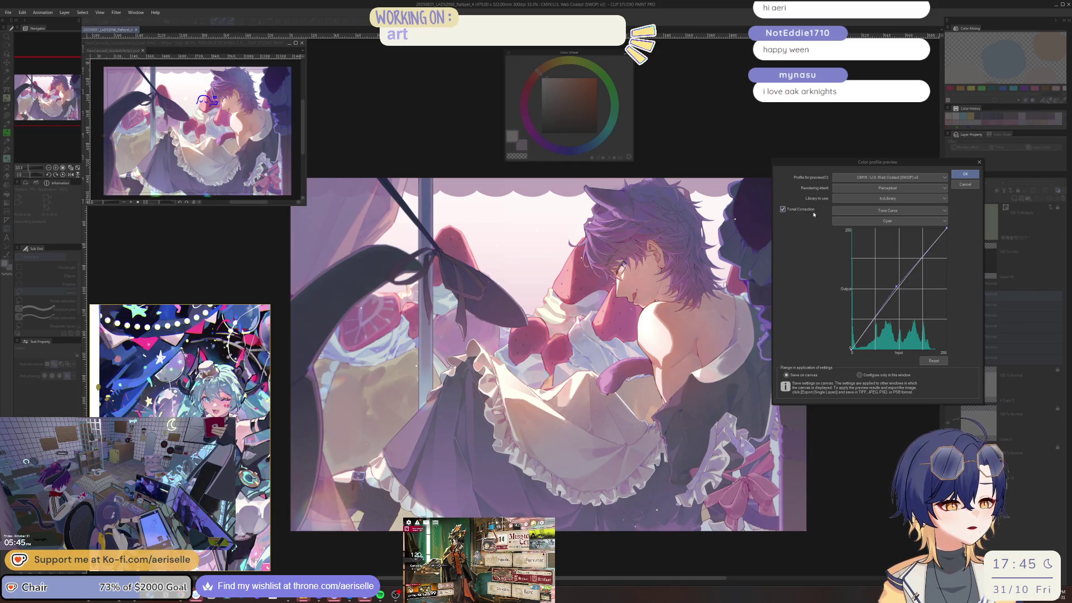
pyautogui.click(904, 222)
pyautogui.click(905, 222)
pyautogui.click(965, 184)
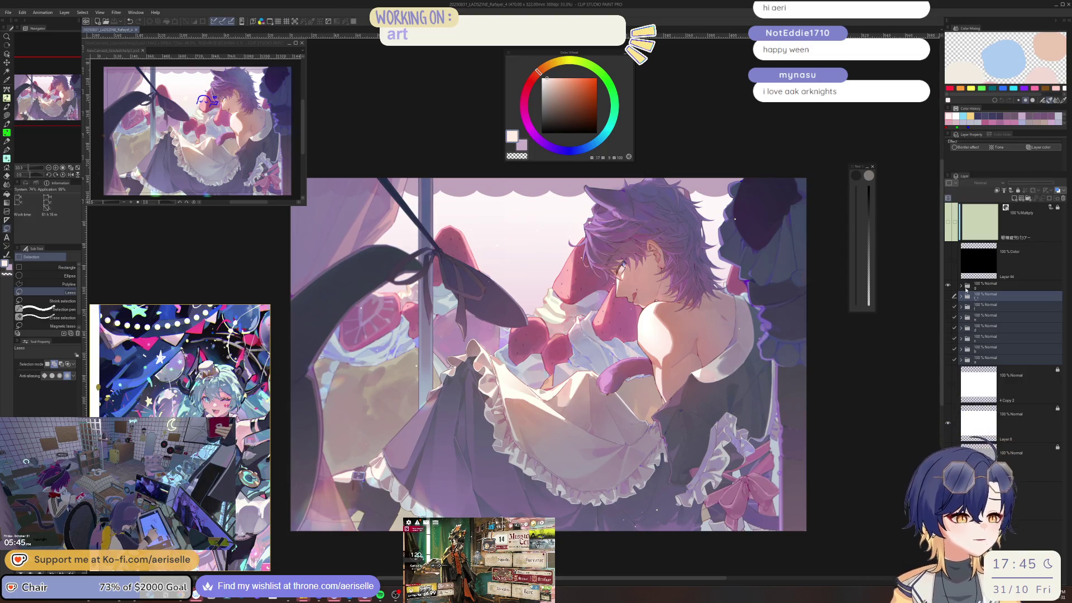
# Expand folder g and copy-paste the Tone Curve 5 layer to duplicate it.
pyautogui.click(967, 286)
pyautogui.click(961, 287)
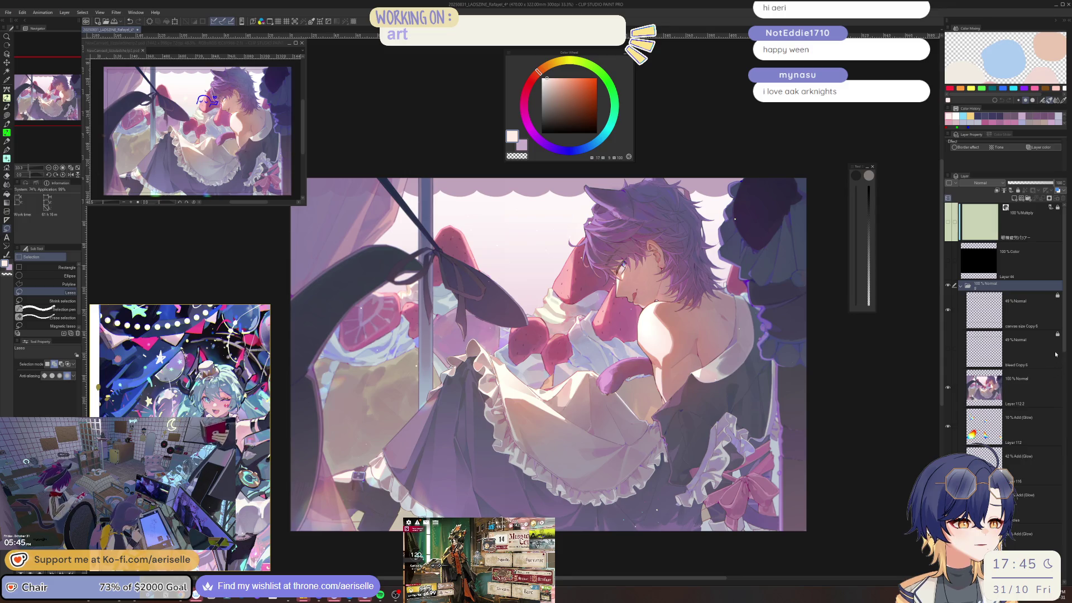
pyautogui.scroll(-5, 1052, 363)
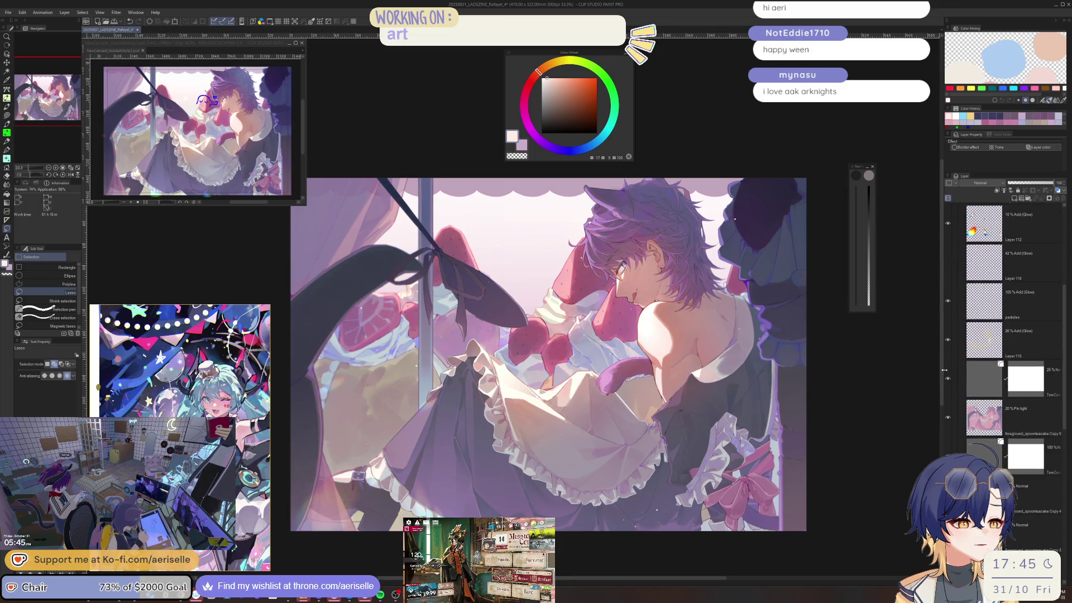
pyautogui.moveTo(945, 369); pyautogui.dragTo(914, 369)
pyautogui.click(1023, 387)
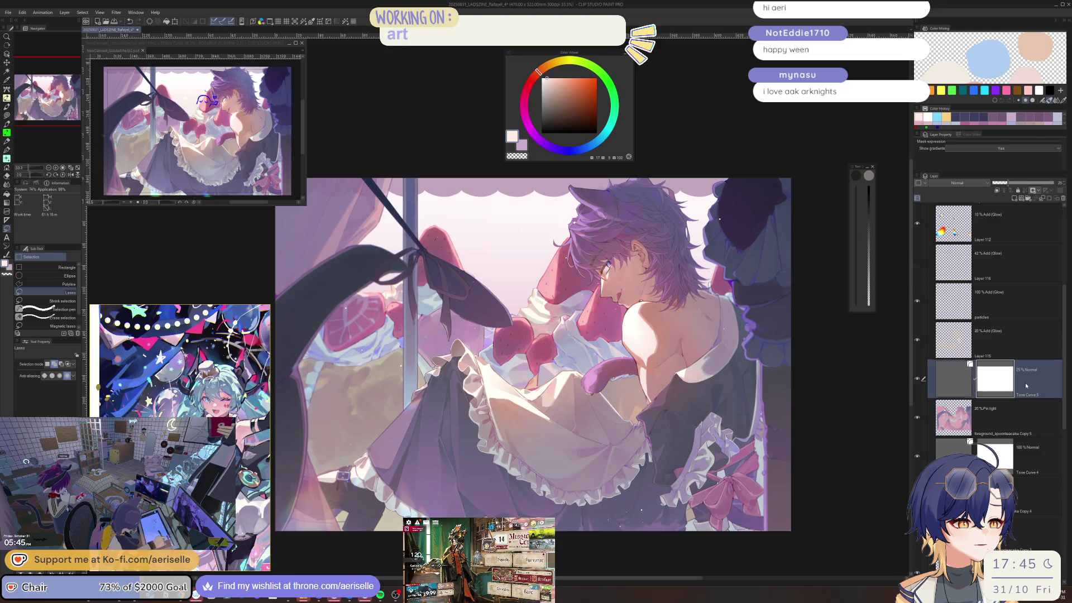
pyautogui.hotkey('ctrl', 'c')
pyautogui.hotkey('ctrl', 'v')
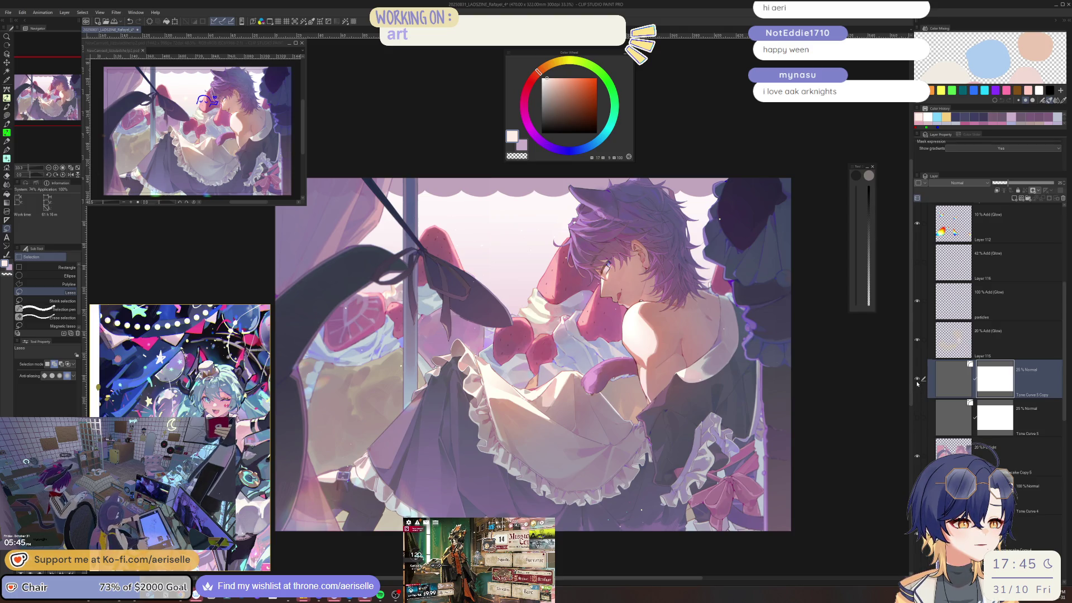
# Open the Tone Curve 5 Copy settings and view its Red channel curve.
pyautogui.doubleClick(947, 380)
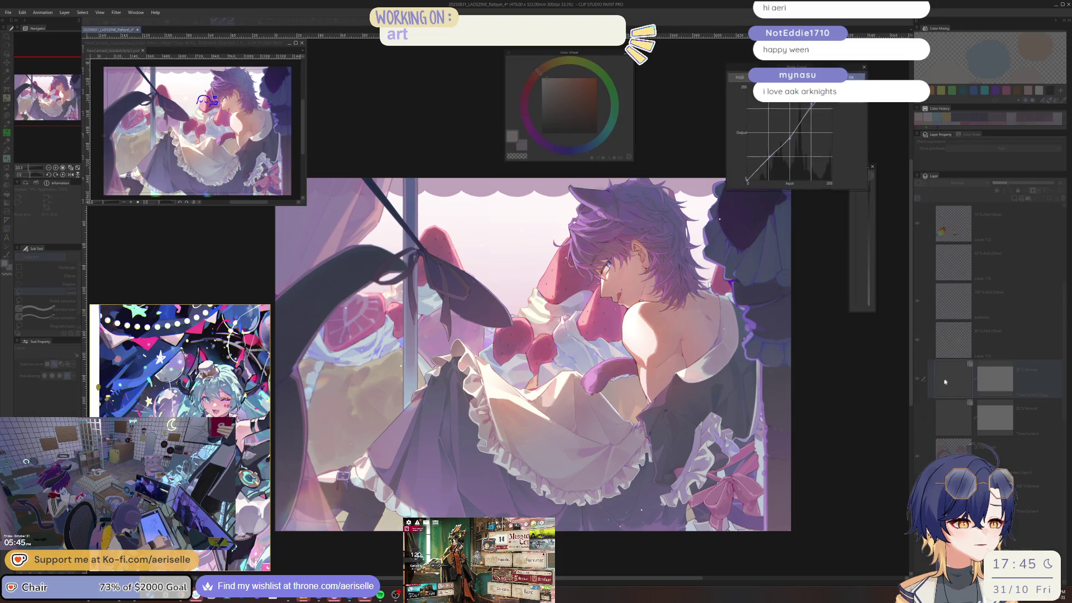
pyautogui.click(739, 76)
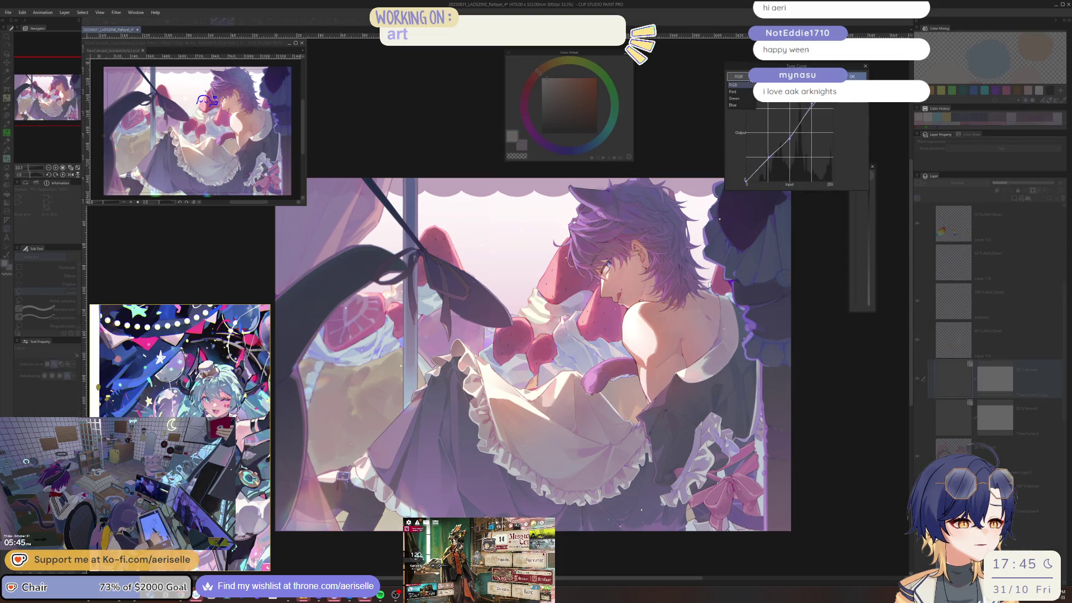
pyautogui.click(746, 91)
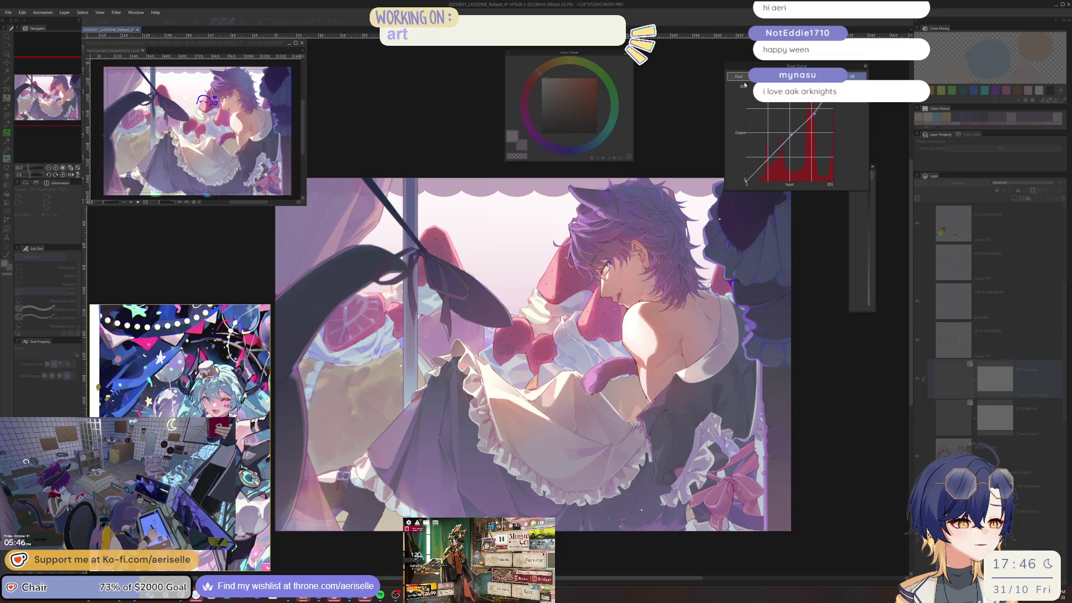
pyautogui.press('Return')
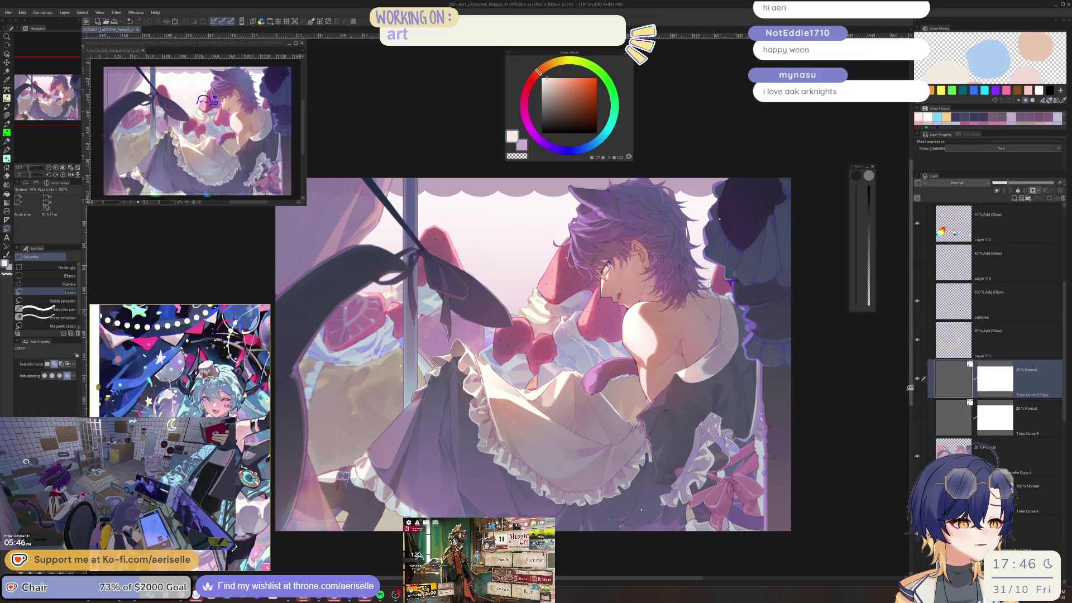
# Toggle the Tone Curve 5 Copy layer's visibility, leaving it hidden.
pyautogui.click(917, 381)
pyautogui.click(917, 380)
pyautogui.click(914, 381)
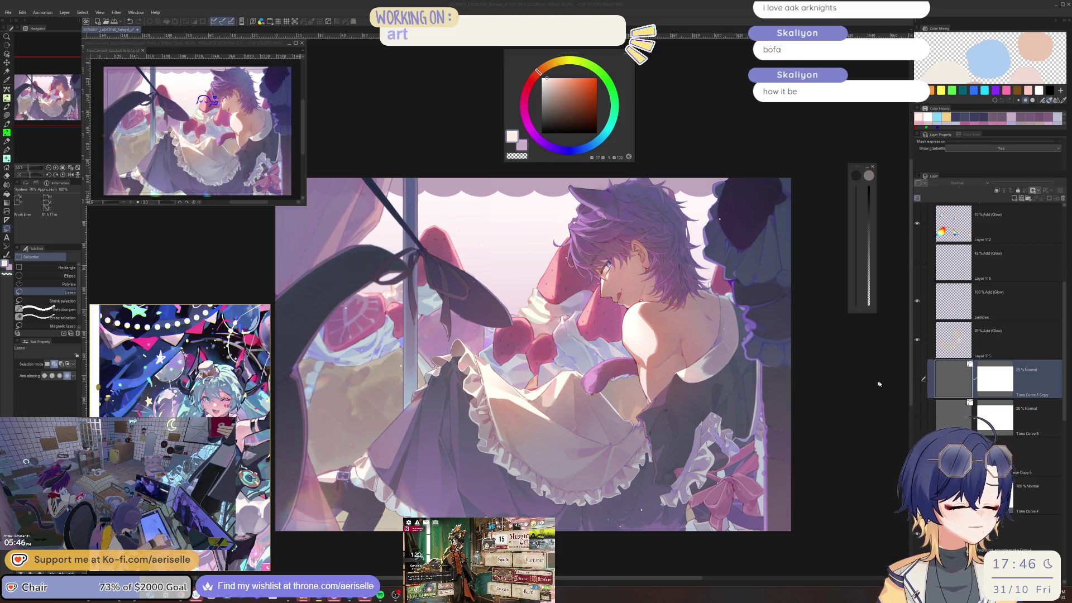
# Show the Tone Curve 5 Copy layer and start renaming it with 'tove'.
pyautogui.click(918, 392)
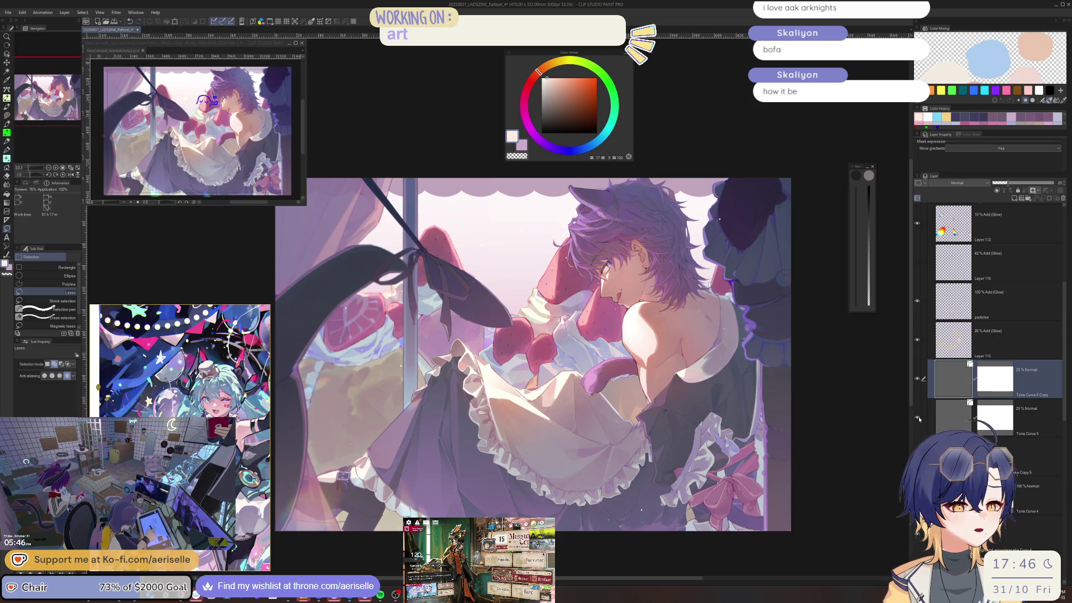
pyautogui.doubleClick(1011, 388)
pyautogui.write('tone')
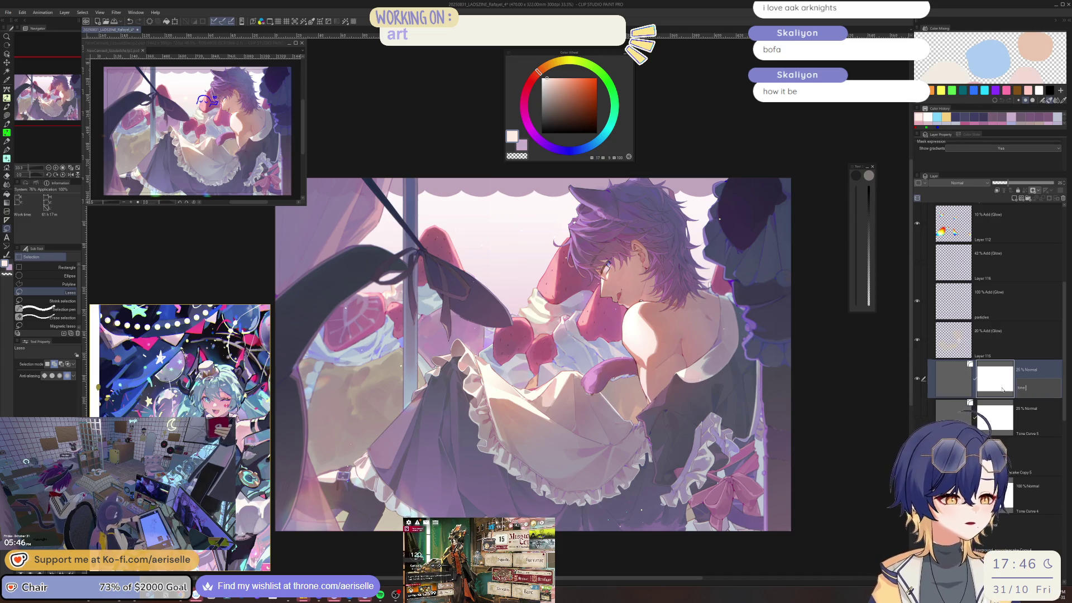
pyautogui.write(' curve CMYK')
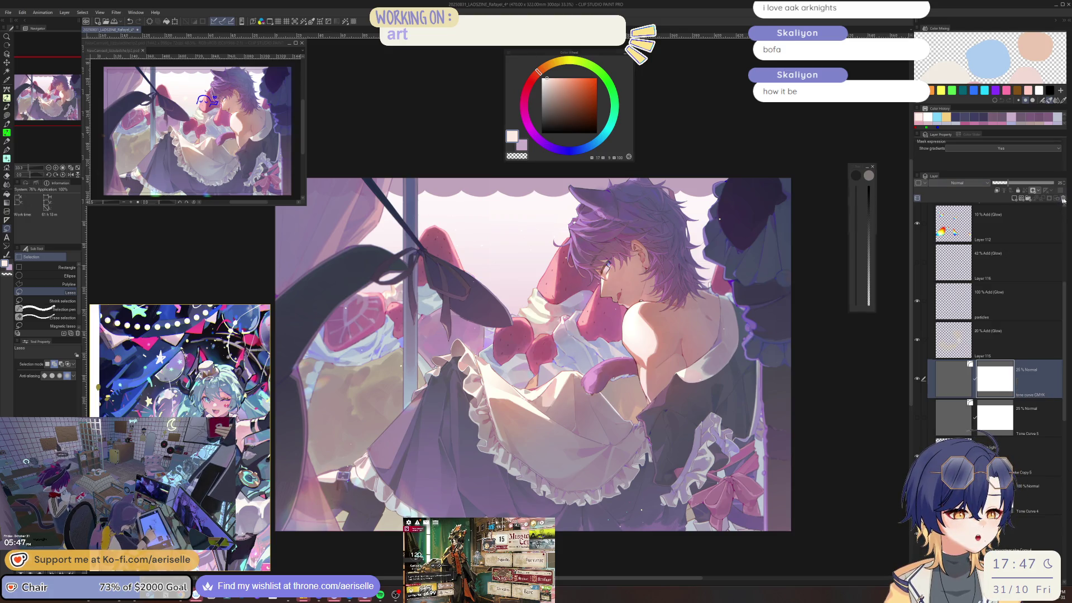
# Delete the copied layer's mask, then delete the 'tone curve CMYK' layer.
pyautogui.click(1063, 199)
pyautogui.click(538, 216)
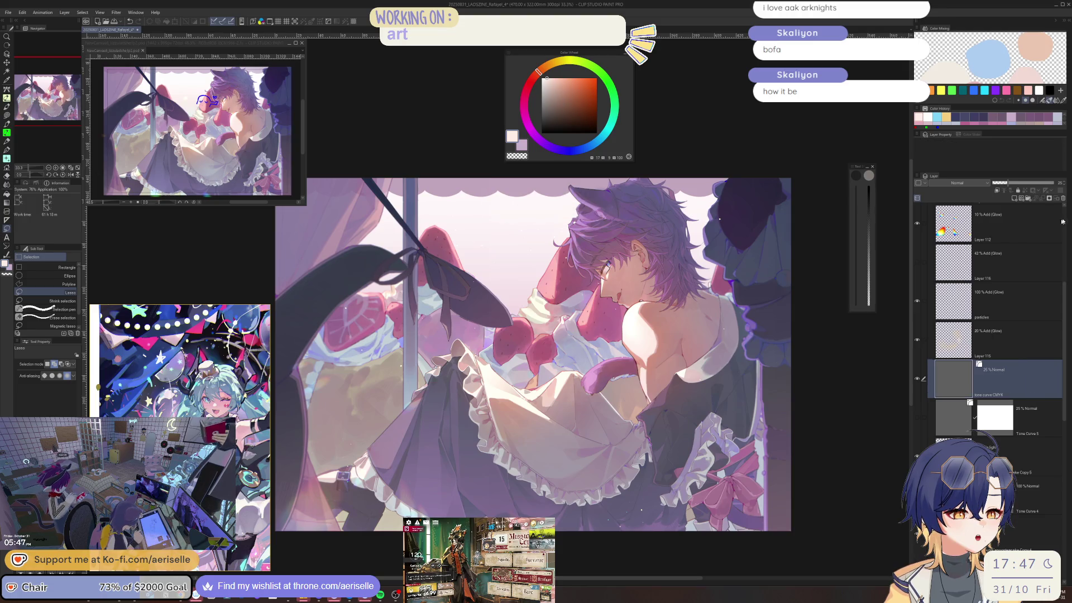
pyautogui.click(1065, 199)
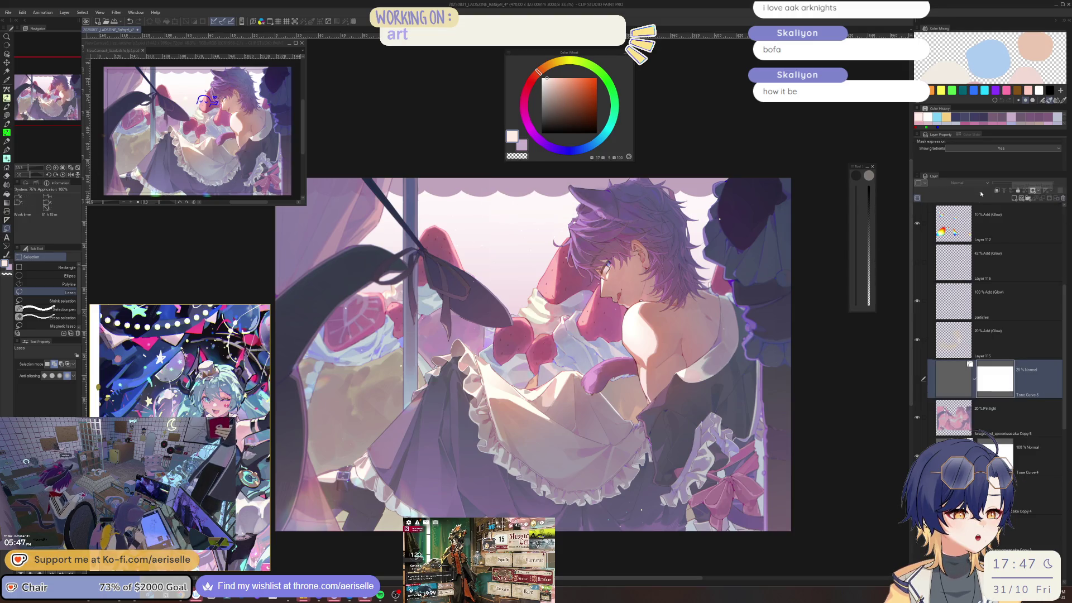
# Try Tone Curve 5 at 100% opacity, then undo back to 25%.
pyautogui.click(925, 366)
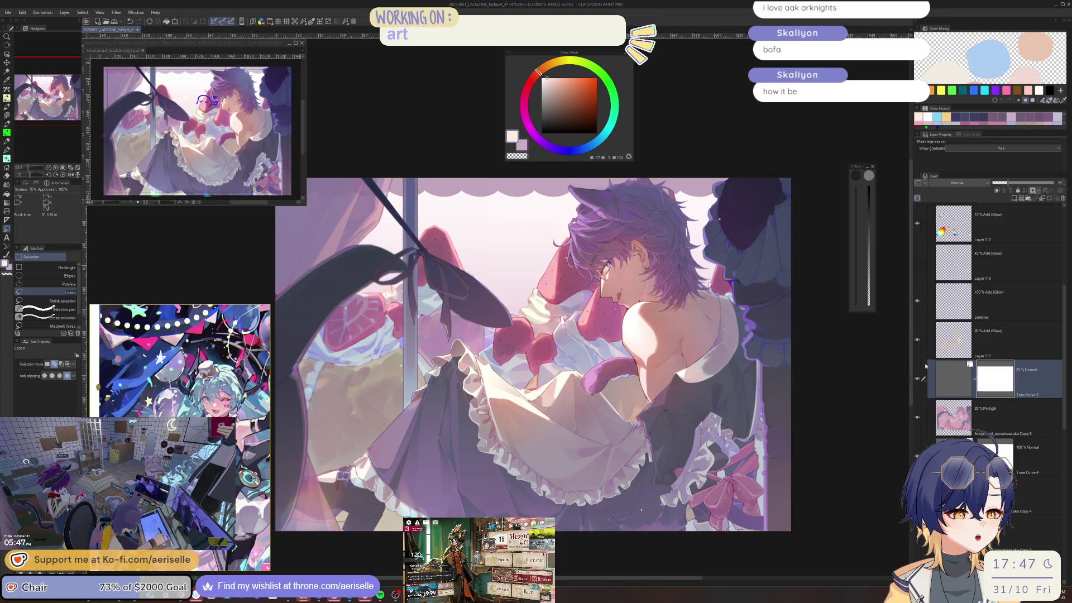
pyautogui.moveTo(1009, 182); pyautogui.dragTo(1056, 183)
pyautogui.moveTo(1064, 306)
pyautogui.mouseDown()
pyautogui.moveTo(1065, 268)
pyautogui.moveTo(1066, 282)
pyautogui.mouseUp()
pyautogui.hotkey('ctrl', 'z')
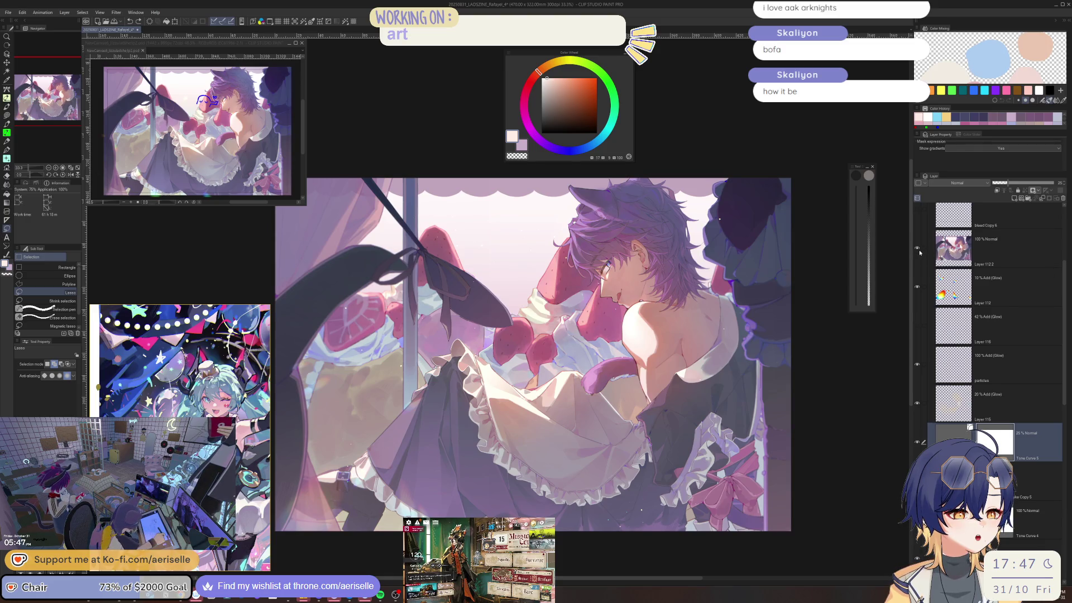
# Add a new Tone Curve correction layer above Layer 112 2 with Ctrl+M.
pyautogui.hotkey('ctrl', 'space')
pyautogui.click(670, 280)
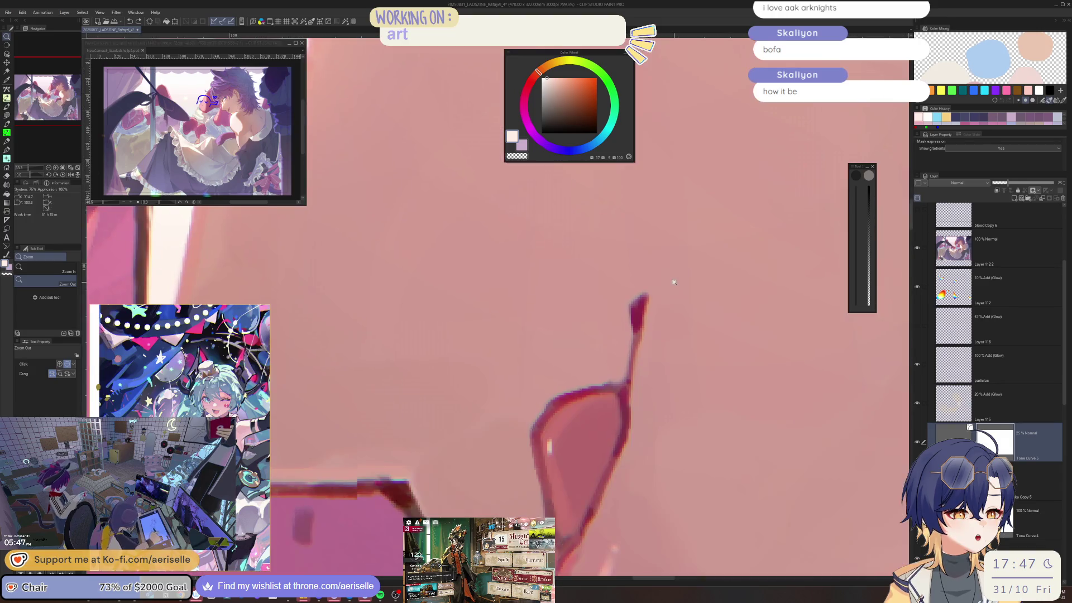
pyautogui.scroll(-5, 660, 280)
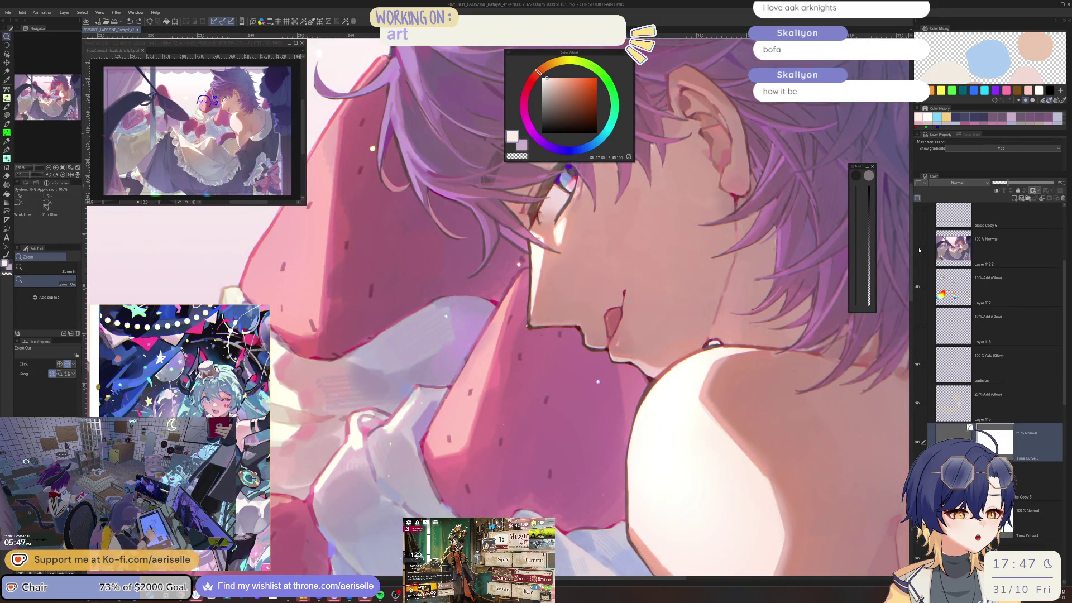
pyautogui.scroll(-5, 793, 312)
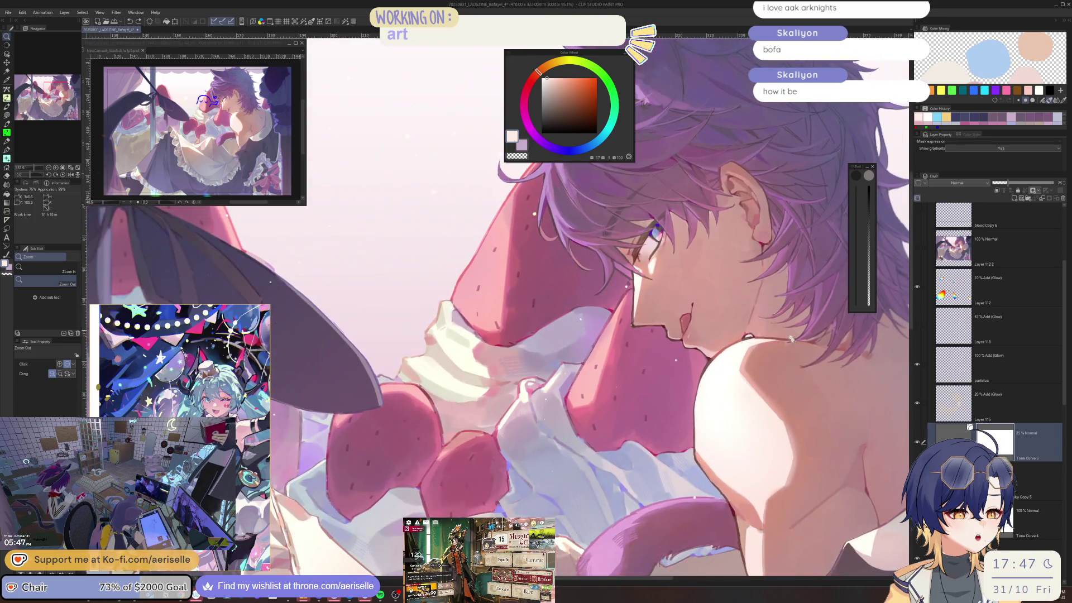
pyautogui.click(1005, 248)
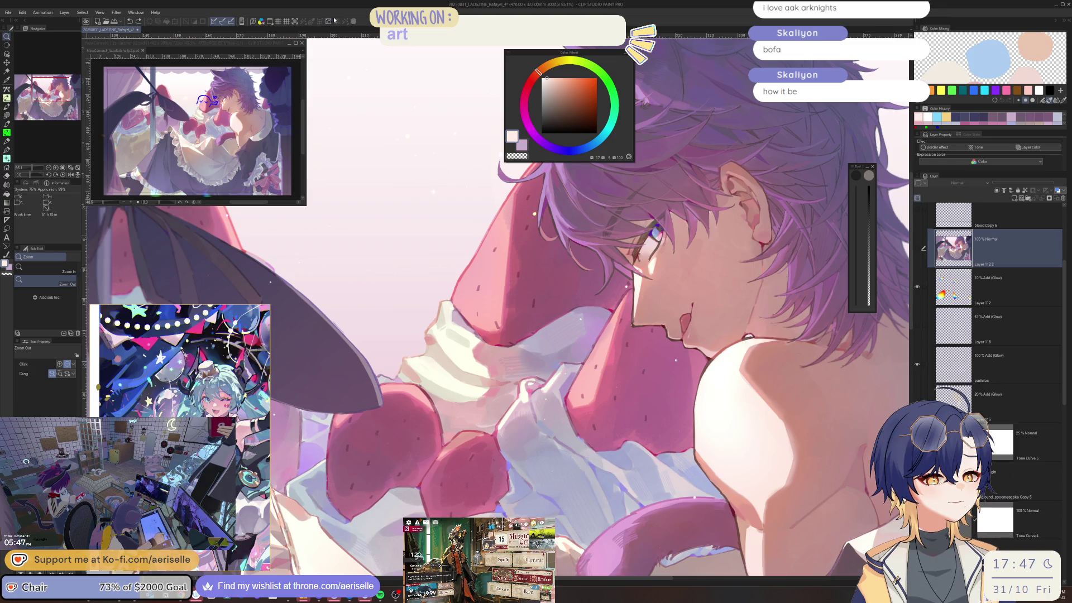
pyautogui.hotkey('ctrl', 'm')
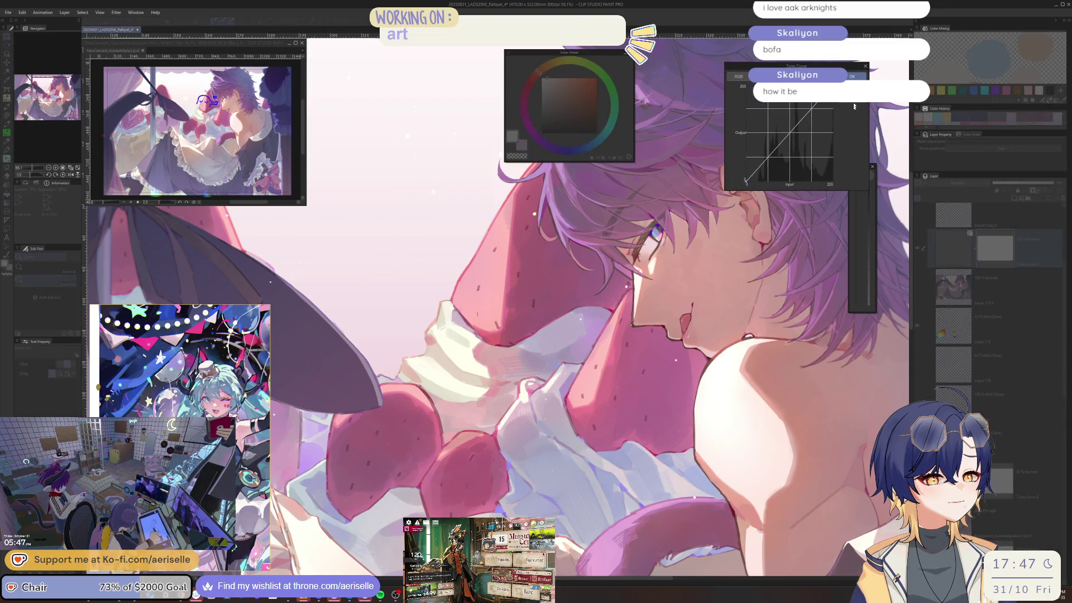
pyautogui.click(853, 77)
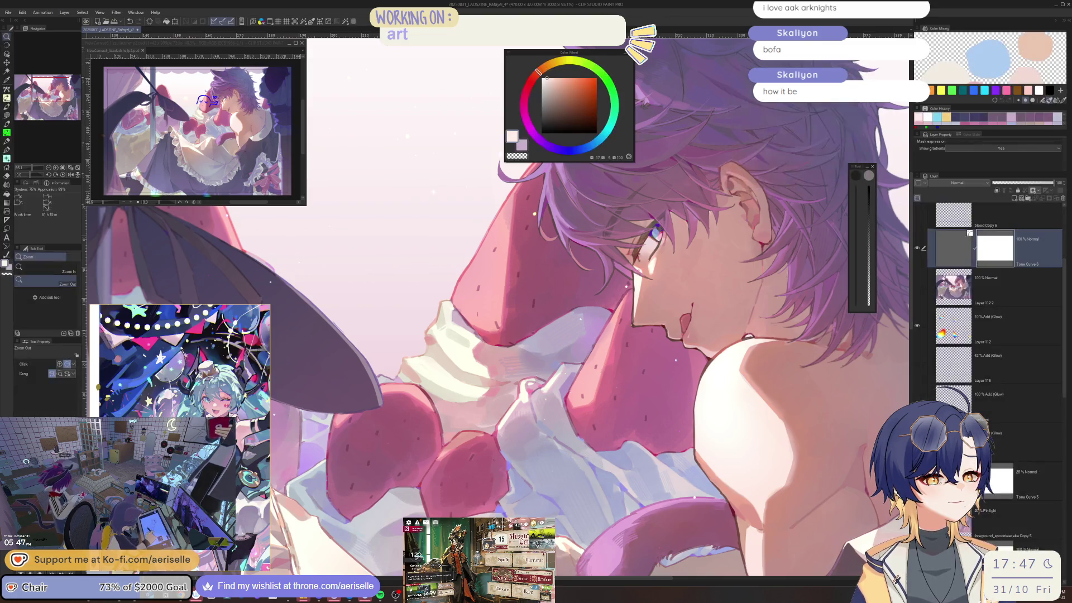
# Zoom out on the artwork and bring up the colour profile preview settings.
pyautogui.click(722, 301)
pyautogui.moveTo(722, 301)
pyautogui.mouseDown()
pyautogui.moveTo(703, 362)
pyautogui.moveTo(692, 280)
pyautogui.mouseUp()
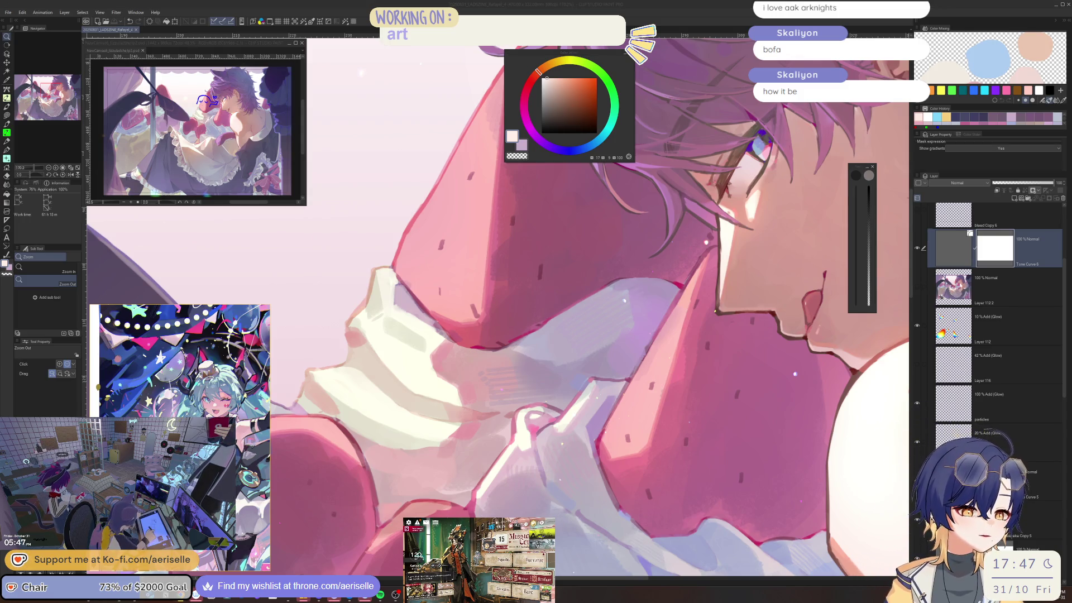
pyautogui.click(1001, 247)
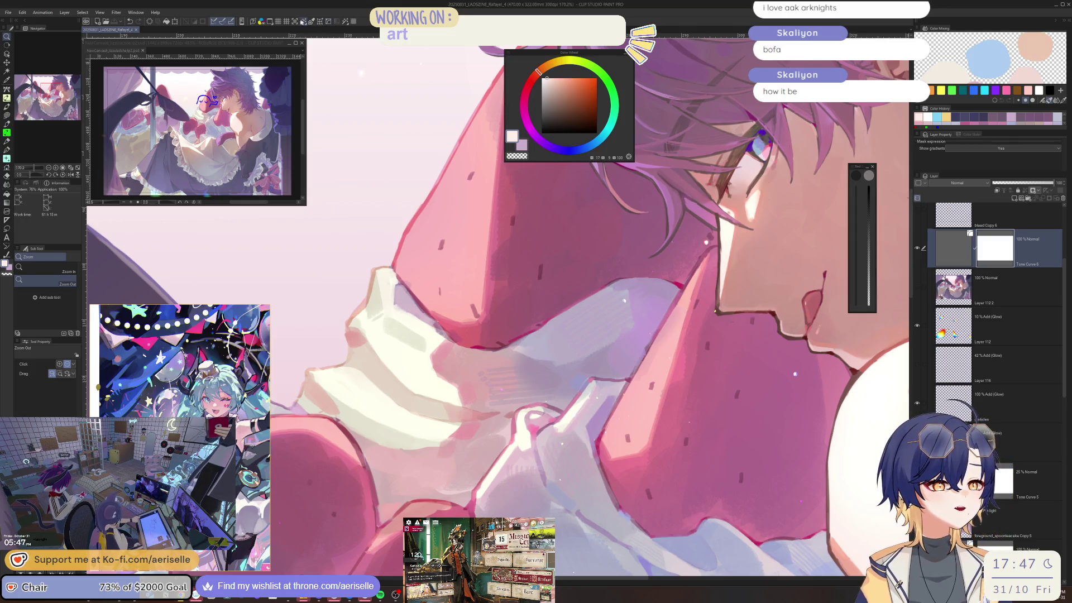
pyautogui.click(261, 23)
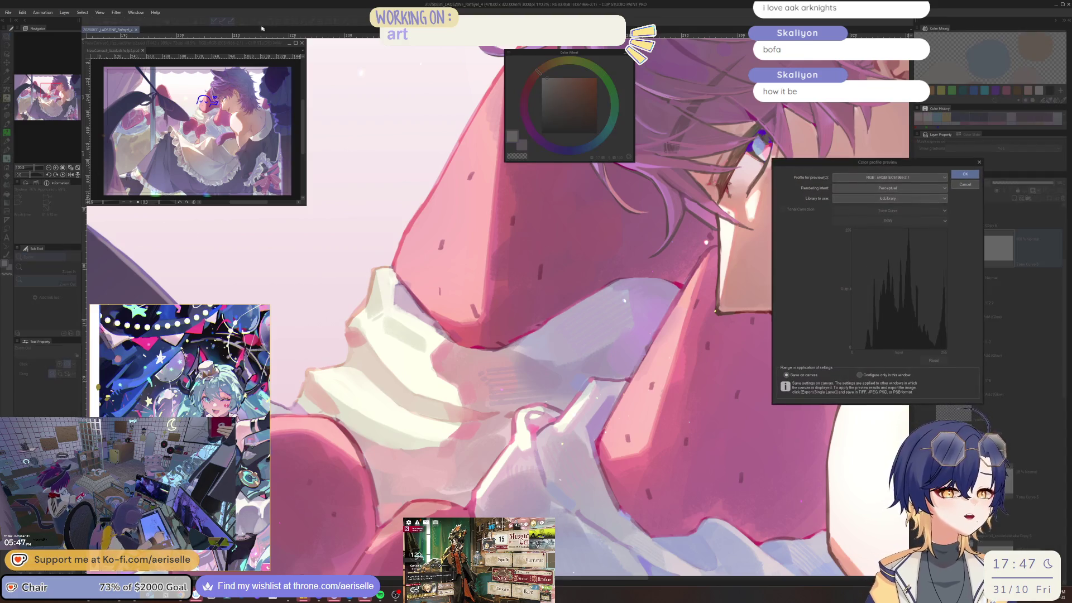
# Preview in CMYK U.S. Web Coated (SWOP) v2, applied only to this window.
pyautogui.click(889, 177)
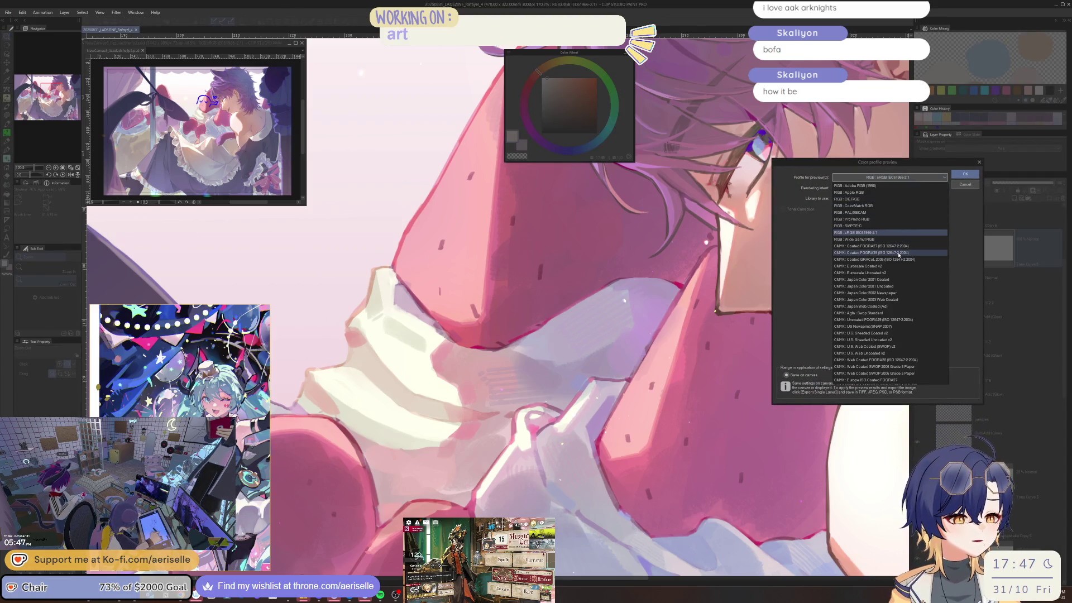
pyautogui.click(904, 346)
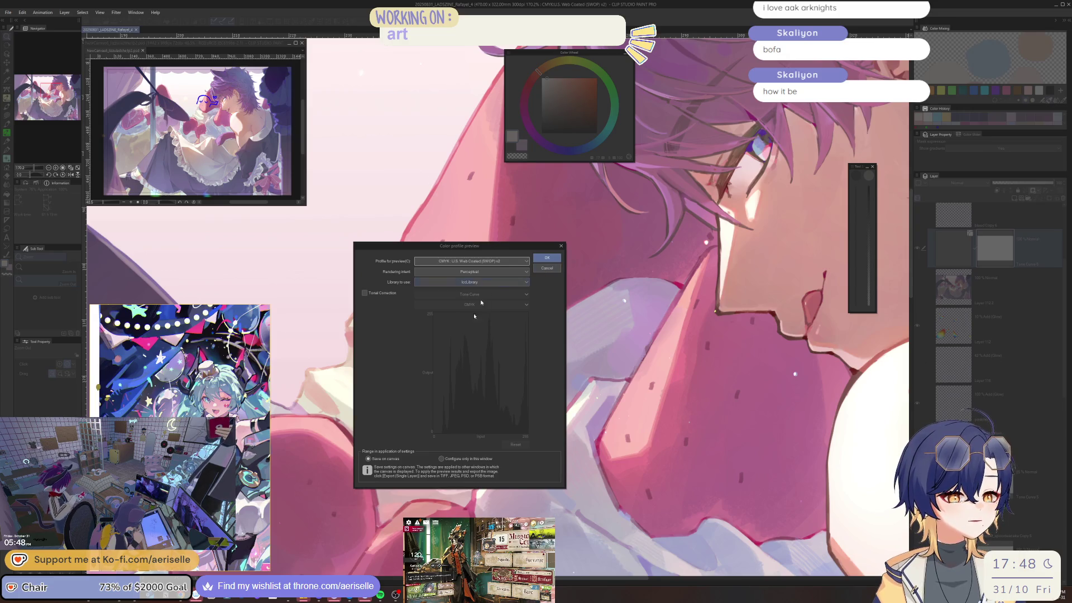
pyautogui.click(463, 459)
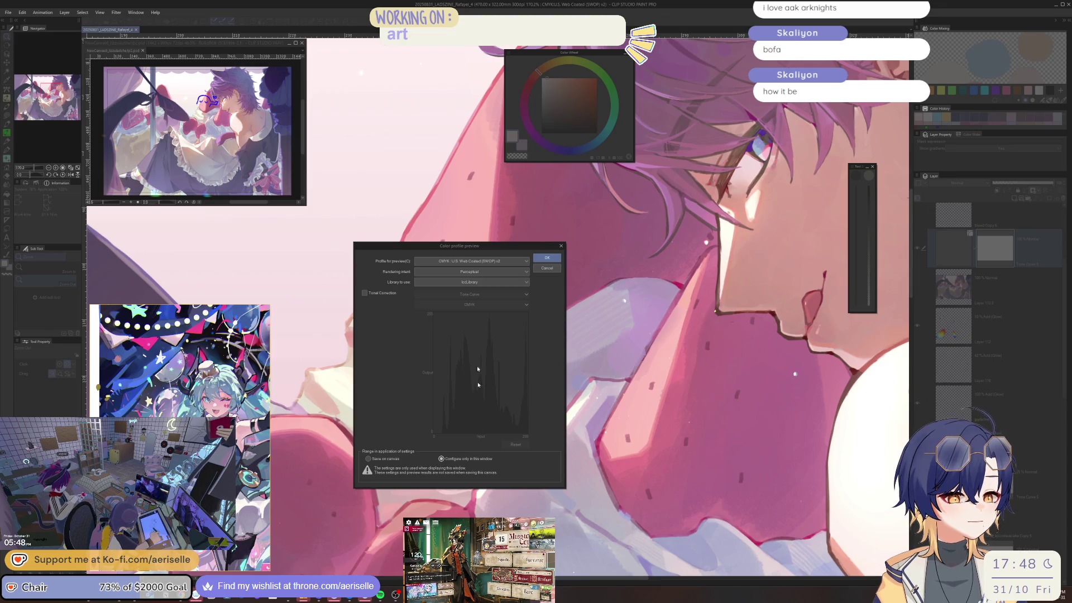
pyautogui.click(548, 258)
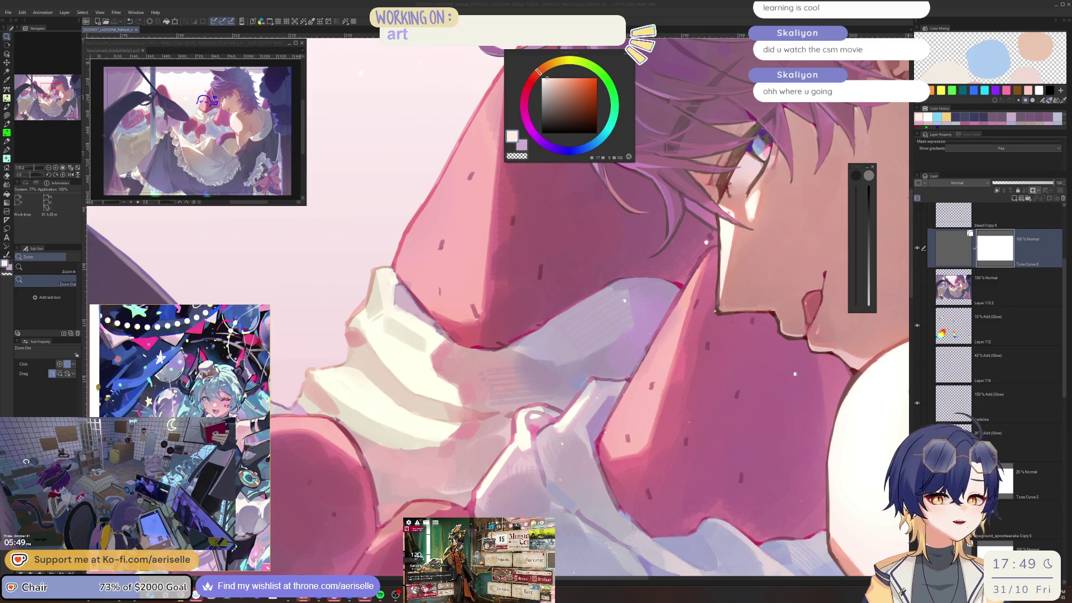
# Clear the selection, review the artwork at various zoom levels, and save it.
pyautogui.click(565, 440)
pyautogui.press('k')
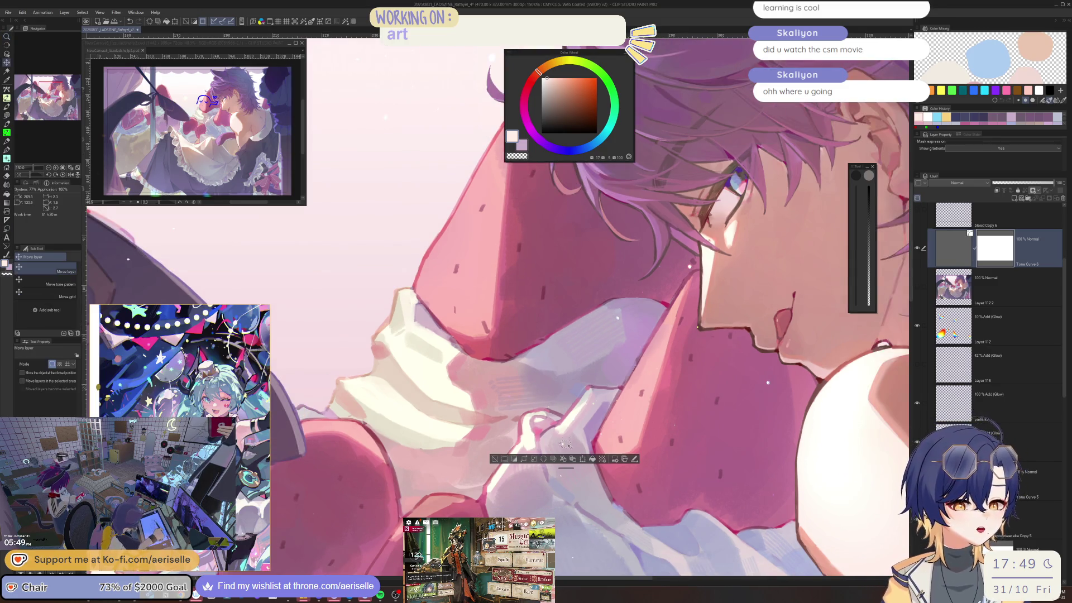
pyautogui.scroll(3, 567, 429)
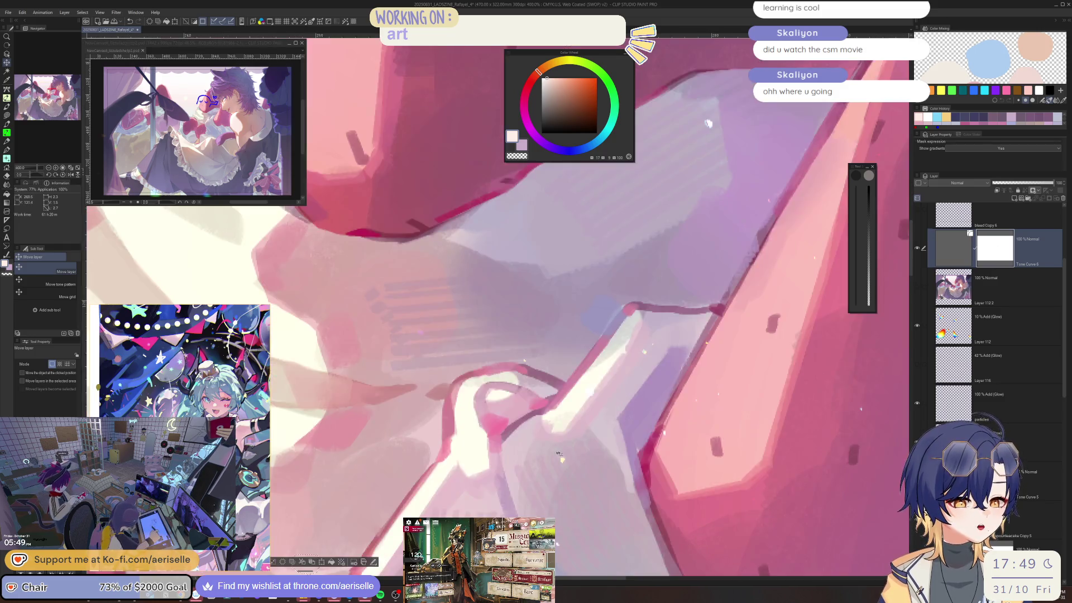
pyautogui.scroll(-3, 567, 429)
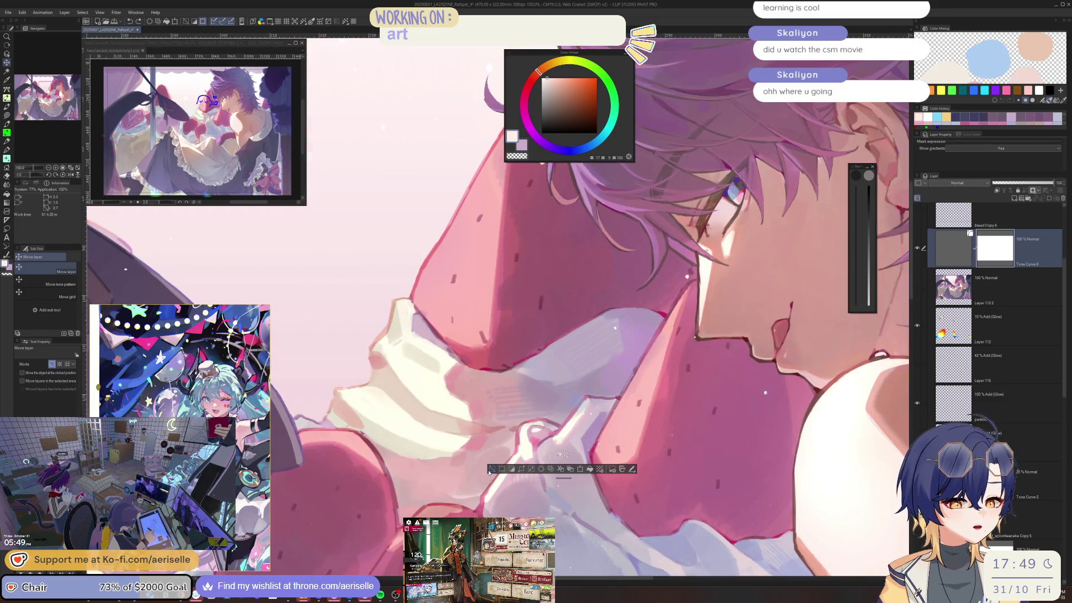
pyautogui.click(490, 469)
pyautogui.scroll(-3, 690, 418)
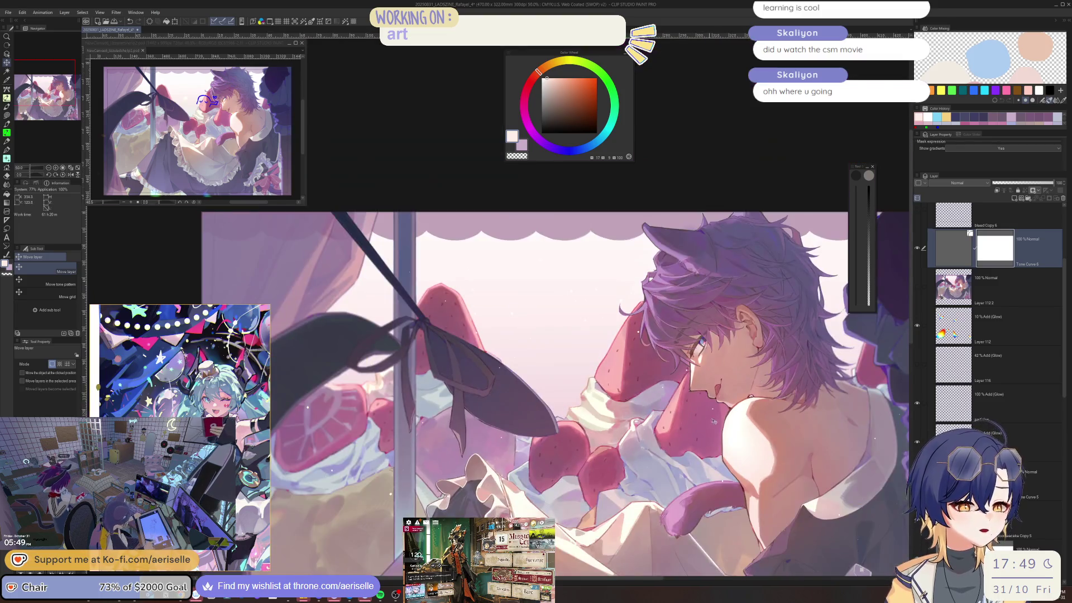
pyautogui.scroll(3, 699, 424)
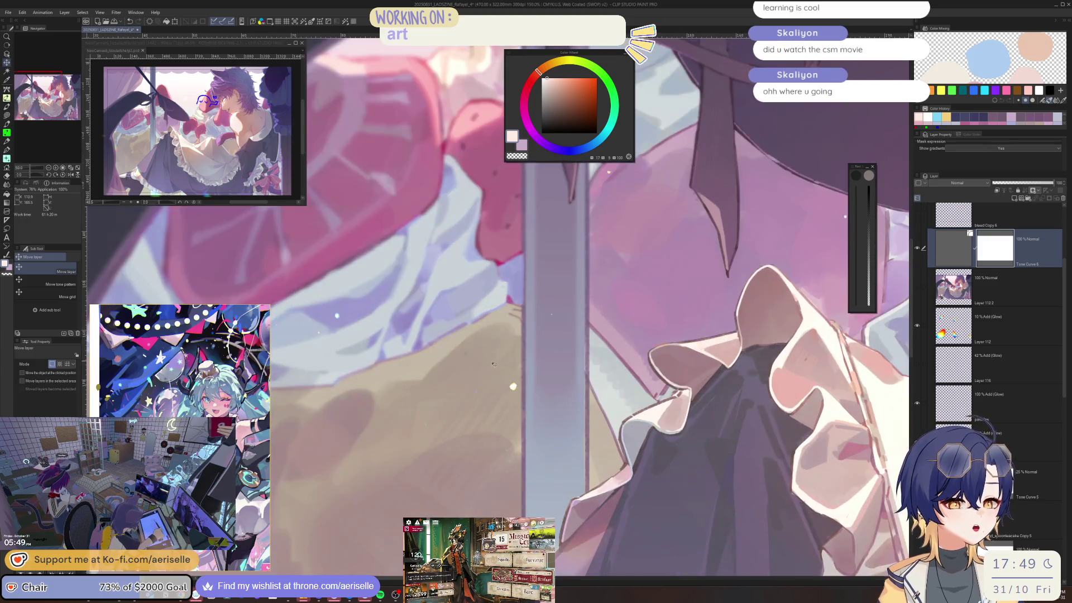
pyautogui.scroll(-3, 590, 357)
pyautogui.scroll(3, 636, 444)
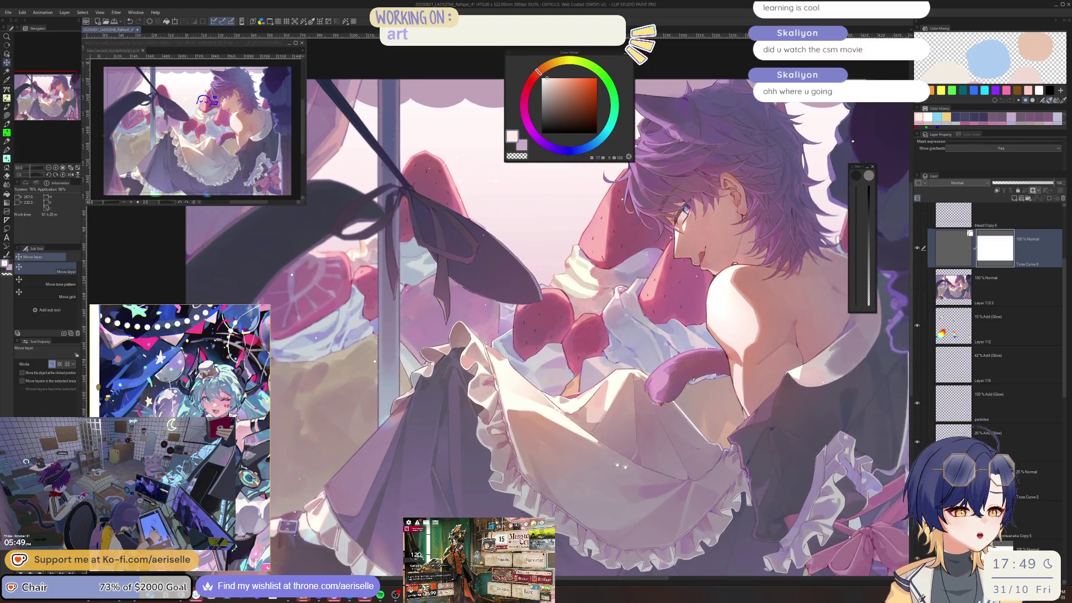
pyautogui.scroll(1, 661, 442)
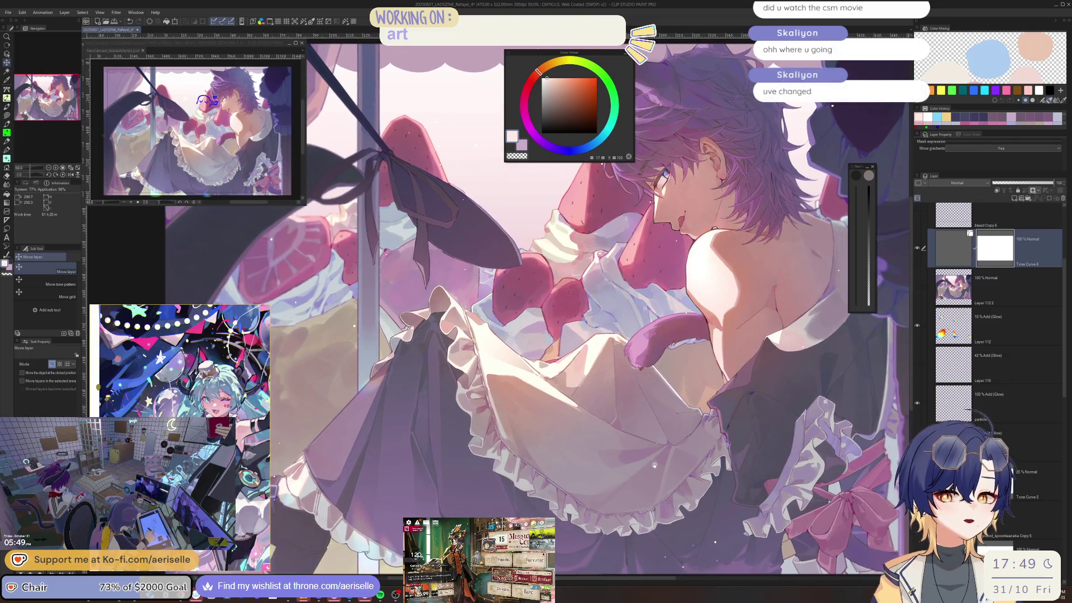
pyautogui.scroll(2, 662, 353)
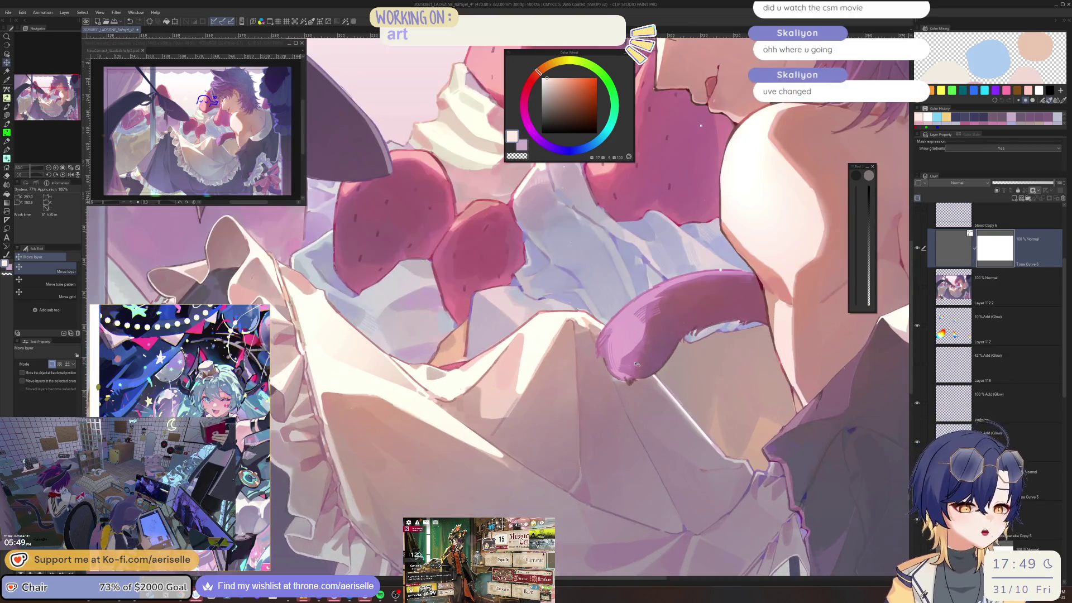
pyautogui.scroll(2, 635, 374)
pyautogui.scroll(-3, 634, 374)
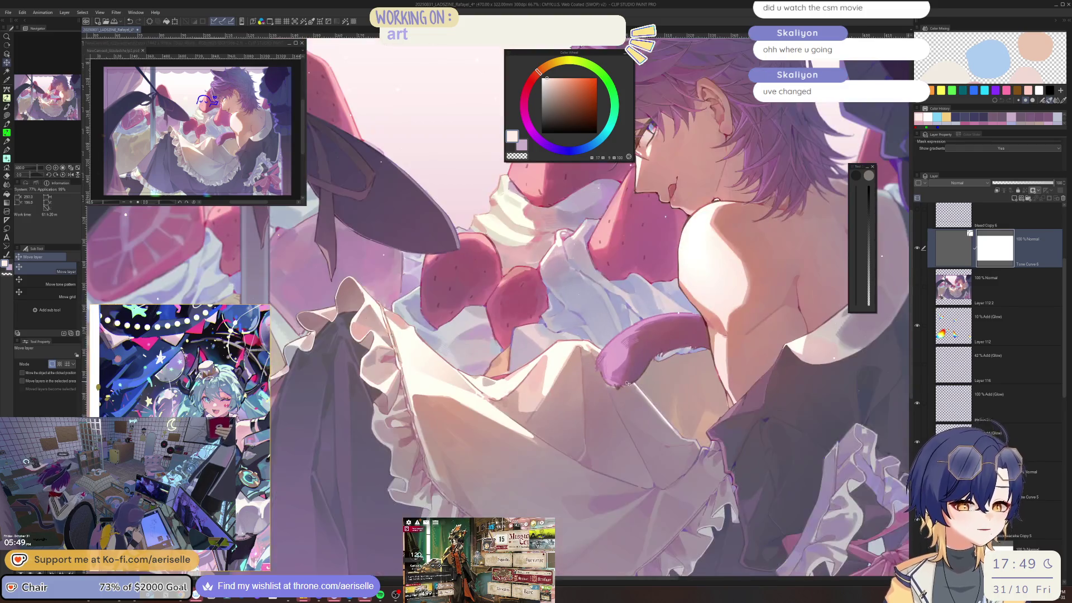
pyautogui.scroll(-2, 618, 372)
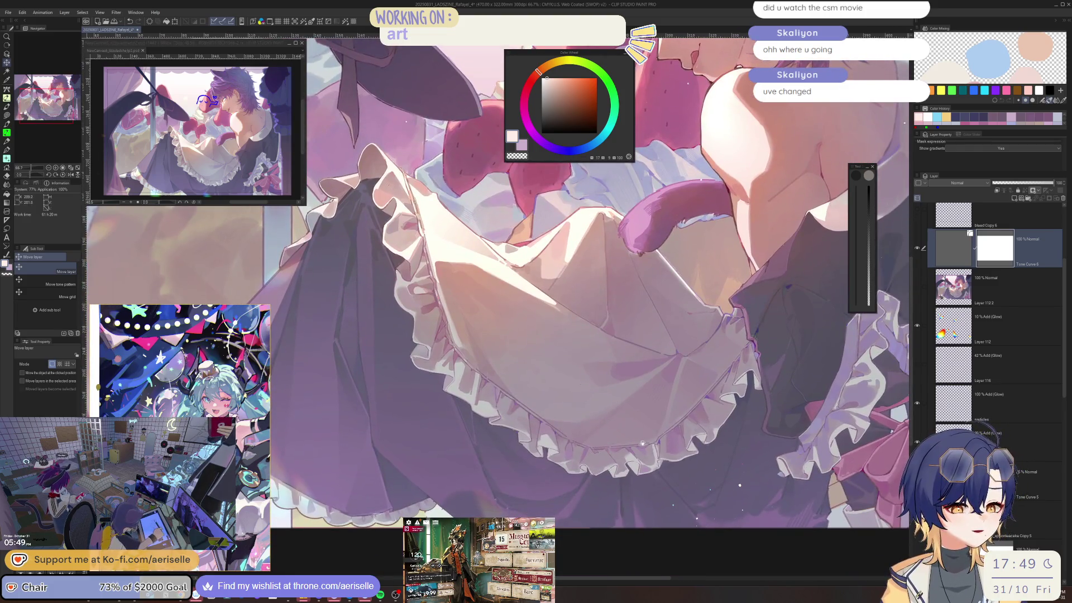
pyautogui.scroll(2, 626, 424)
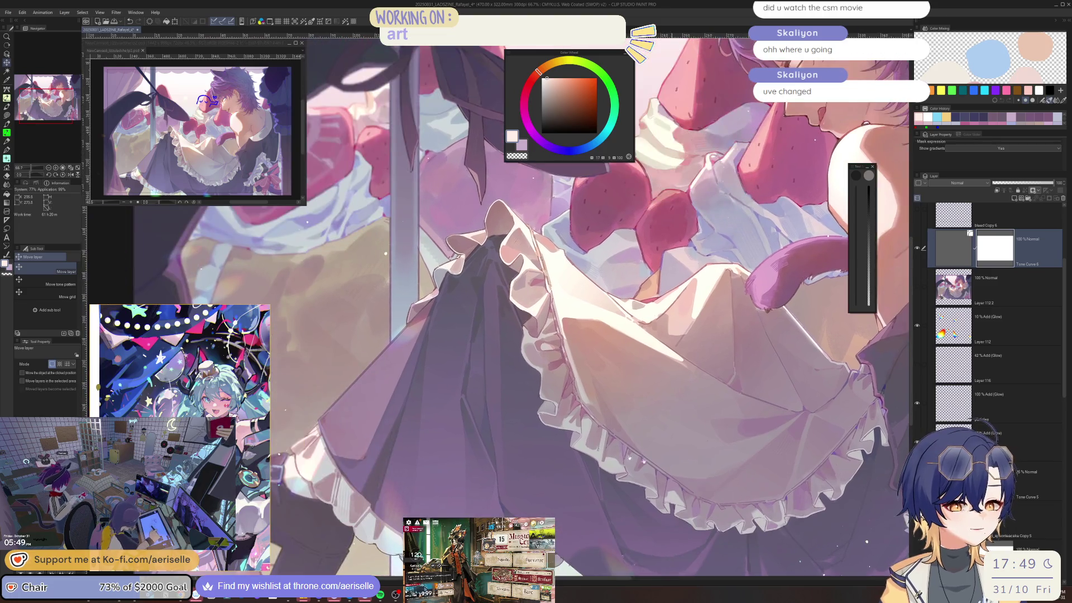
pyautogui.scroll(-1, 637, 419)
pyautogui.scroll(1, 614, 391)
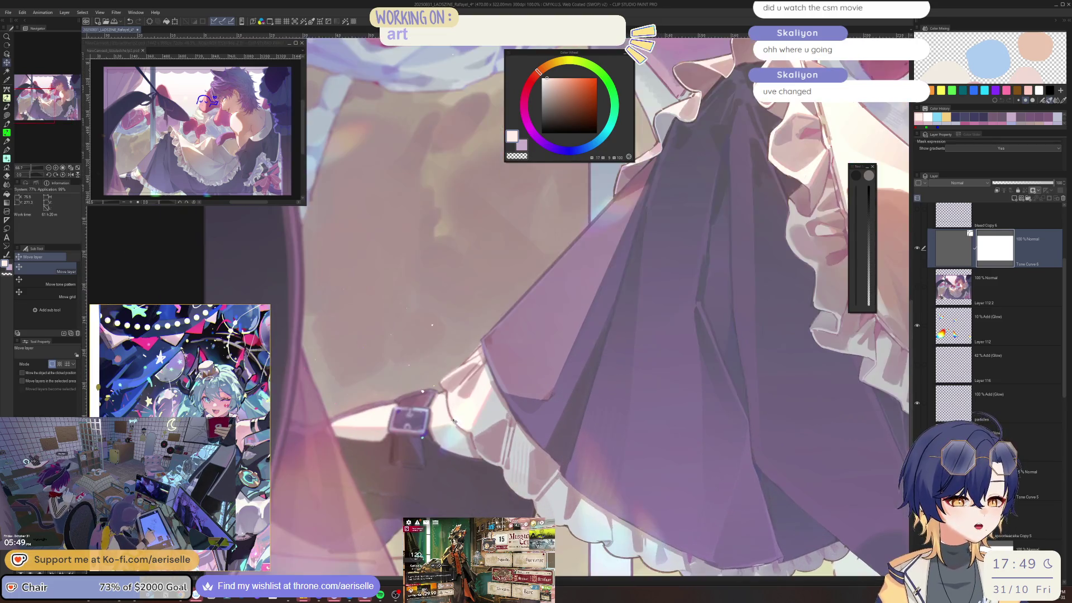
pyautogui.scroll(-2, 588, 355)
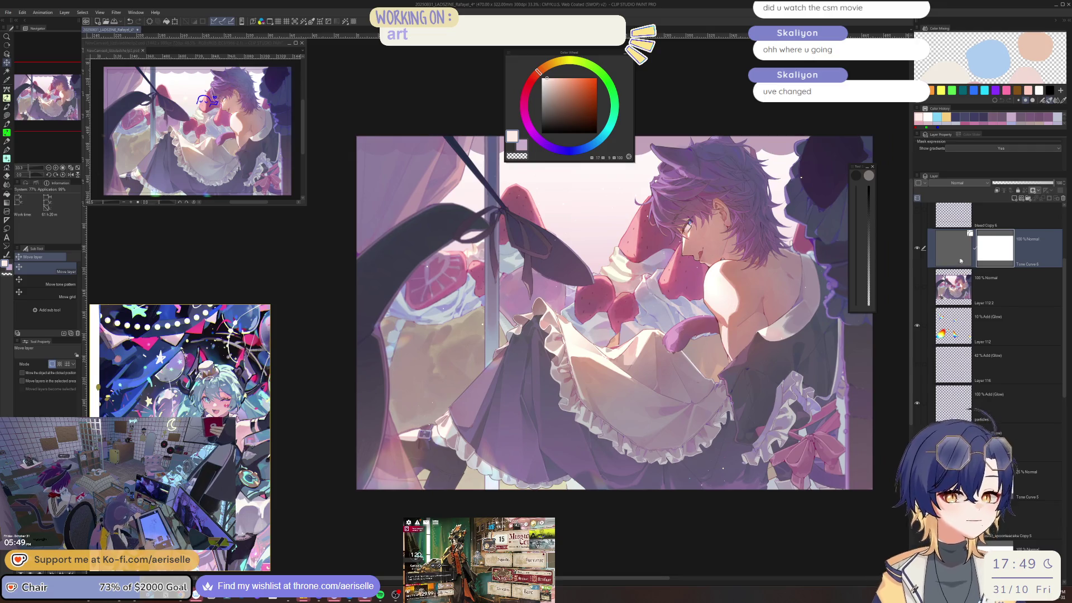
pyautogui.hotkey('ctrl', 's')
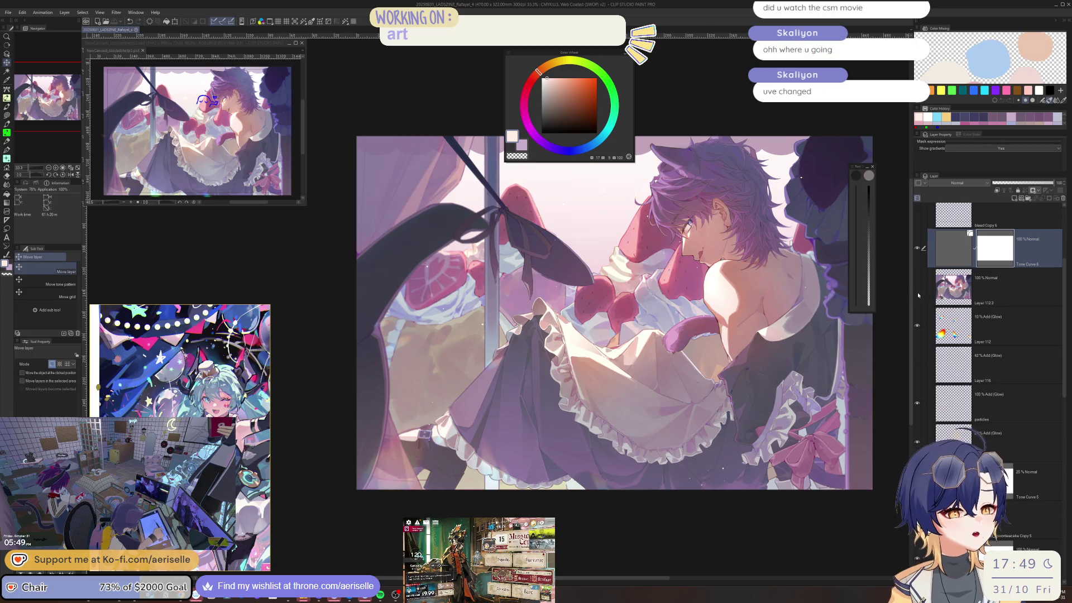
# Toggle one layer's visibility to compare the shading and save again.
pyautogui.scroll(7, 698, 251)
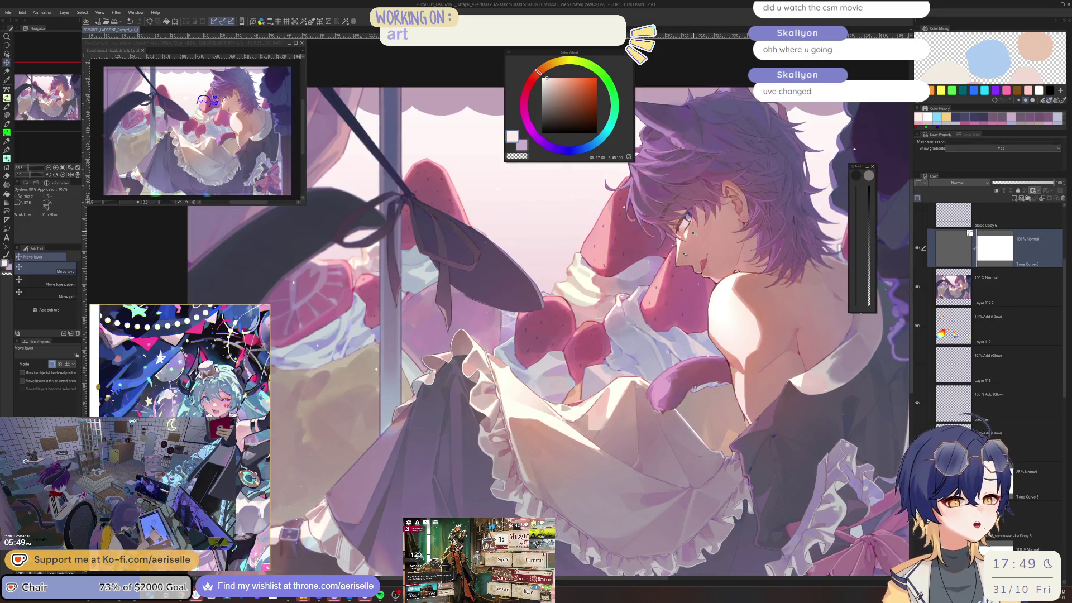
pyautogui.click(918, 287)
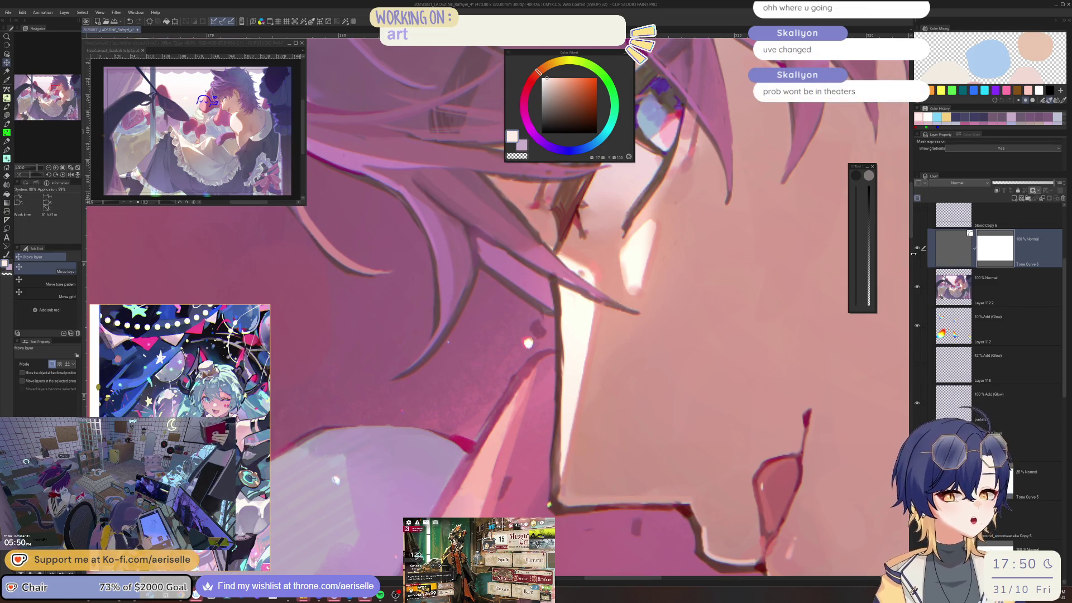
pyautogui.hotkey('ctrl', 's')
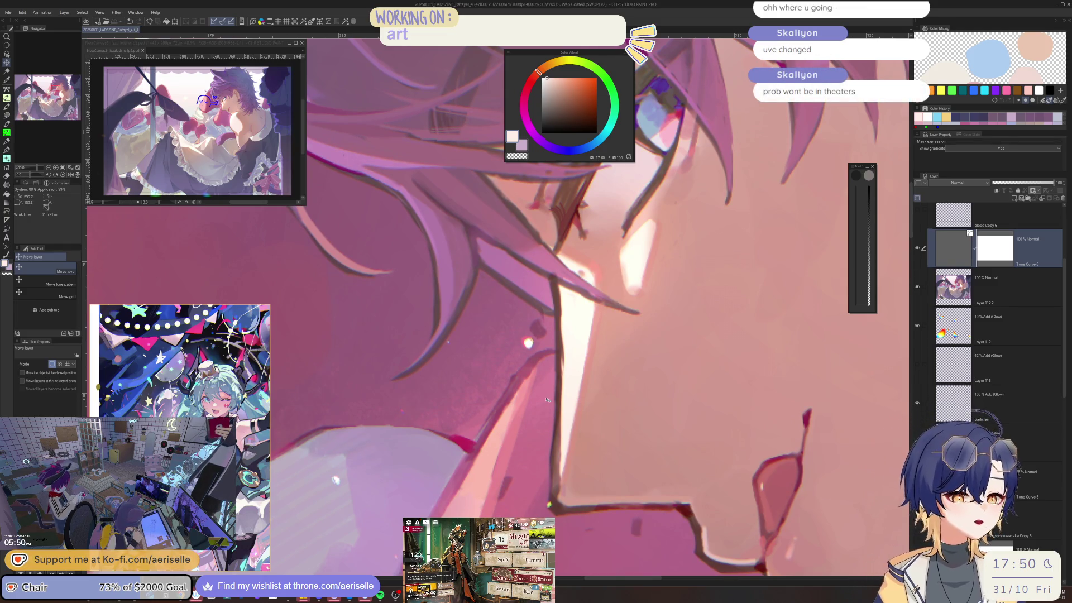
# Check the strawberries and face with the canvas flipped horizontally, then flip it back.
pyautogui.scroll(-3, 690, 505)
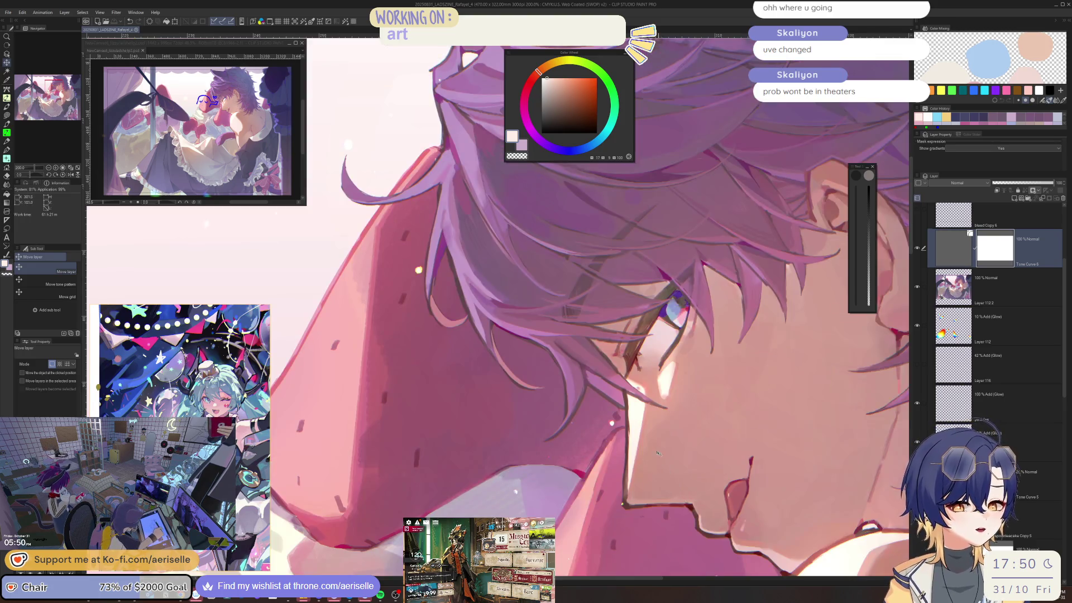
pyautogui.press('h')
pyautogui.press('h')
pyautogui.scroll(-3, 648, 436)
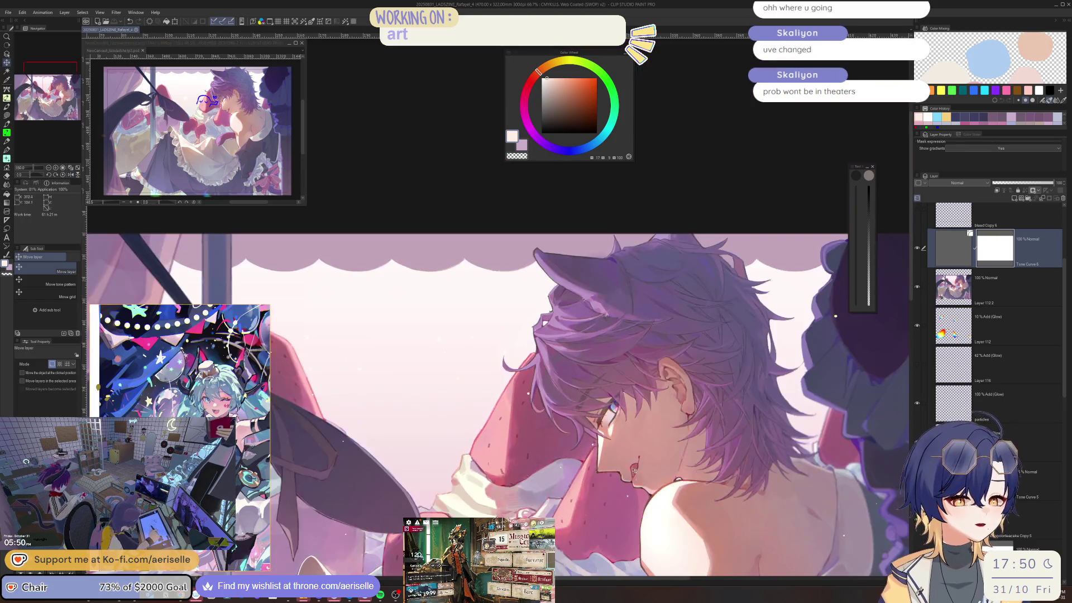
pyautogui.scroll(-3, 651, 445)
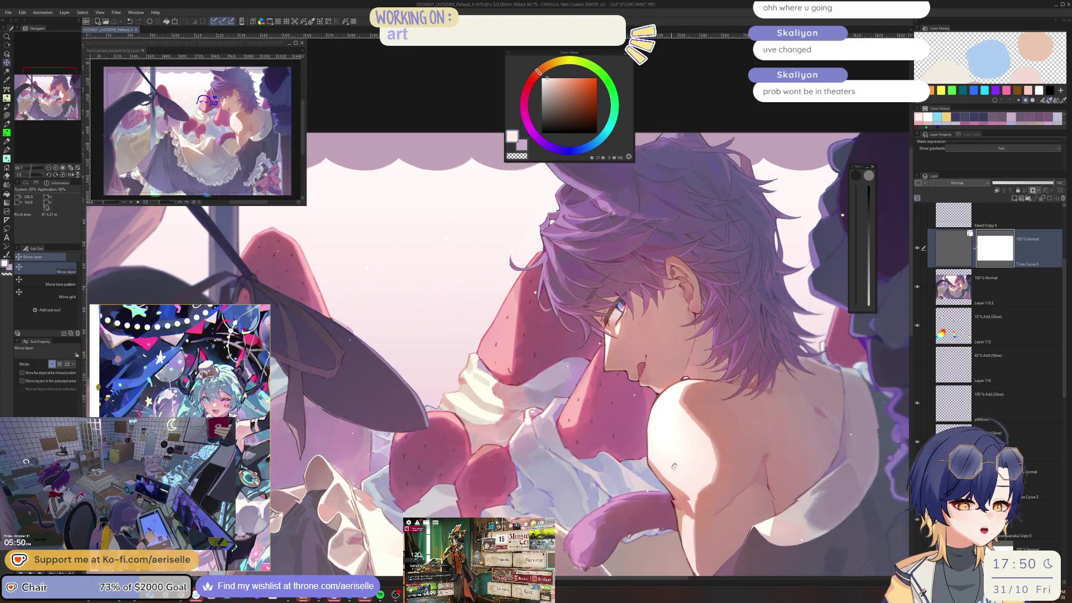
pyautogui.scroll(-5, 670, 539)
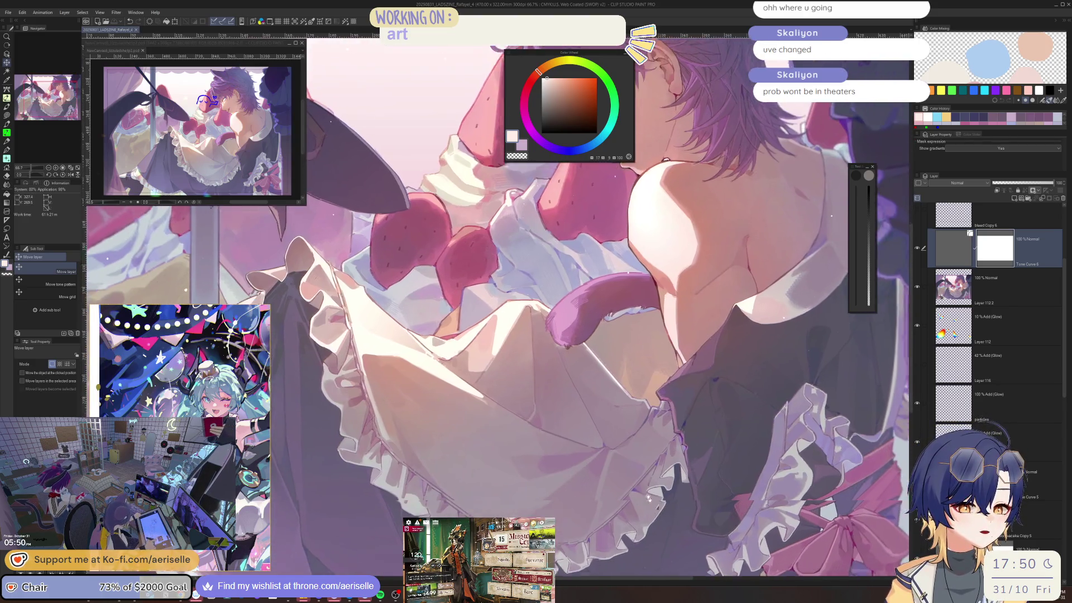
pyautogui.scroll(1, 647, 533)
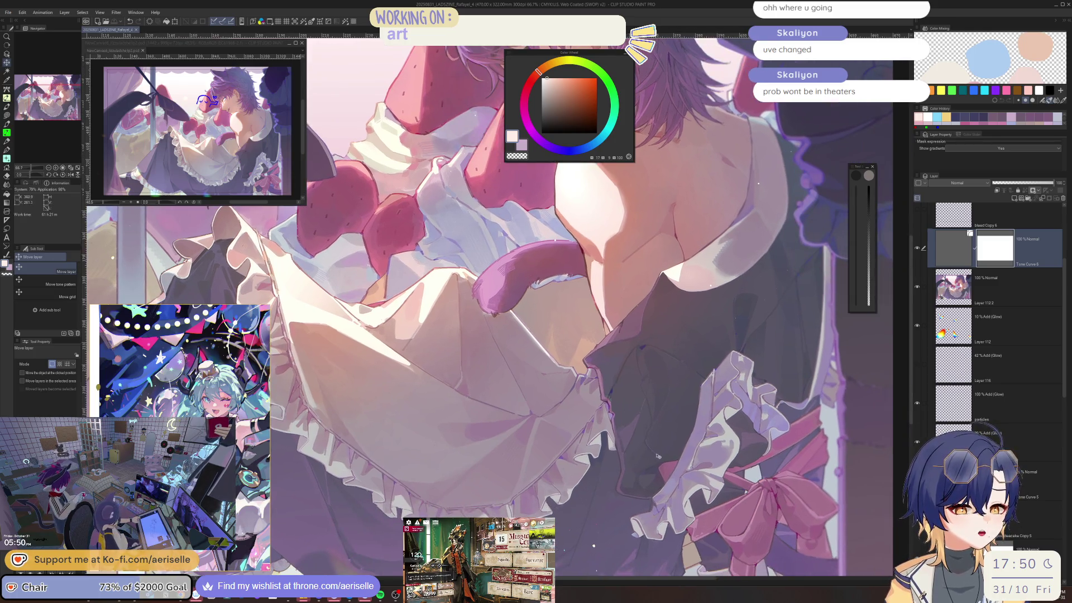
pyautogui.scroll(1, 657, 480)
pyautogui.scroll(1, 655, 493)
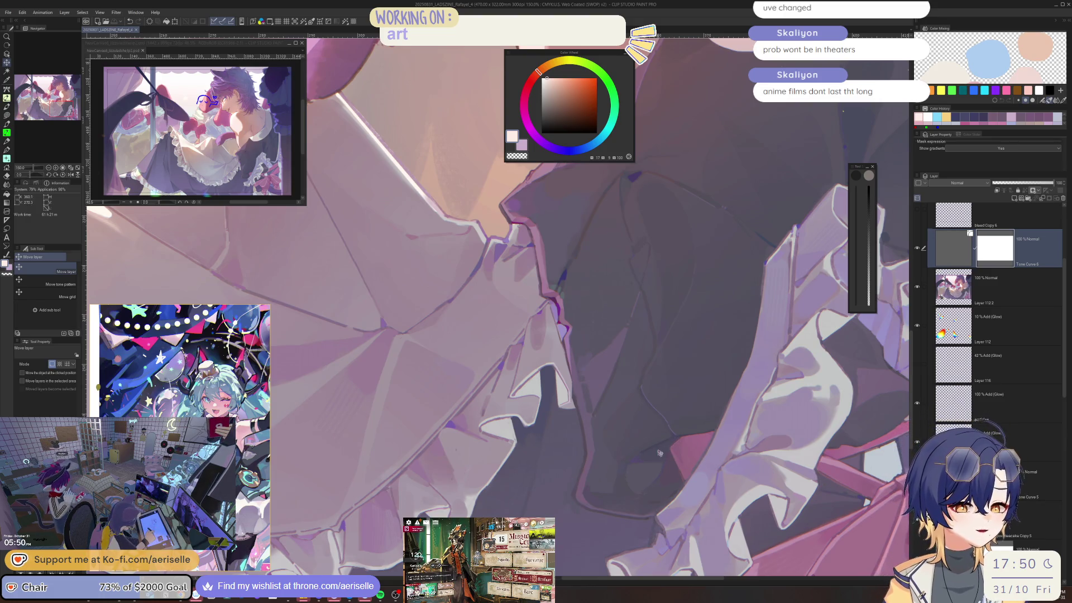
pyautogui.scroll(-2, 614, 466)
pyautogui.moveTo(577, 457)
pyautogui.mouseDown()
pyautogui.moveTo(623, 550)
pyautogui.moveTo(675, 494)
pyautogui.mouseUp()
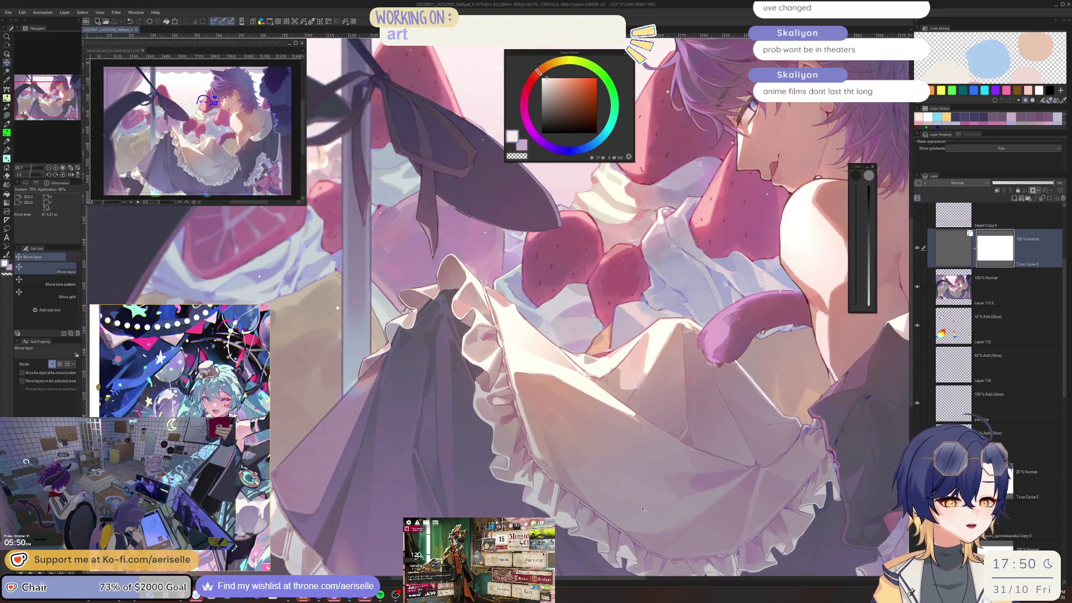
pyautogui.press('h')
pyautogui.scroll(4, 573, 292)
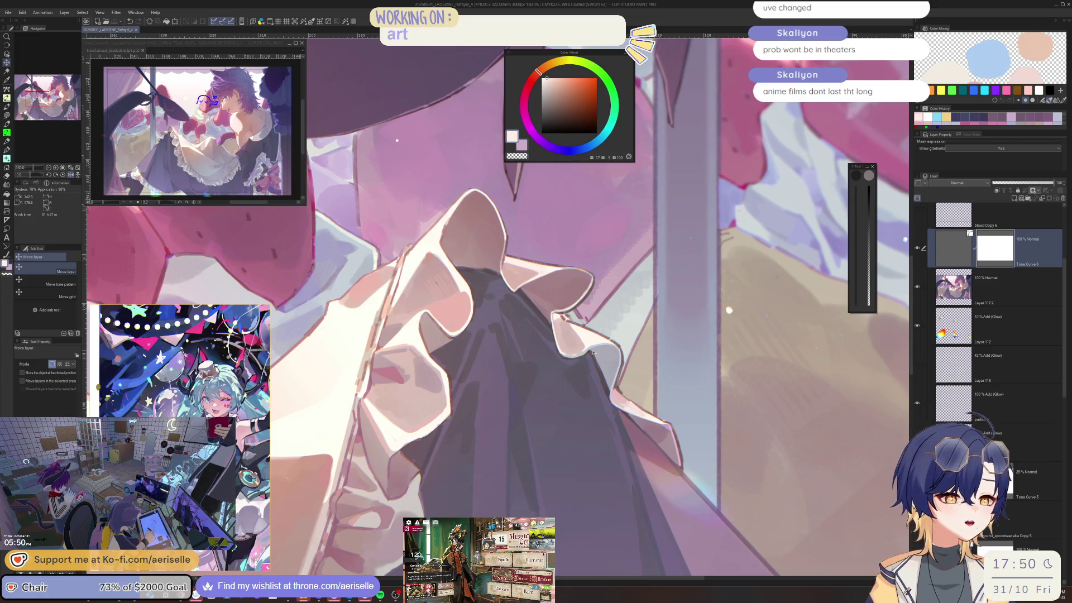
pyautogui.press('h')
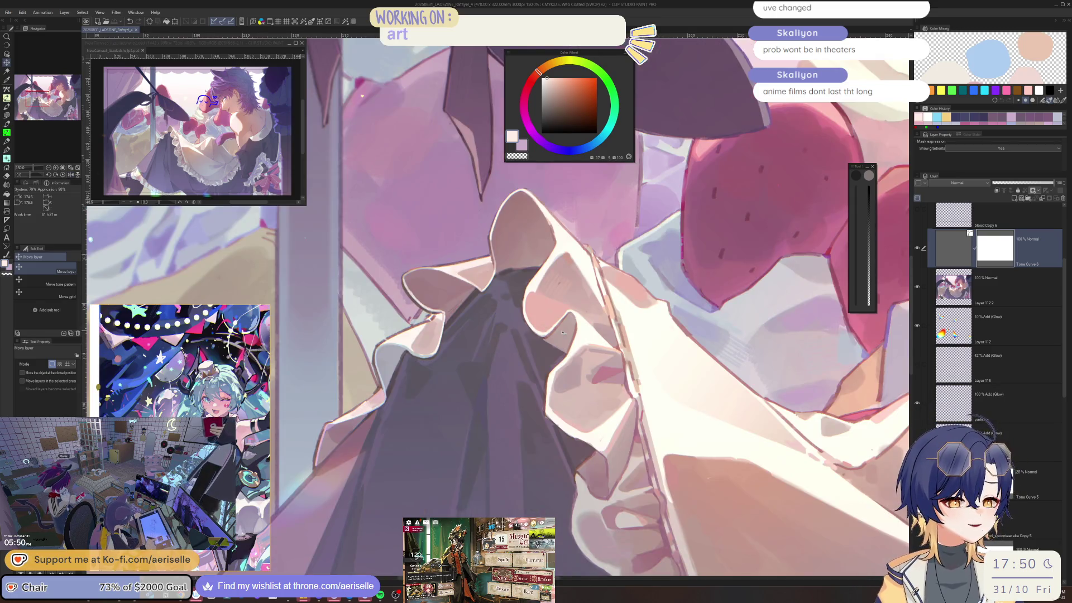
pyautogui.scroll(-5, 563, 333)
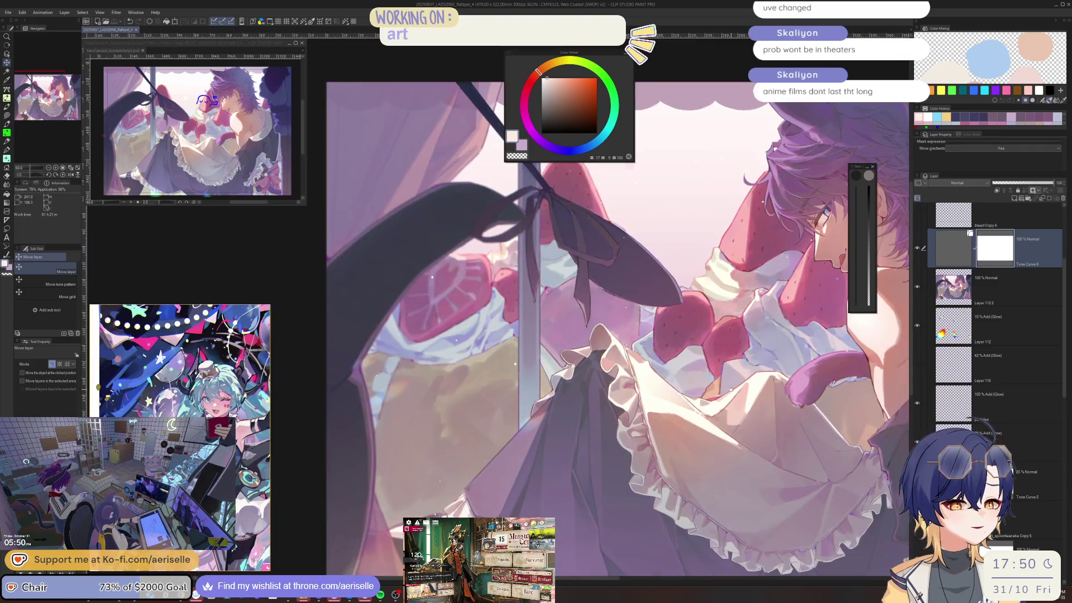
pyautogui.scroll(2, 640, 393)
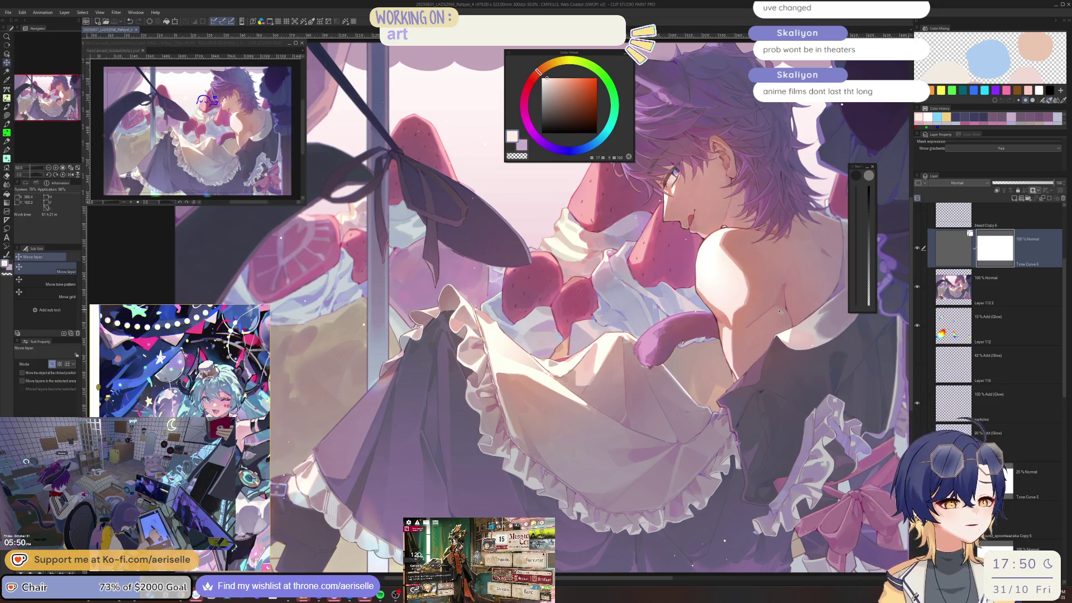
pyautogui.scroll(-3, 834, 351)
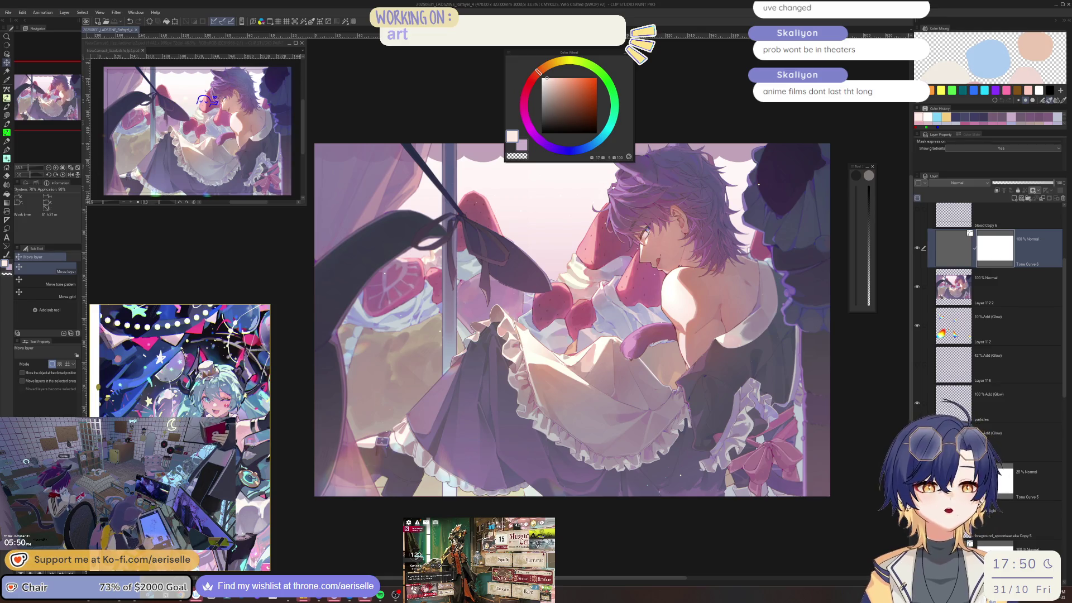
pyautogui.click(7, 12)
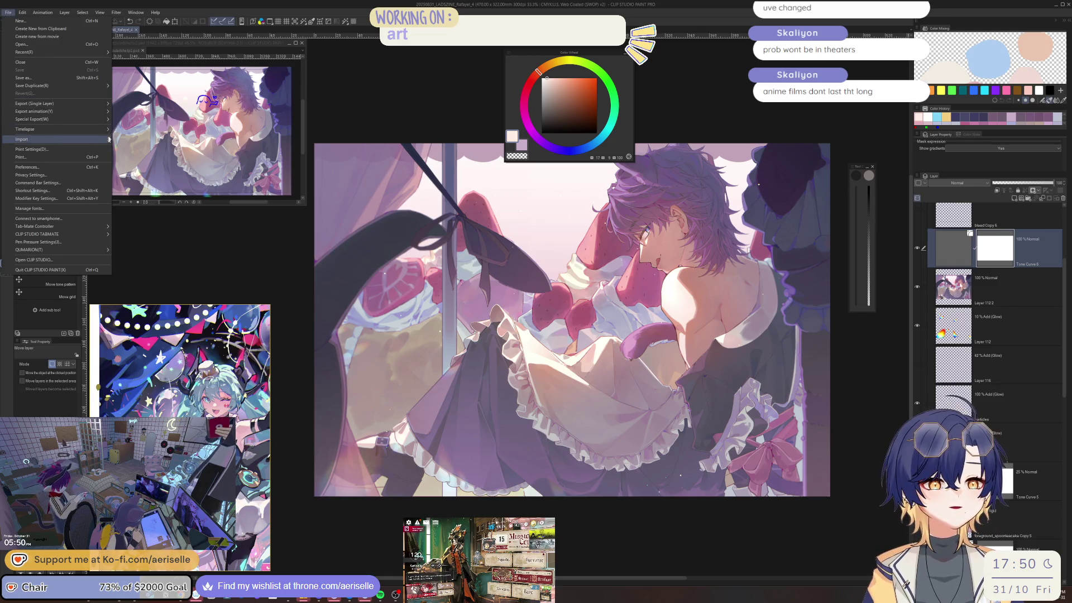
# Preview the timelapse export at length All, then switch the length to 60 secs.
pyautogui.click(129, 139)
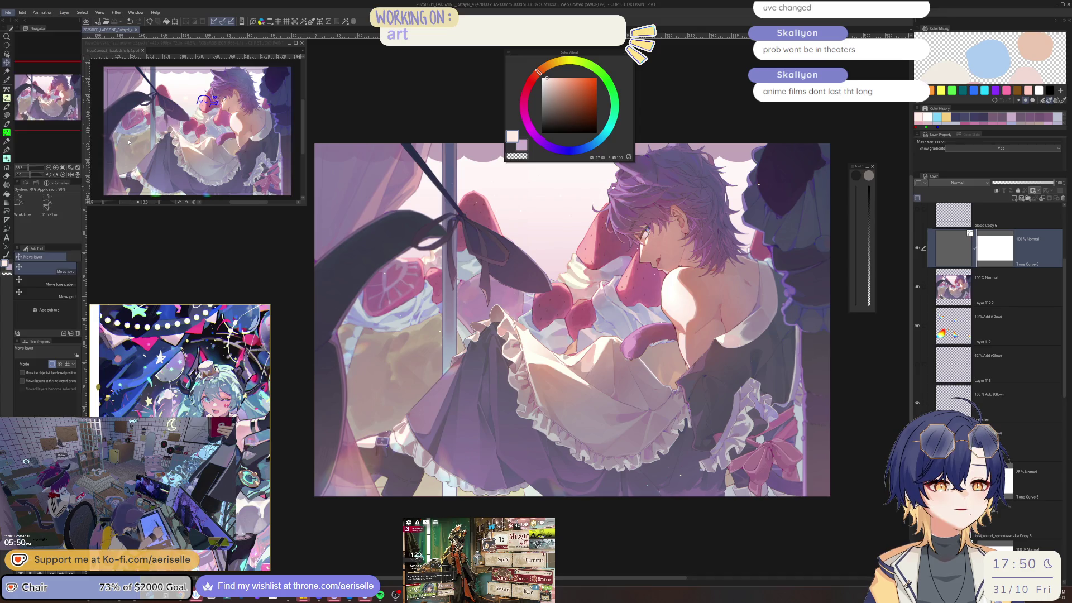
pyautogui.click(658, 416)
pyautogui.click(660, 439)
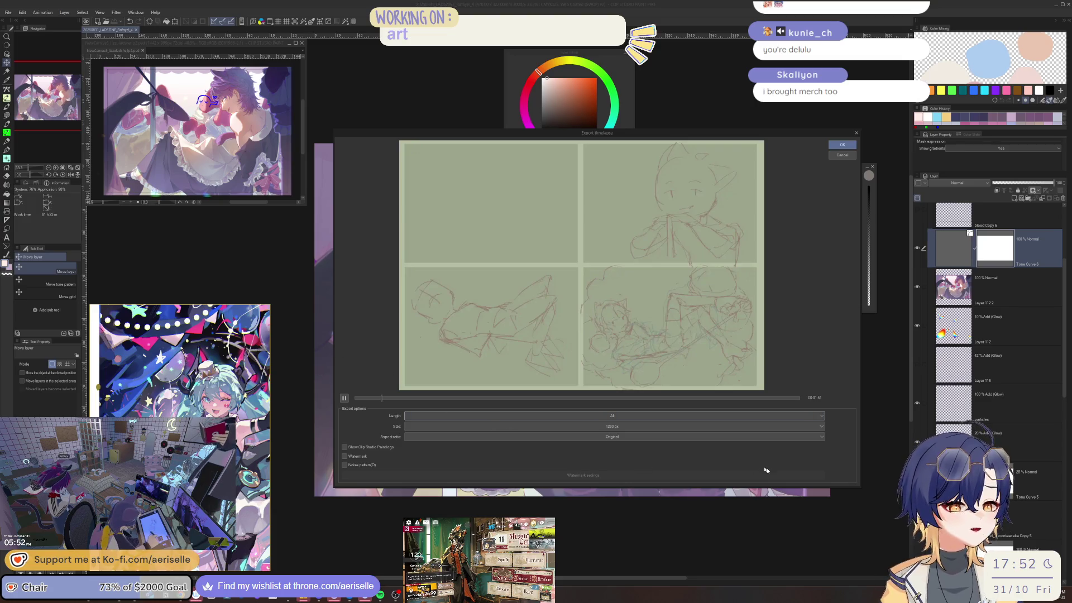
pyautogui.click(638, 416)
pyautogui.click(605, 437)
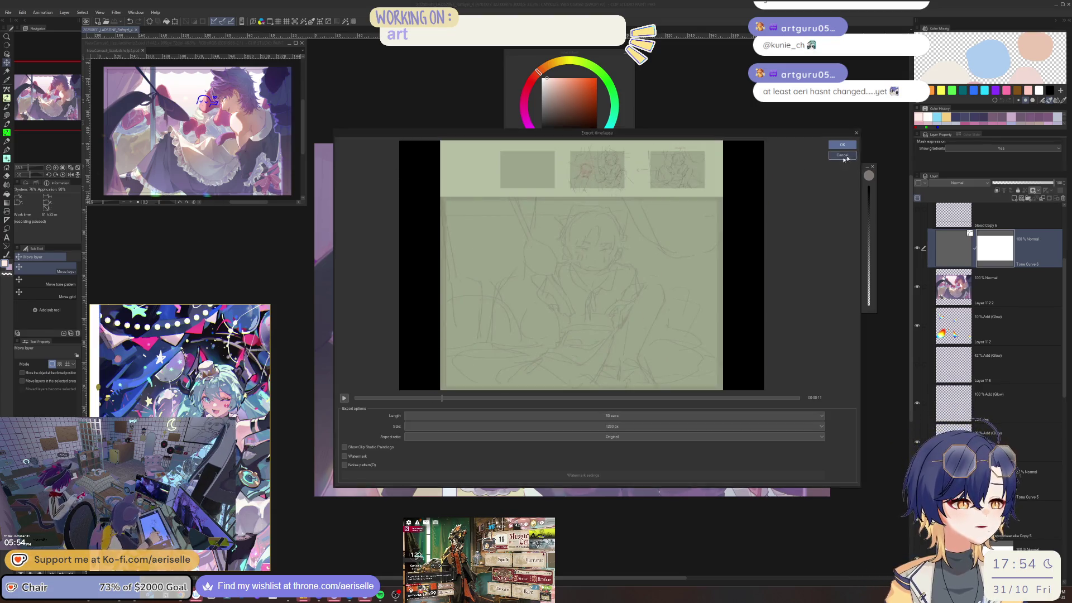
# Cancel the Export timelapse dialog with Esc, producing no file.
pyautogui.press('Escape')
pyautogui.scroll(1, 636, 304)
pyautogui.scroll(1, 636, 304)
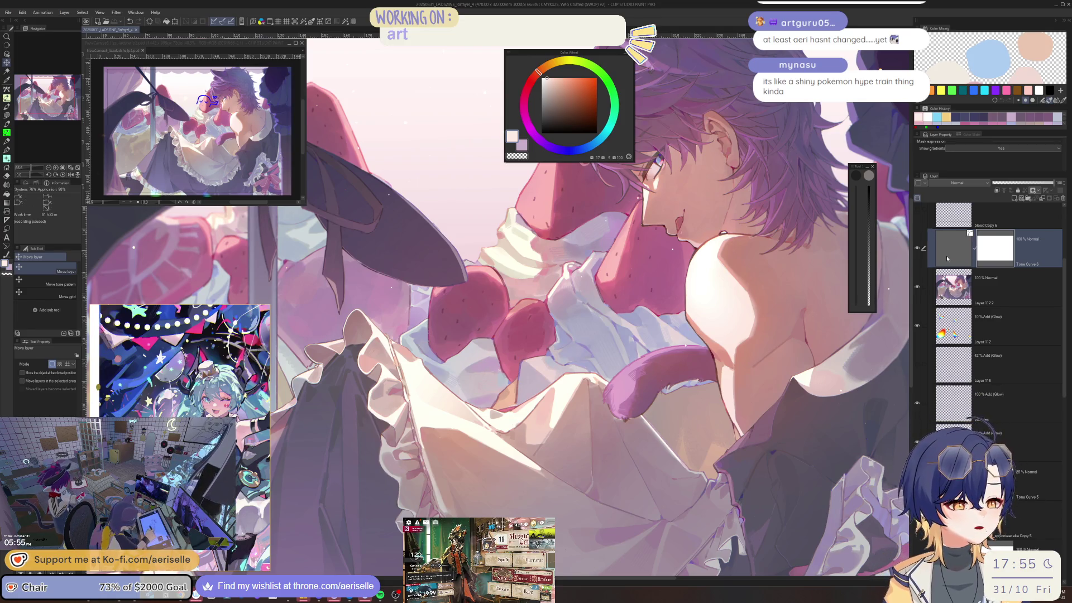
# Inspect the skirt mirrored and zoomed, then make the 100% Add (Glow) layer active.
pyautogui.press('h')
pyautogui.press('h')
pyautogui.scroll(-2, 648, 352)
pyautogui.moveTo(642, 354); pyautogui.dragTo(683, 351)
pyautogui.scroll(3, 609, 279)
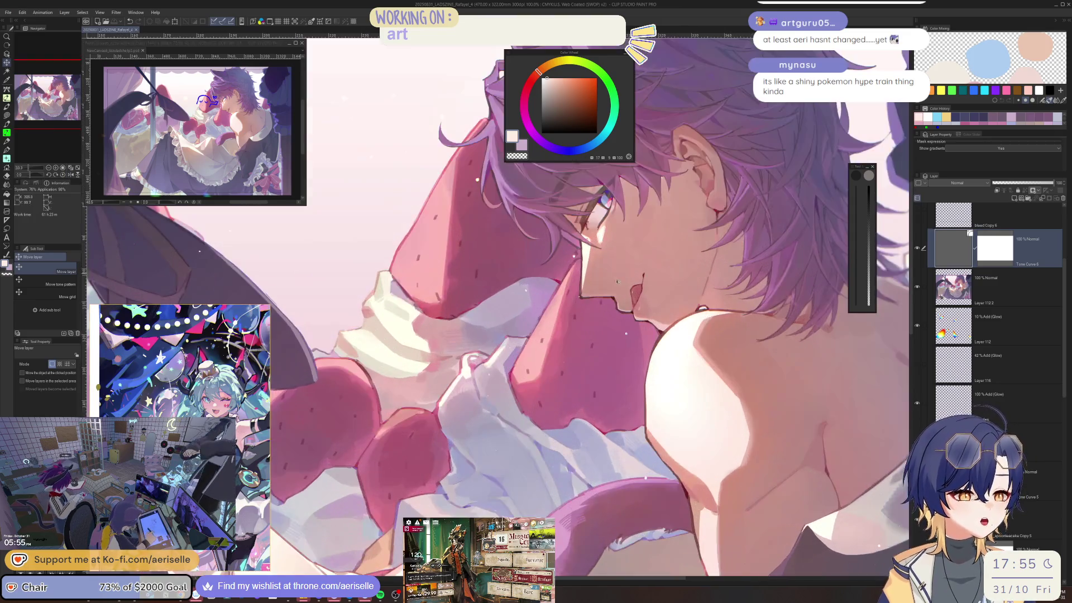
pyautogui.scroll(2, 637, 322)
pyautogui.scroll(-3, 596, 362)
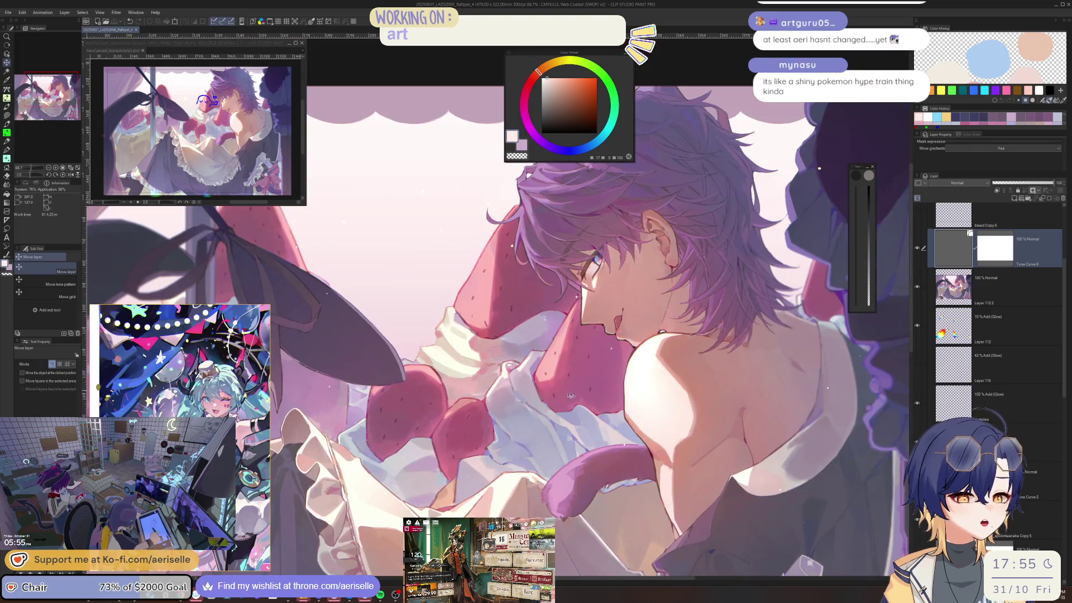
pyautogui.scroll(2, 569, 357)
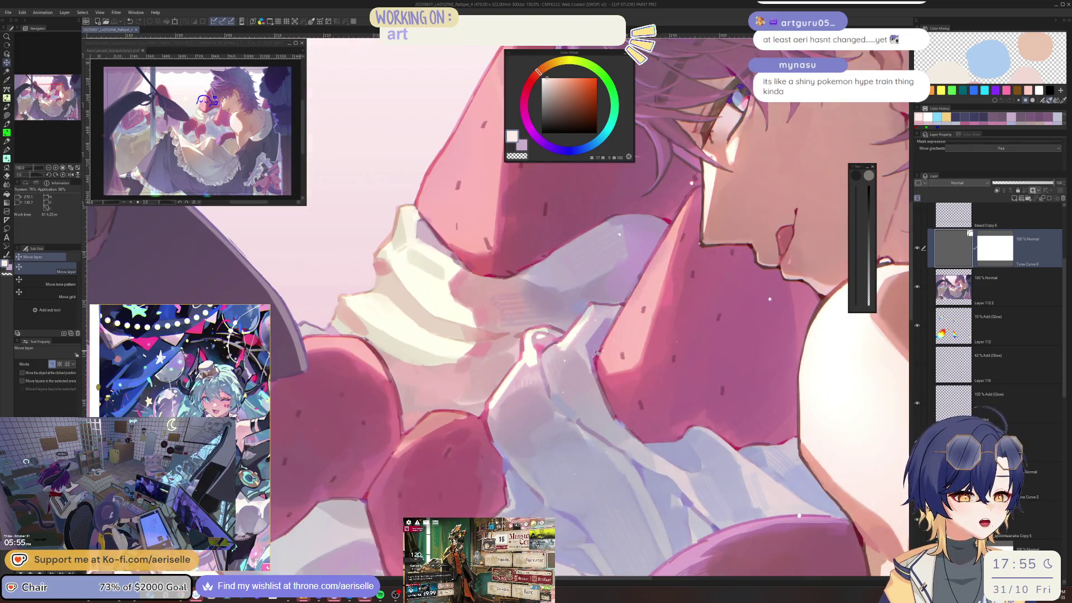
pyautogui.scroll(-3, 569, 358)
pyautogui.scroll(2, 536, 394)
pyautogui.scroll(-2, 535, 394)
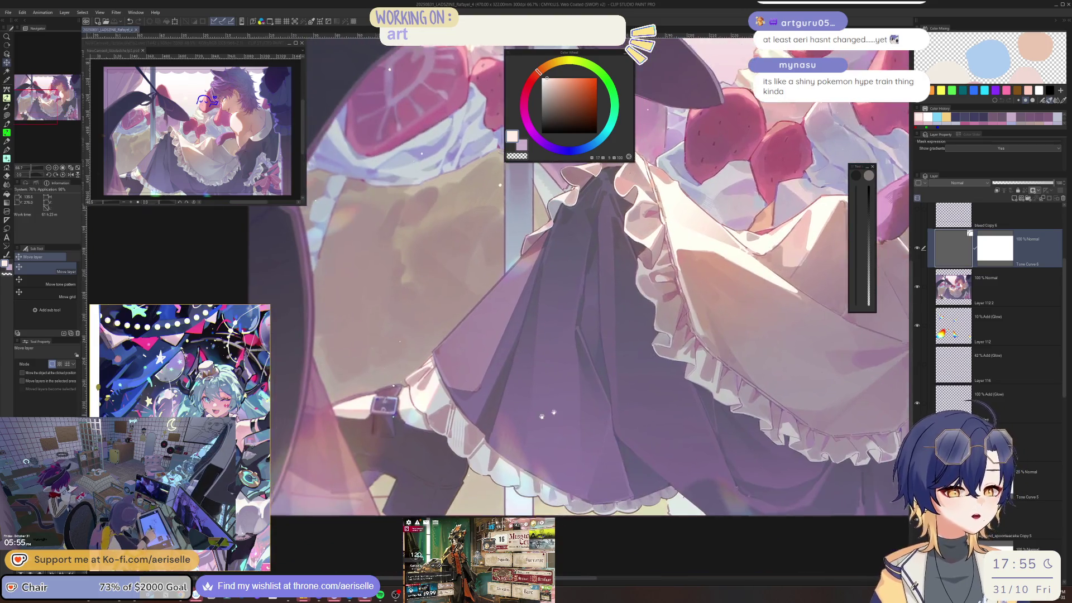
pyautogui.scroll(-2, 485, 391)
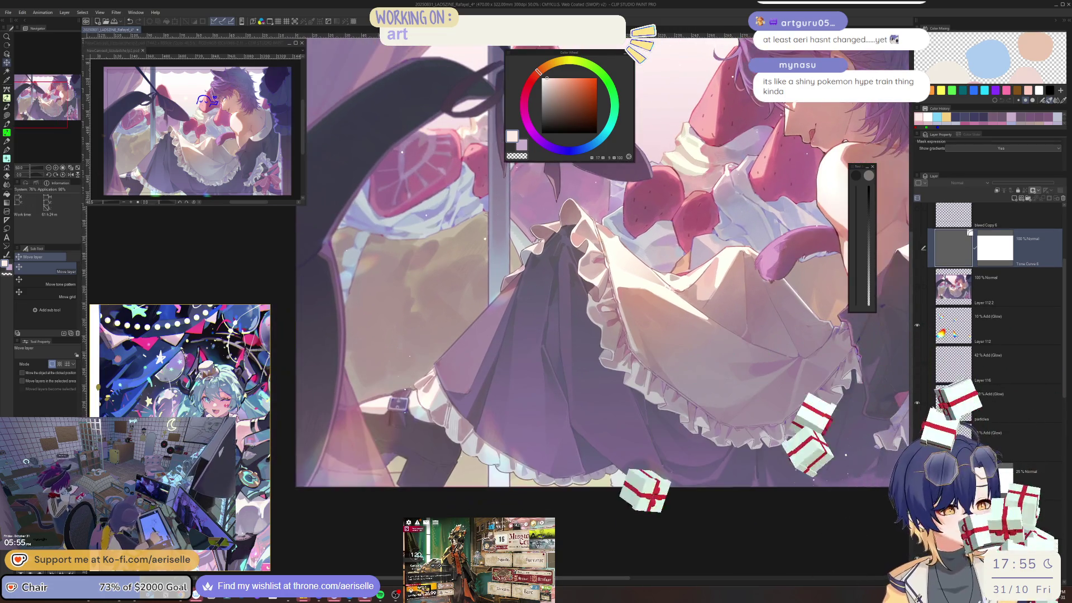
pyautogui.click(983, 399)
pyautogui.scroll(2, 332, 409)
# Lasso and shift two hem pieces, up-right and down-right, then deselect.
pyautogui.press('m')
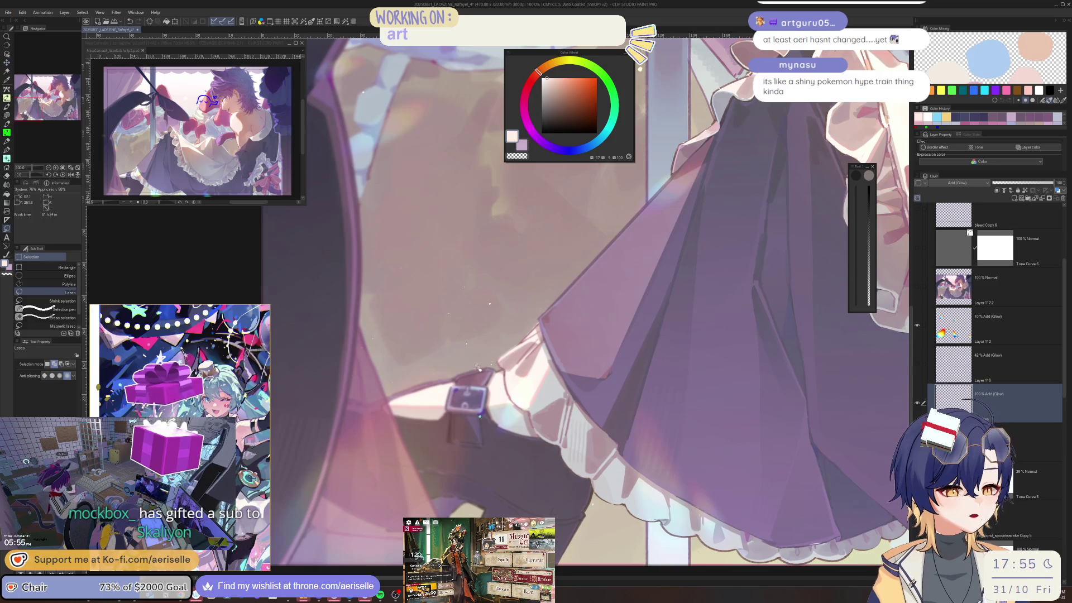
pyautogui.press('k')
pyautogui.moveTo(480, 373); pyautogui.dragTo(655, 338)
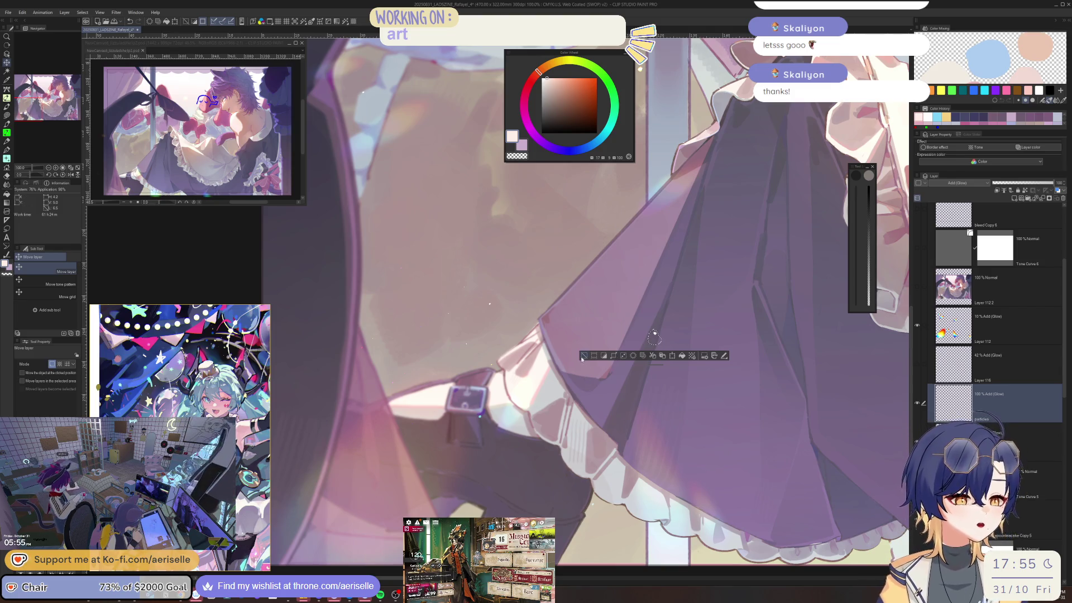
pyautogui.press('m')
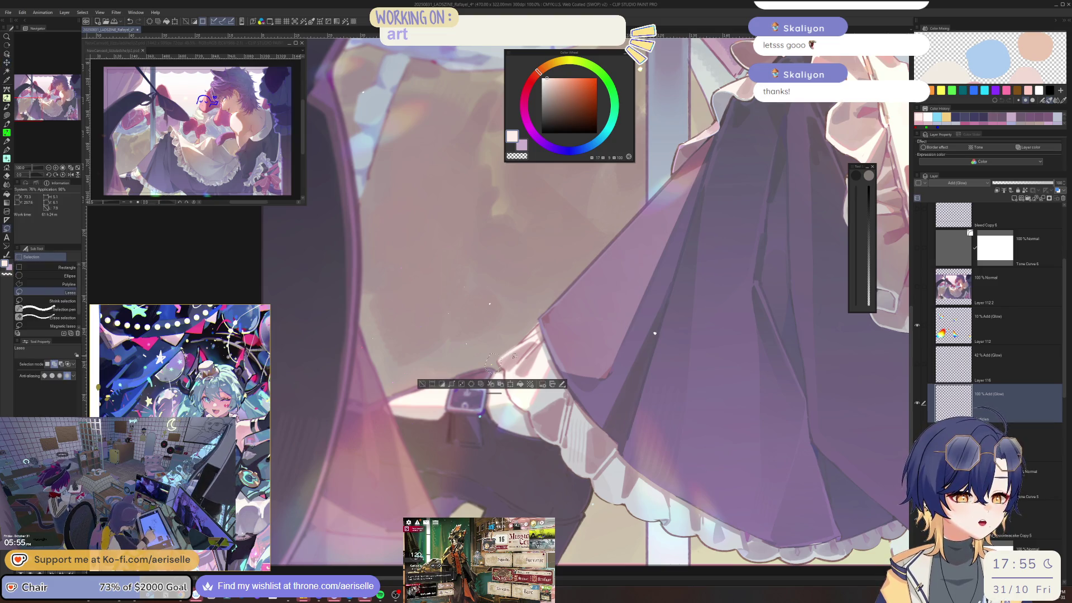
pyautogui.press('k')
pyautogui.moveTo(492, 363); pyautogui.dragTo(666, 472)
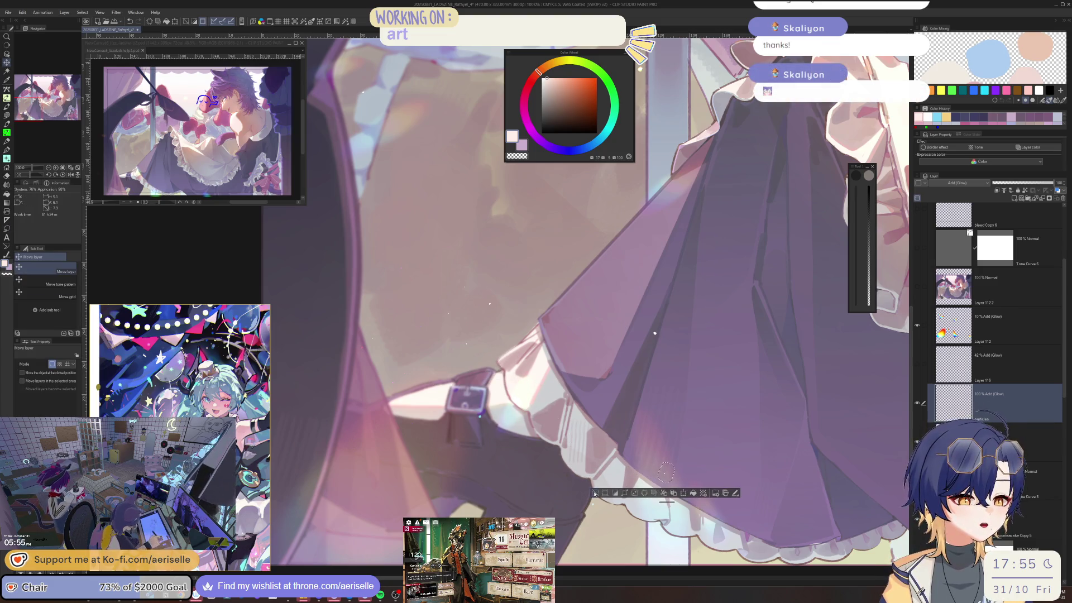
pyautogui.hotkey('ctrl', 'd')
# Move another lassoed hem piece down and left, deselect, and mirror the view.
pyautogui.scroll(-2, 564, 439)
pyautogui.press('m')
pyautogui.moveTo(502, 369)
pyautogui.mouseDown()
pyautogui.moveTo(430, 375)
pyautogui.moveTo(462, 464)
pyautogui.moveTo(435, 488)
pyautogui.mouseUp()
pyautogui.press('k')
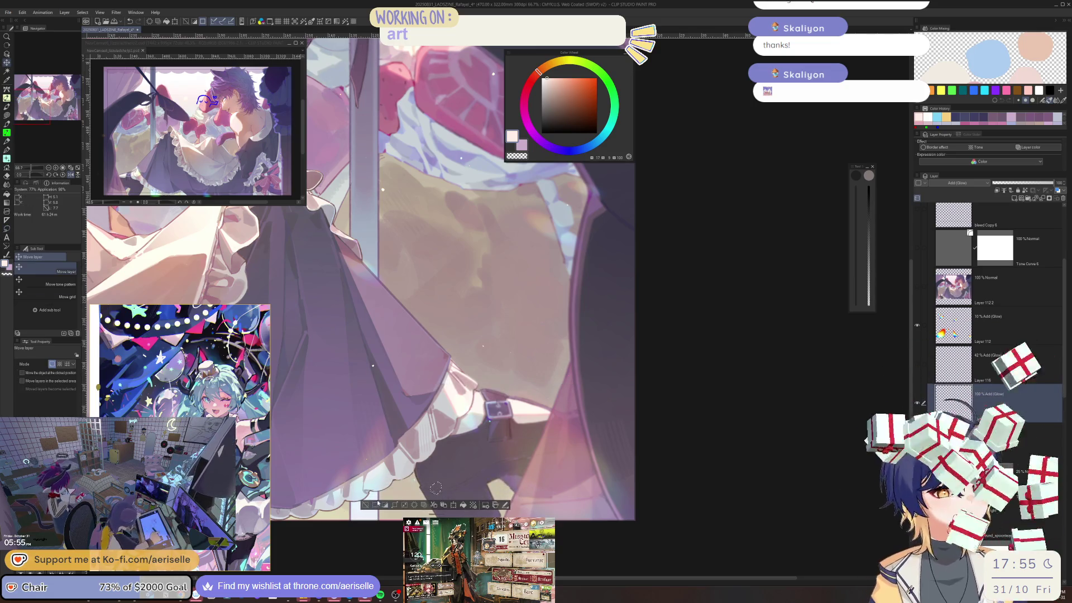
pyautogui.hotkey('ctrl', 'd')
pyautogui.press('h')
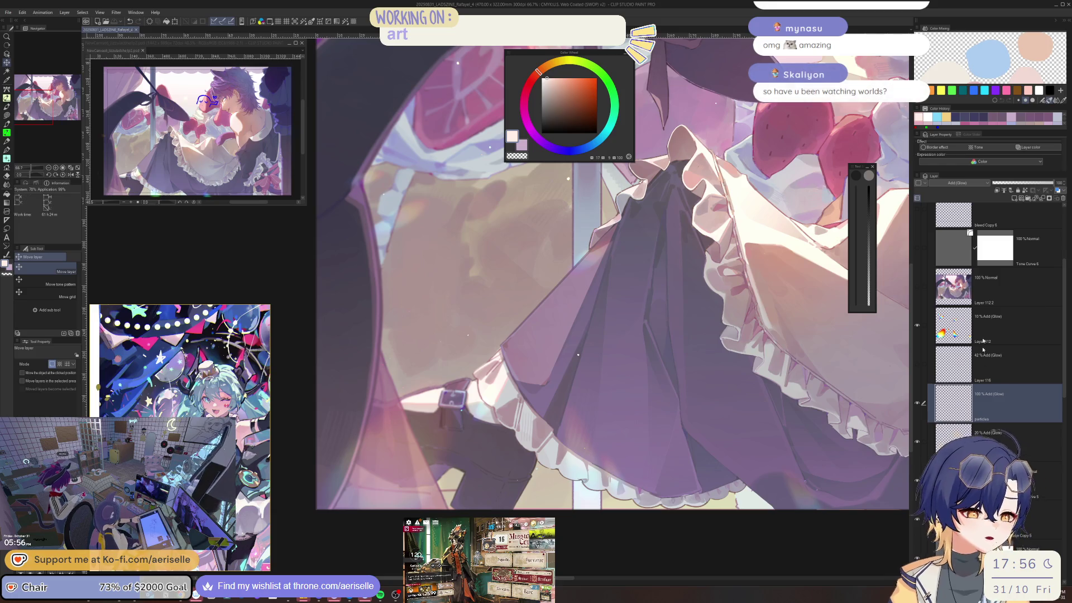
# Lasso a small patch near the buckle strap and bring up Hue/Saturation/Luminosity.
pyautogui.press('m')
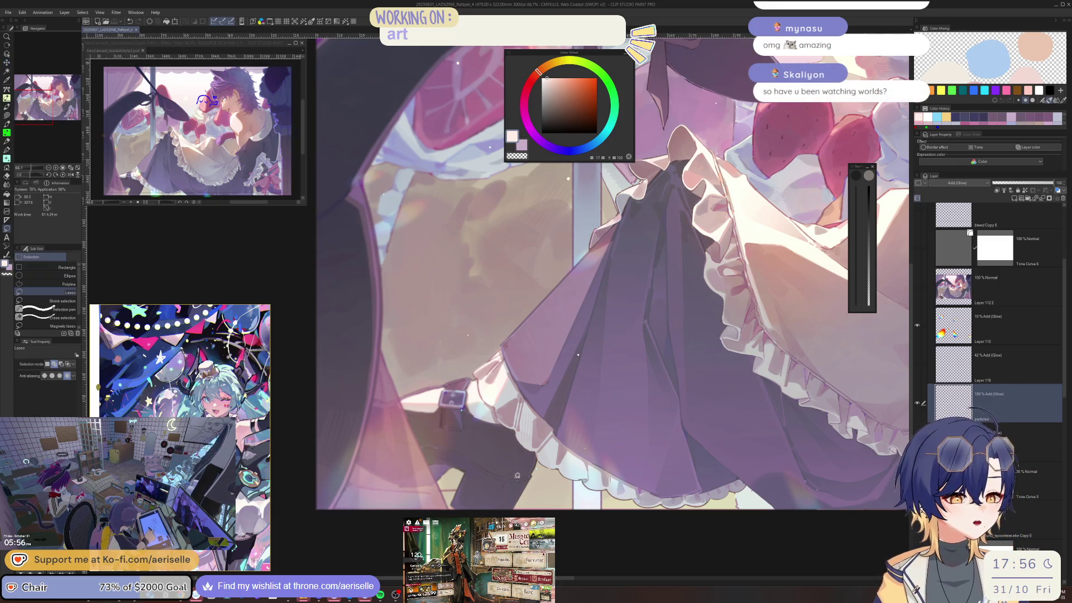
pyautogui.moveTo(518, 479); pyautogui.dragTo(520, 479)
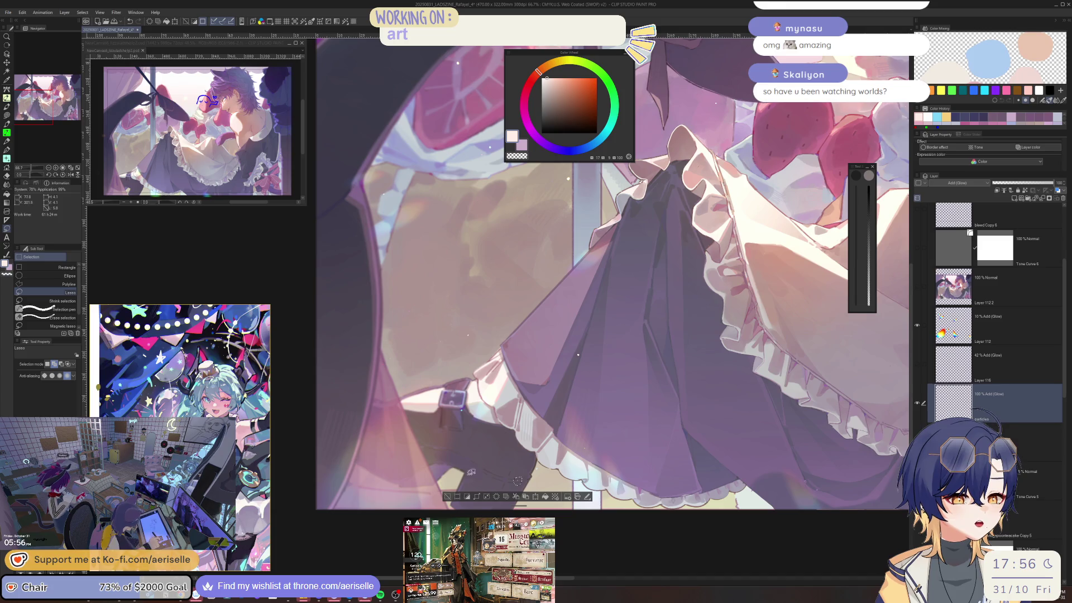
pyautogui.click(447, 496)
pyautogui.moveTo(471, 418)
pyautogui.mouseDown()
pyautogui.moveTo(467, 500)
pyautogui.moveTo(437, 440)
pyautogui.moveTo(420, 439)
pyautogui.mouseUp()
pyautogui.press('k')
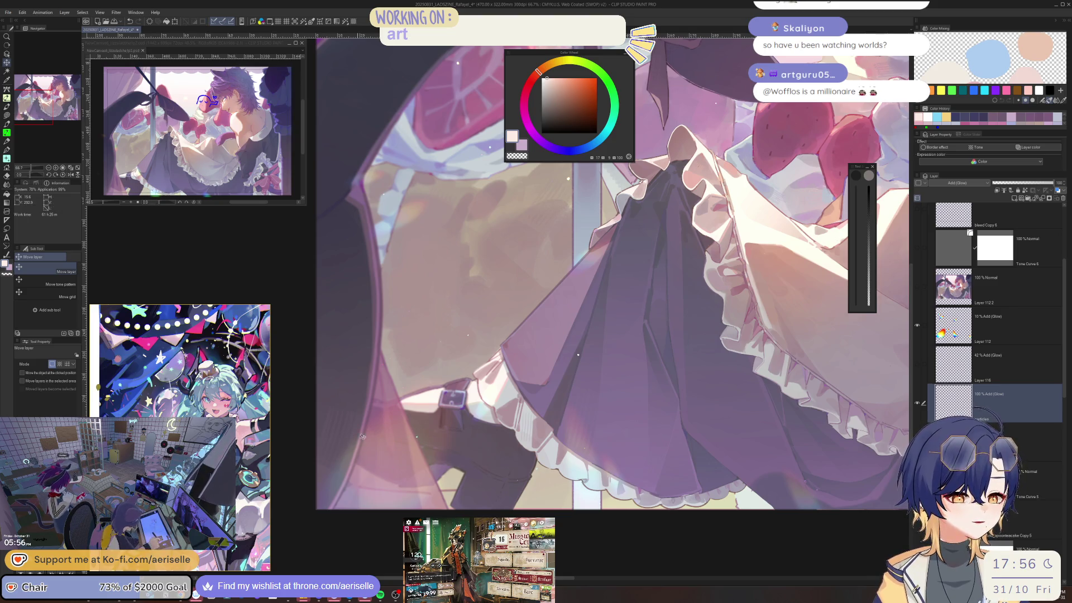
pyautogui.press('m')
pyautogui.press('i')
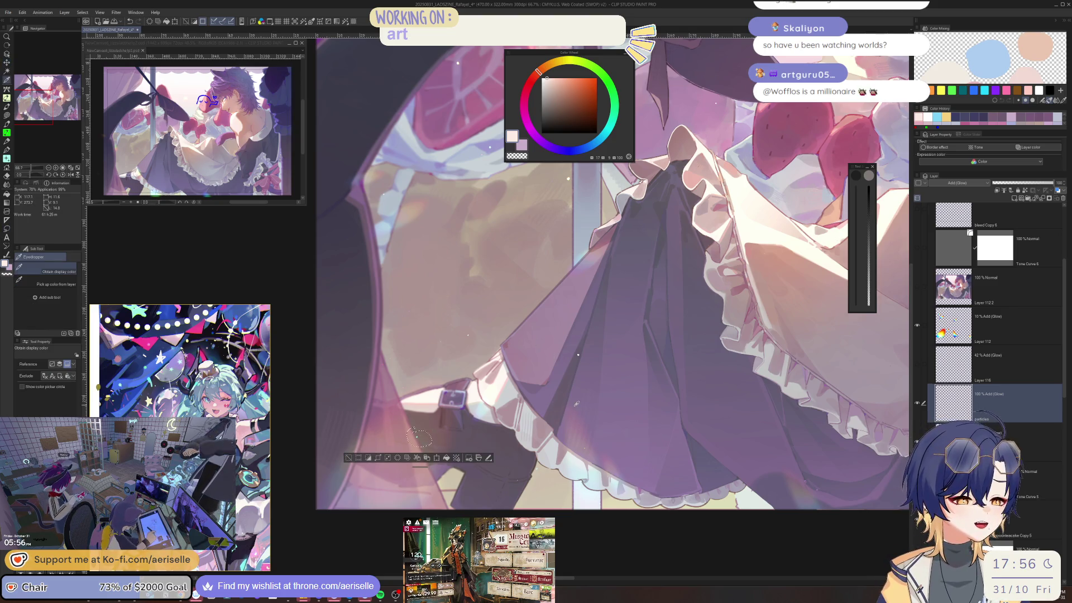
pyautogui.hotkey('ctrl', 'u')
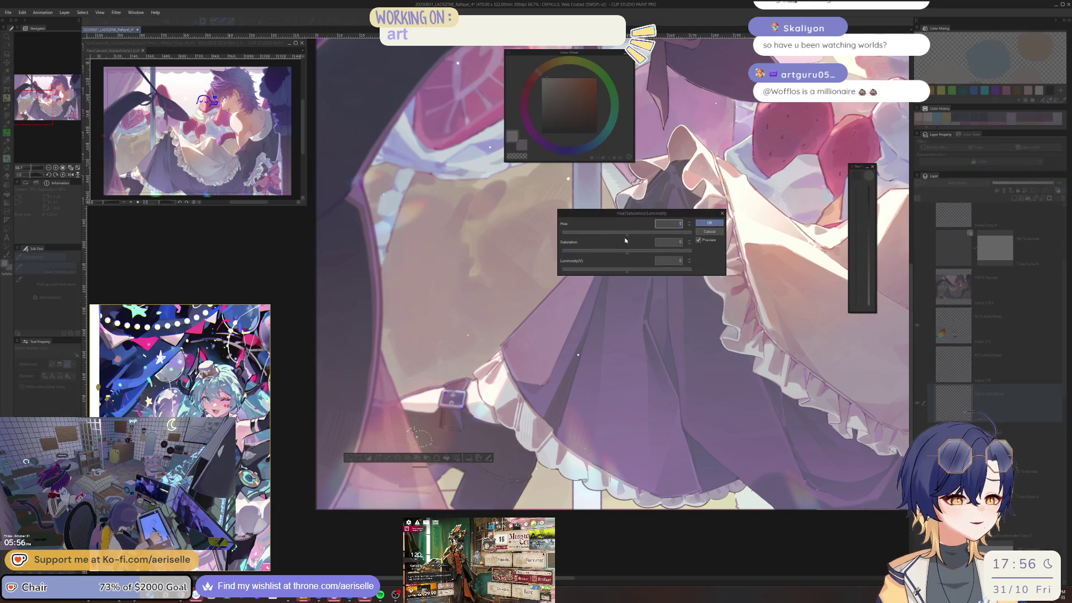
# Shift the strap patch's hue to -122, apply it, and deselect.
pyautogui.click(583, 234)
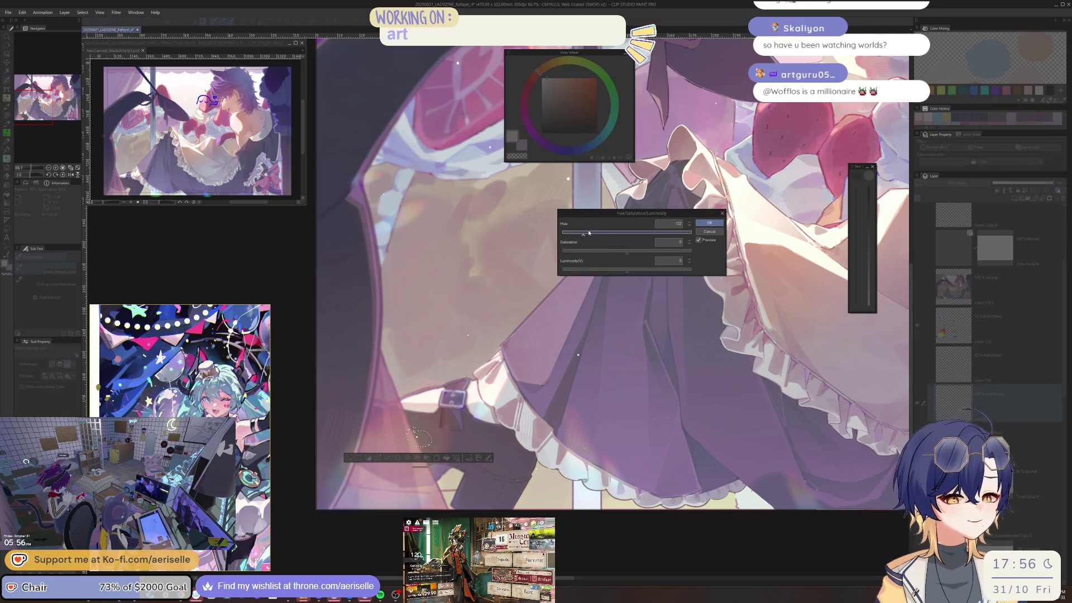
pyautogui.click(709, 223)
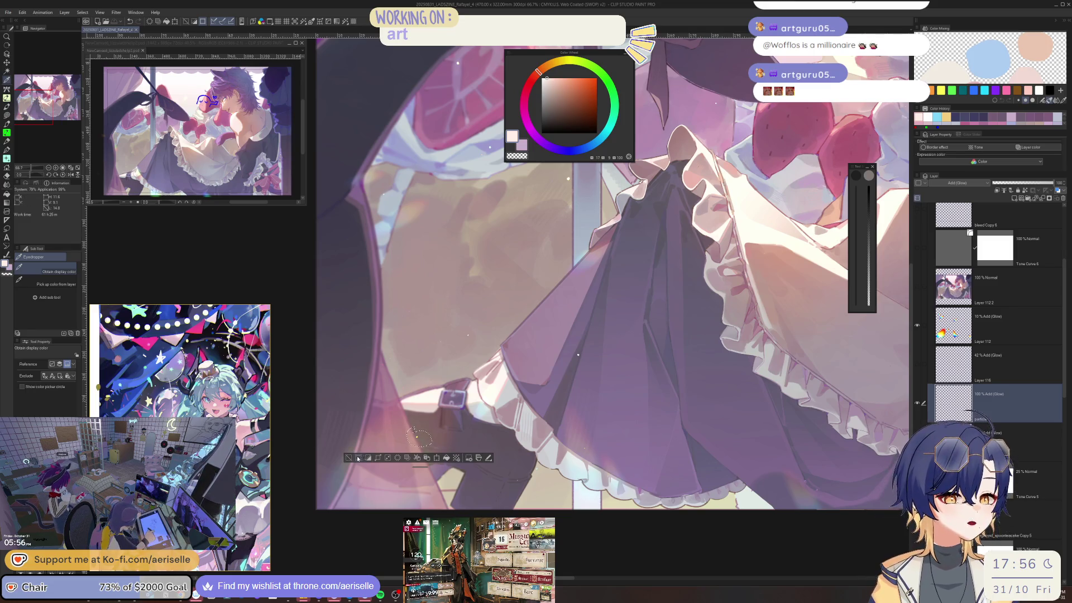
pyautogui.hotkey('ctrl', 'd')
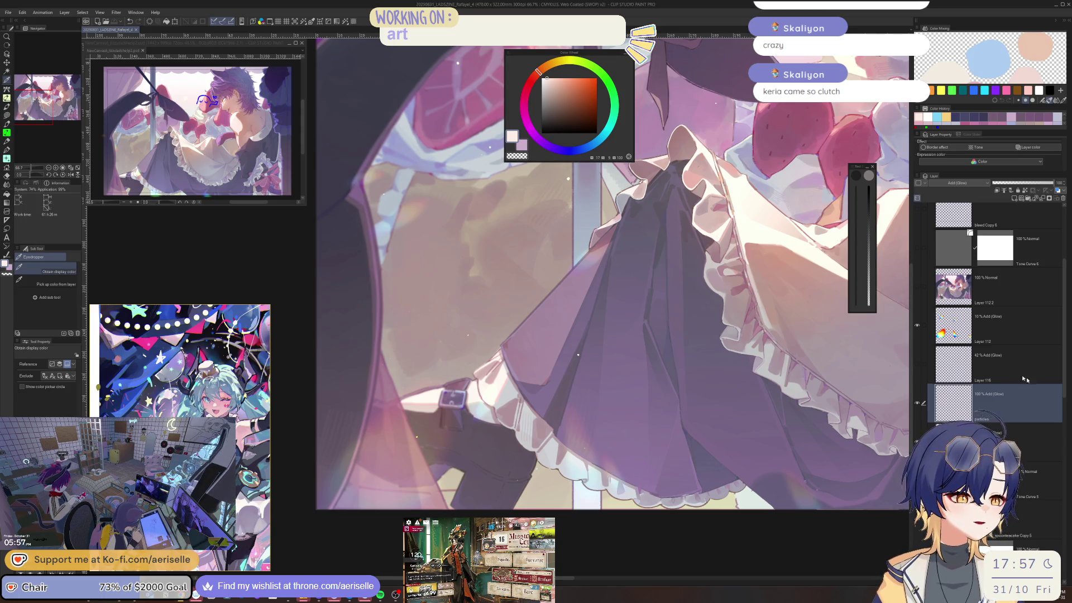
# Lasso and shift a tiny hem patch near the strap, deselect, and zoom out.
pyautogui.press('m')
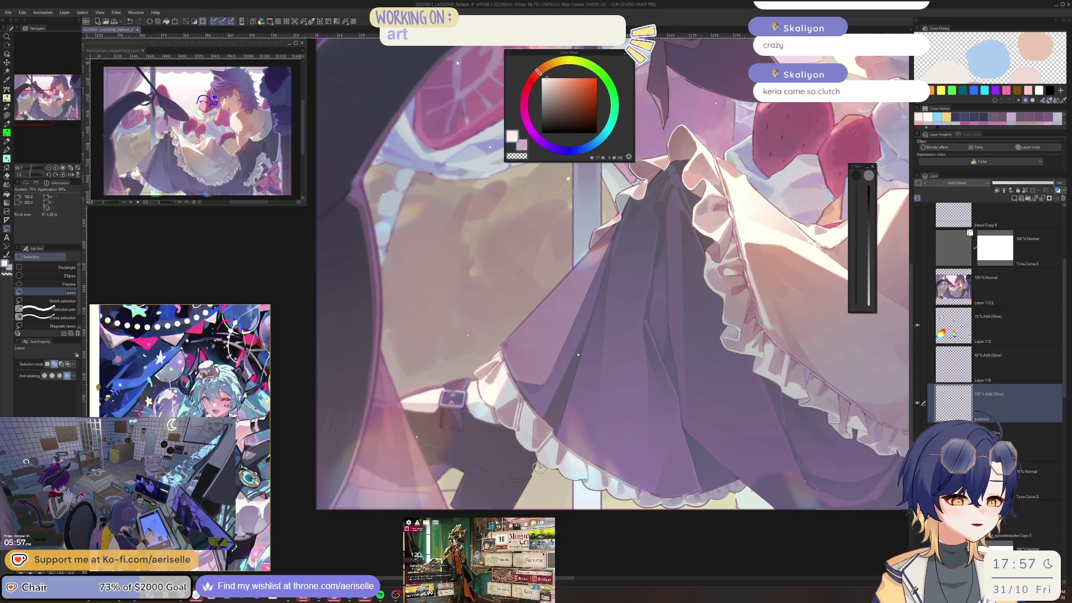
pyautogui.press('k')
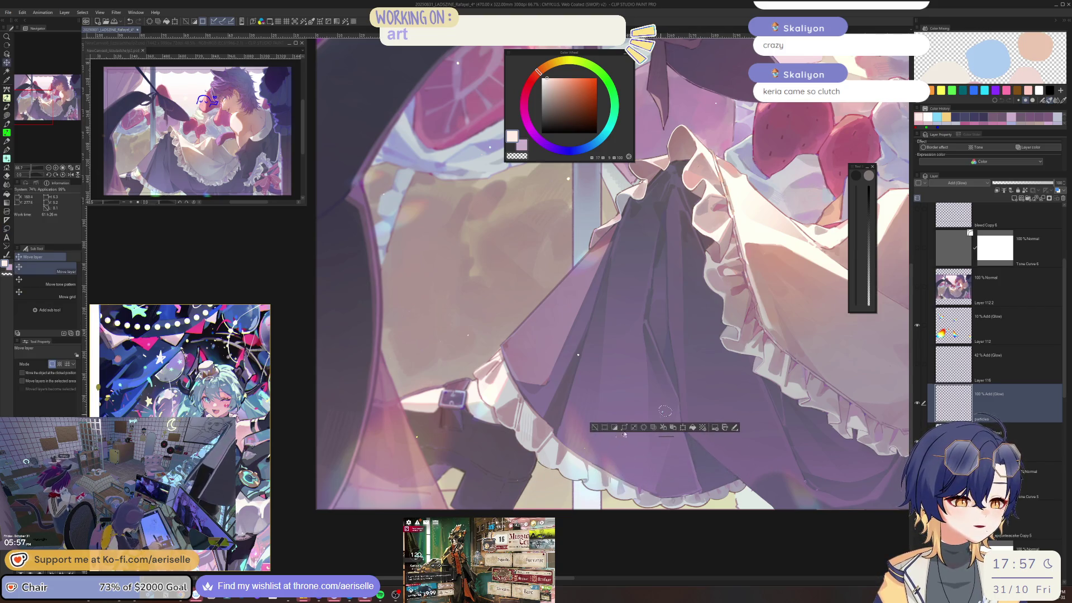
pyautogui.press('m')
pyautogui.moveTo(418, 429); pyautogui.dragTo(417, 427)
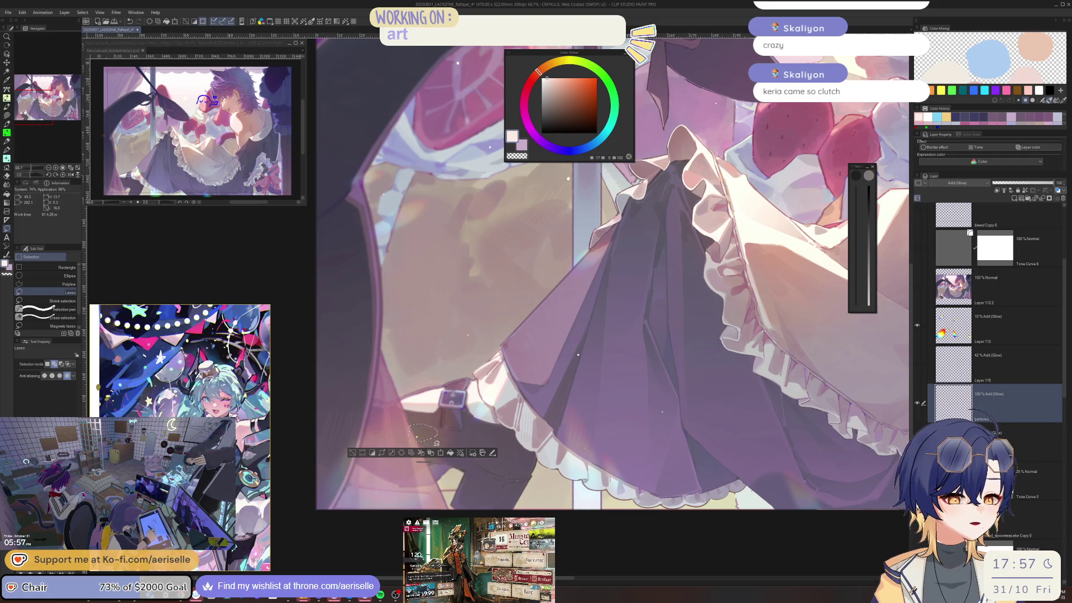
pyautogui.press('k')
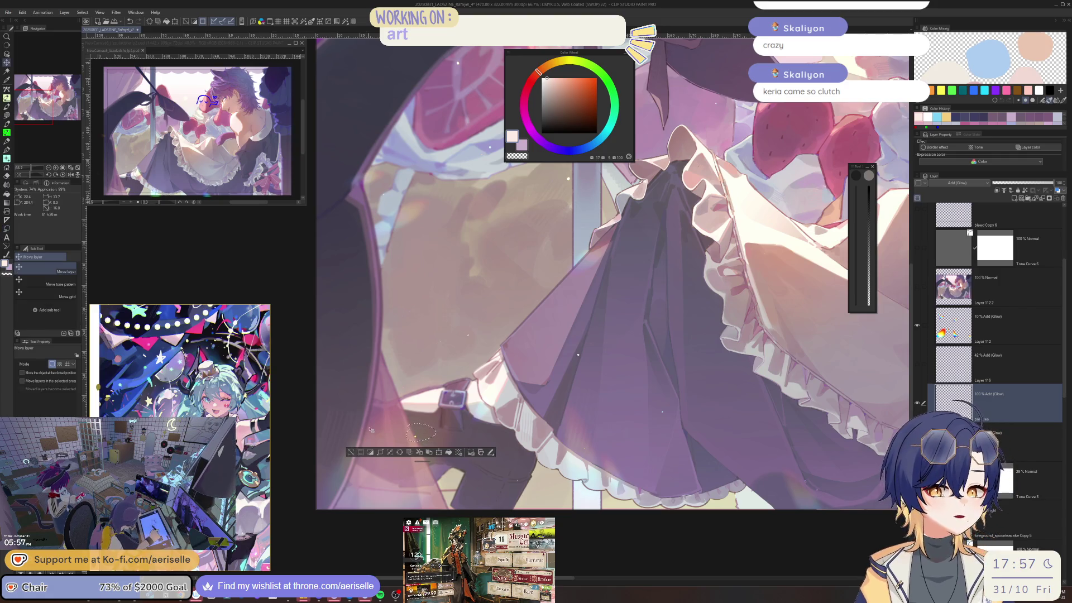
pyautogui.click(351, 452)
pyautogui.scroll(-2, 349, 458)
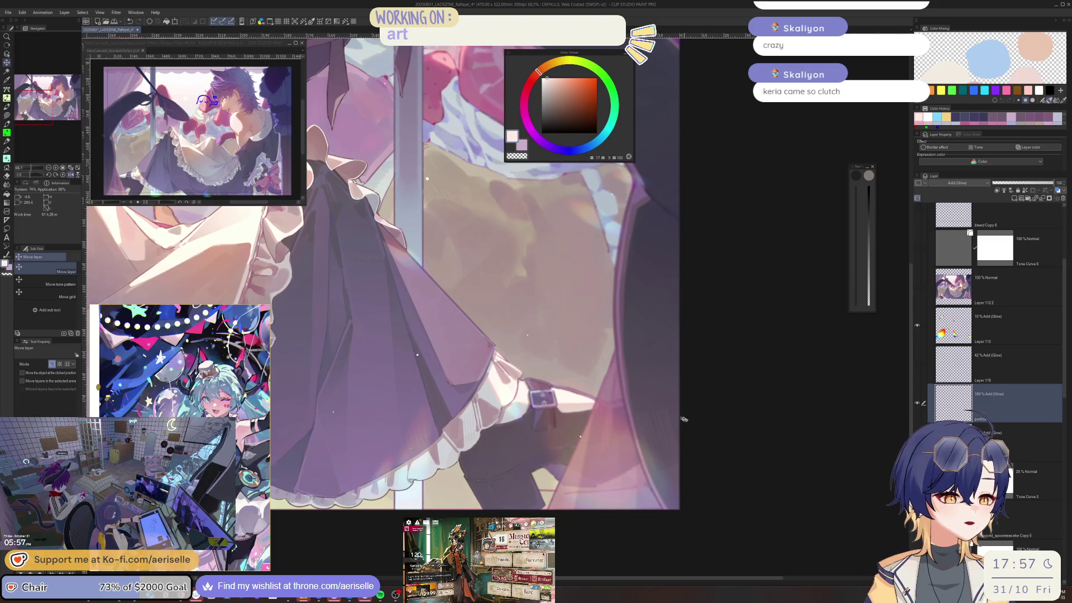
pyautogui.scroll(3, 480, 438)
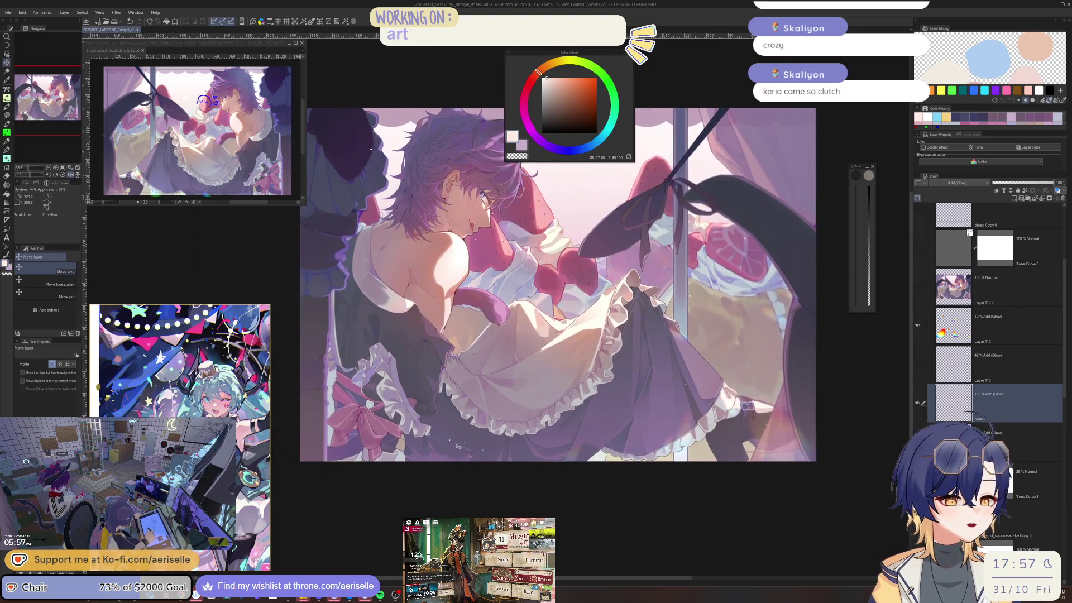
# Lasso small bits of the skirt and apron ruffle and shift one ruffle piece up and right.
pyautogui.press('m')
pyautogui.moveTo(485, 429); pyautogui.dragTo(493, 435)
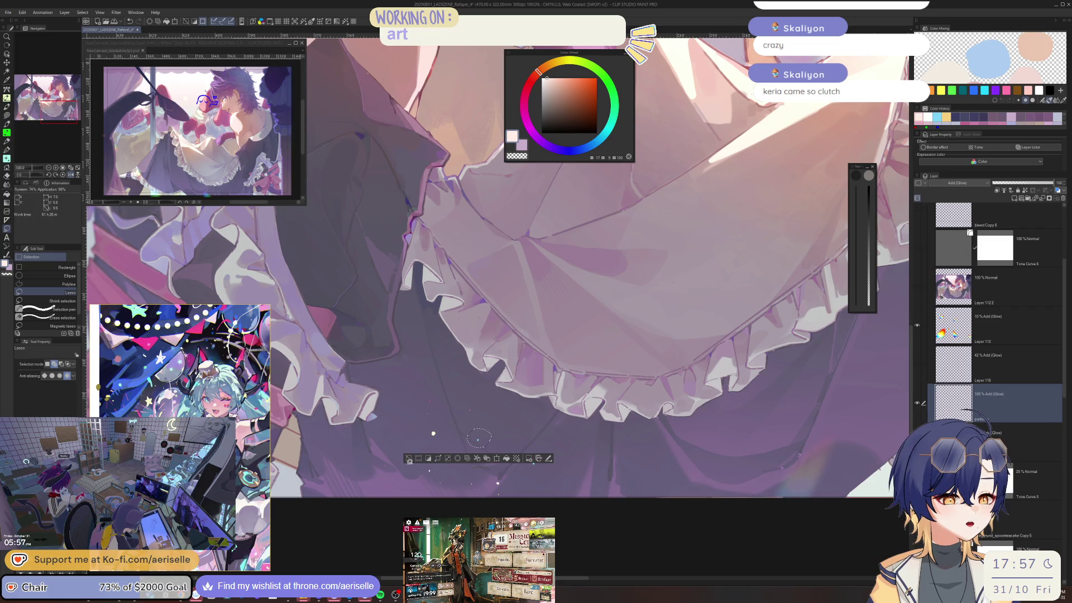
pyautogui.hotkey('ctrl', 'd')
pyautogui.press('e')
pyautogui.press('m')
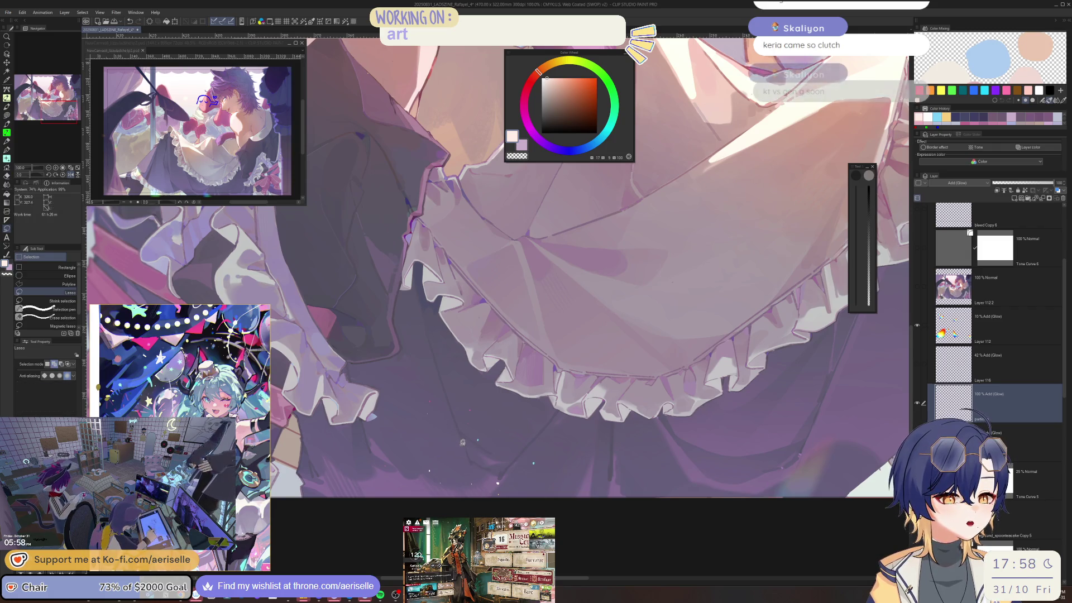
pyautogui.moveTo(427, 374)
pyautogui.mouseDown()
pyautogui.moveTo(408, 391)
pyautogui.moveTo(452, 400)
pyautogui.moveTo(383, 365)
pyautogui.mouseUp()
pyautogui.press('k')
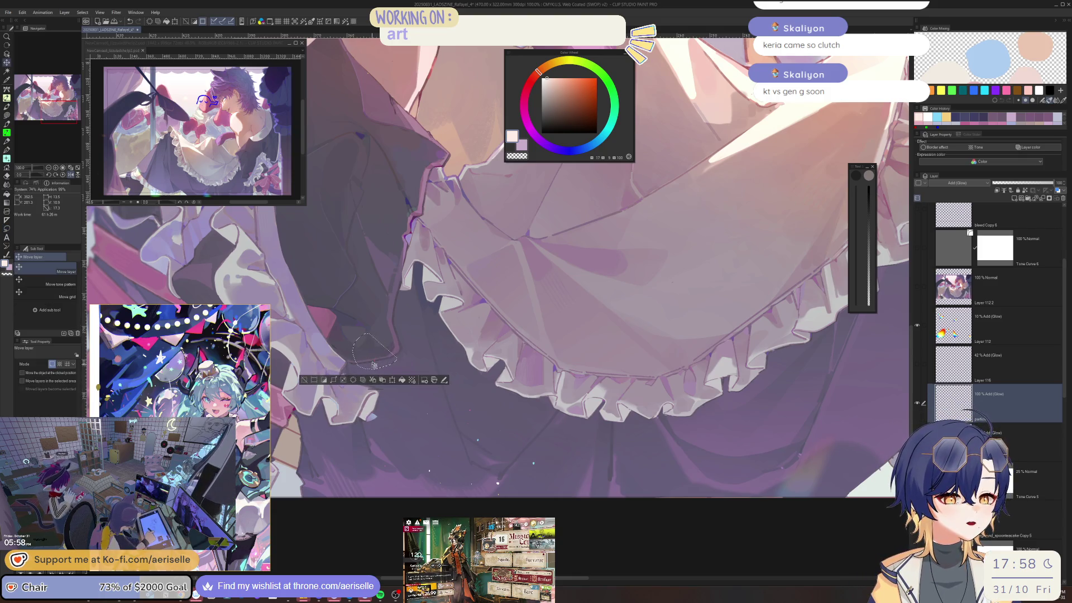
pyautogui.press('m')
pyautogui.moveTo(472, 394)
pyautogui.mouseDown()
pyautogui.moveTo(461, 403)
pyautogui.moveTo(475, 392)
pyautogui.mouseUp()
pyautogui.press('k')
pyautogui.moveTo(523, 432); pyautogui.dragTo(619, 363)
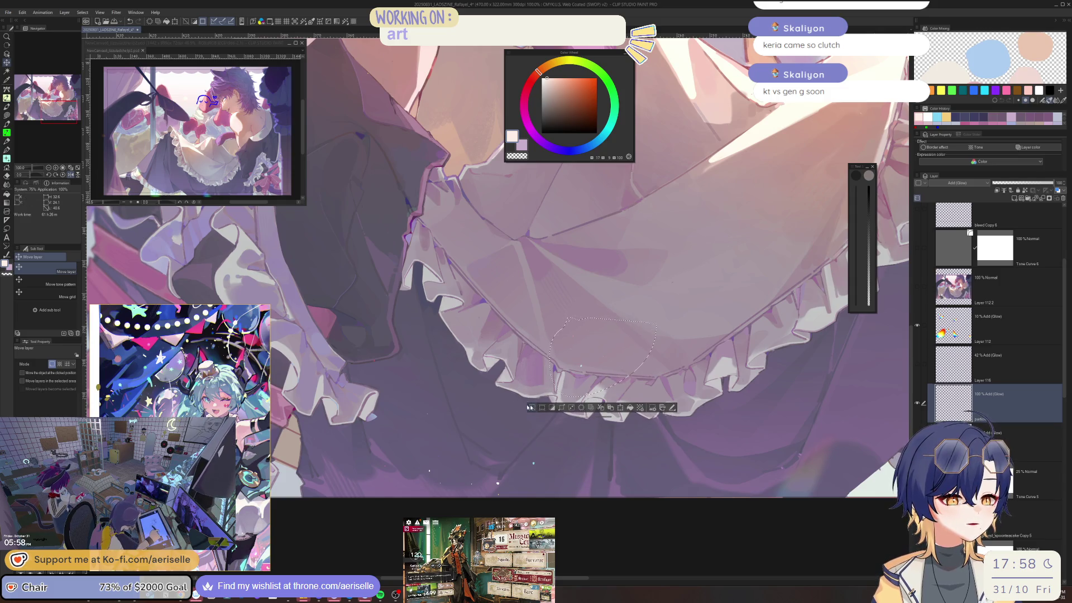
pyautogui.hotkey('ctrl', 'd')
# Move another ruffle hem section up and left, then mirror the canvas to check it and flip back.
pyautogui.press('m')
pyautogui.moveTo(576, 312); pyautogui.dragTo(581, 315)
pyautogui.press('k')
pyautogui.moveTo(497, 369); pyautogui.dragTo(425, 296)
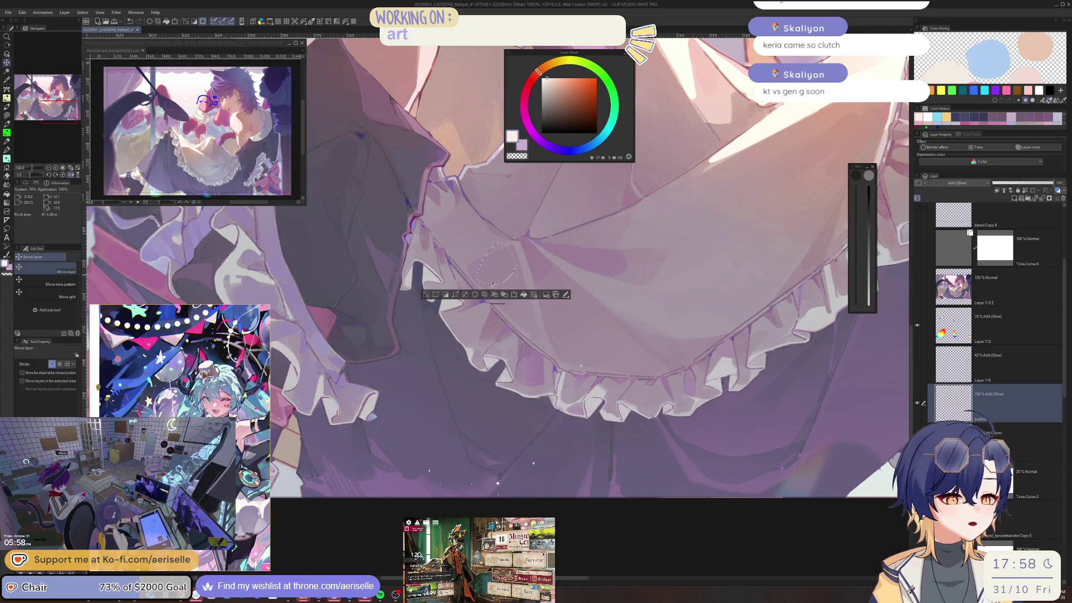
pyautogui.hotkey('ctrl', 'd')
pyautogui.press('h')
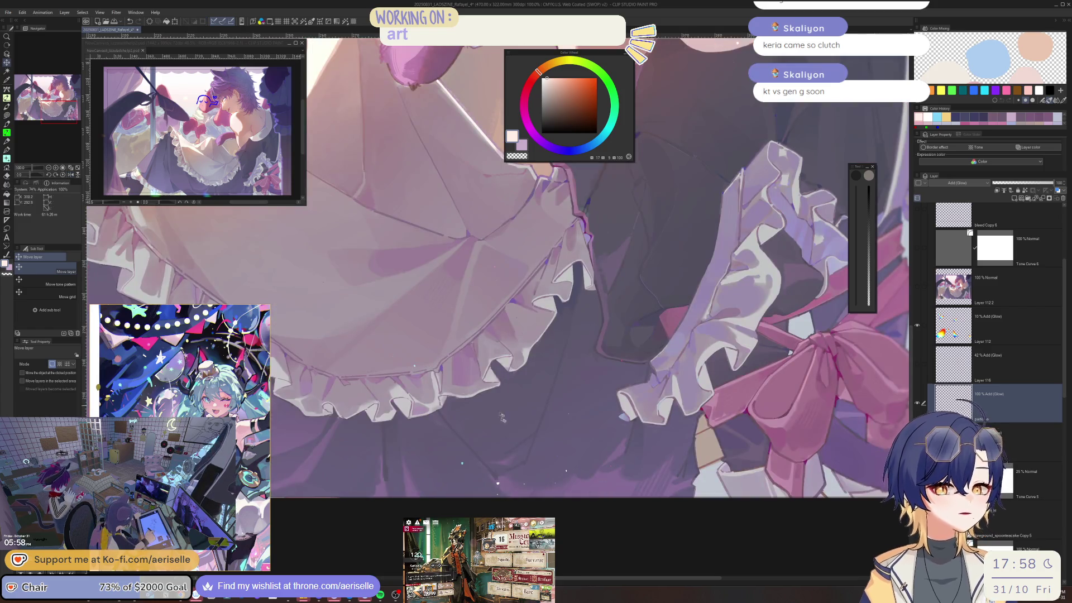
pyautogui.press('h')
# Lasso the lower ruffle and the skirt area below it, shifting that area up and right.
pyautogui.press('m')
pyautogui.moveTo(595, 465)
pyautogui.mouseDown()
pyautogui.moveTo(628, 465)
pyautogui.moveTo(435, 479)
pyautogui.mouseUp()
pyautogui.press('k')
pyautogui.hotkey('ctrl', 'd')
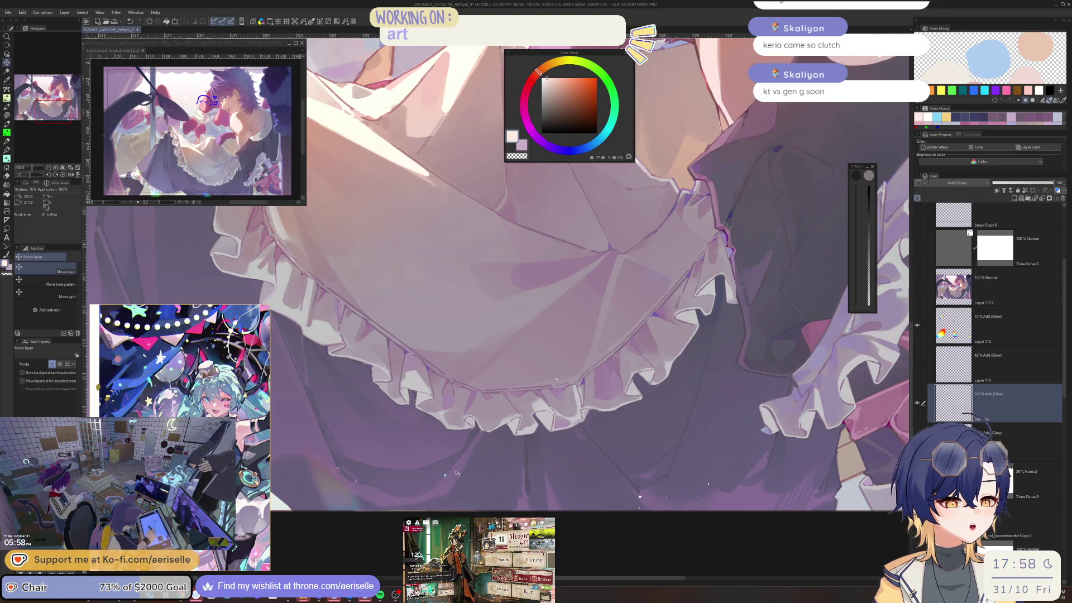
pyautogui.press('m')
pyautogui.moveTo(642, 480)
pyautogui.mouseDown()
pyautogui.moveTo(636, 495)
pyautogui.moveTo(643, 479)
pyautogui.mouseUp()
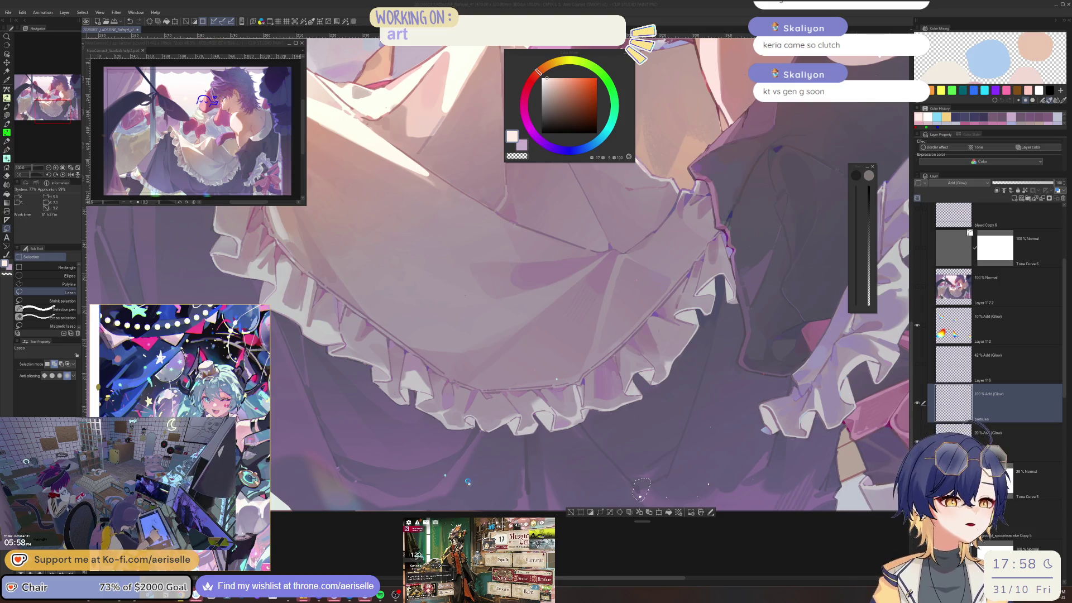
pyautogui.press('k')
pyautogui.moveTo(646, 487)
pyautogui.mouseDown()
pyautogui.moveTo(744, 342)
pyautogui.moveTo(738, 283)
pyautogui.moveTo(754, 281)
pyautogui.mouseUp()
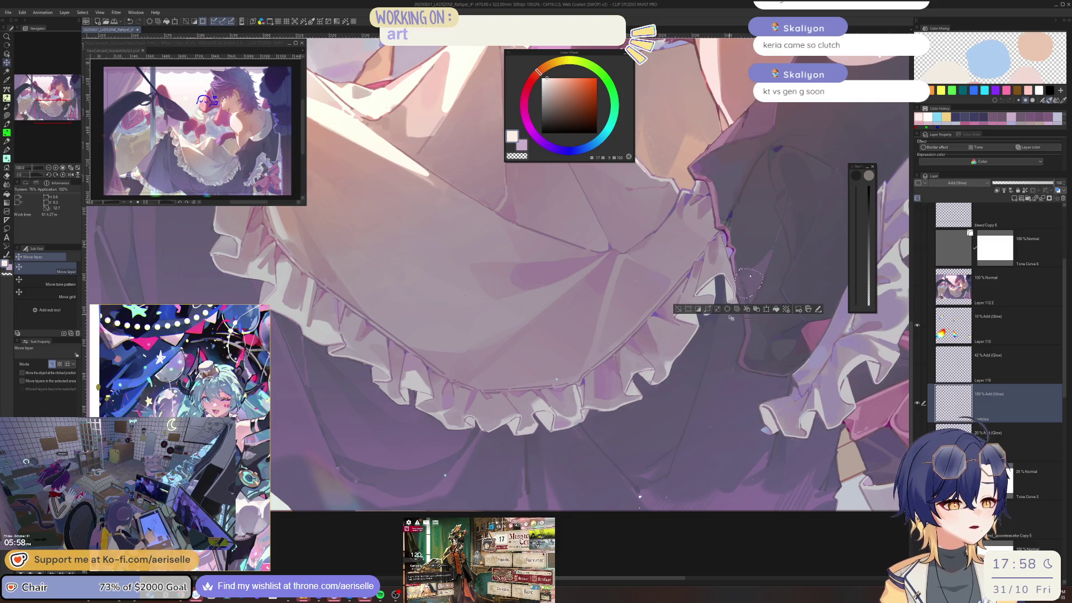
pyautogui.click(678, 310)
# Nudge one more lassoed skirt area upward, unflip the canvas, and zoom in on the dress.
pyautogui.press('m')
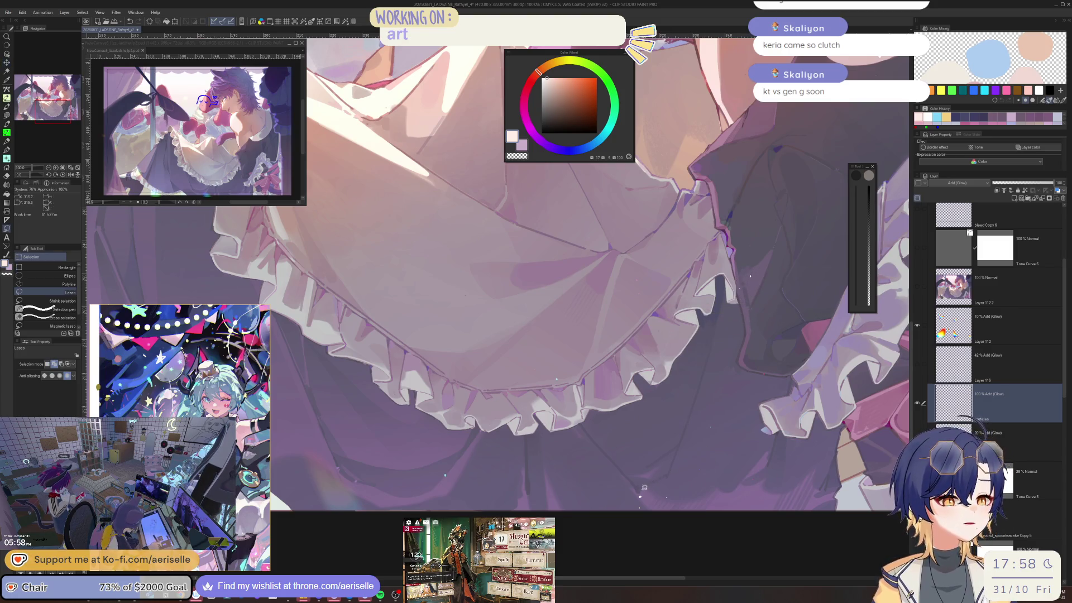
pyautogui.moveTo(642, 487)
pyautogui.mouseDown()
pyautogui.moveTo(632, 494)
pyautogui.moveTo(648, 496)
pyautogui.moveTo(642, 438)
pyautogui.mouseUp()
pyautogui.press('k')
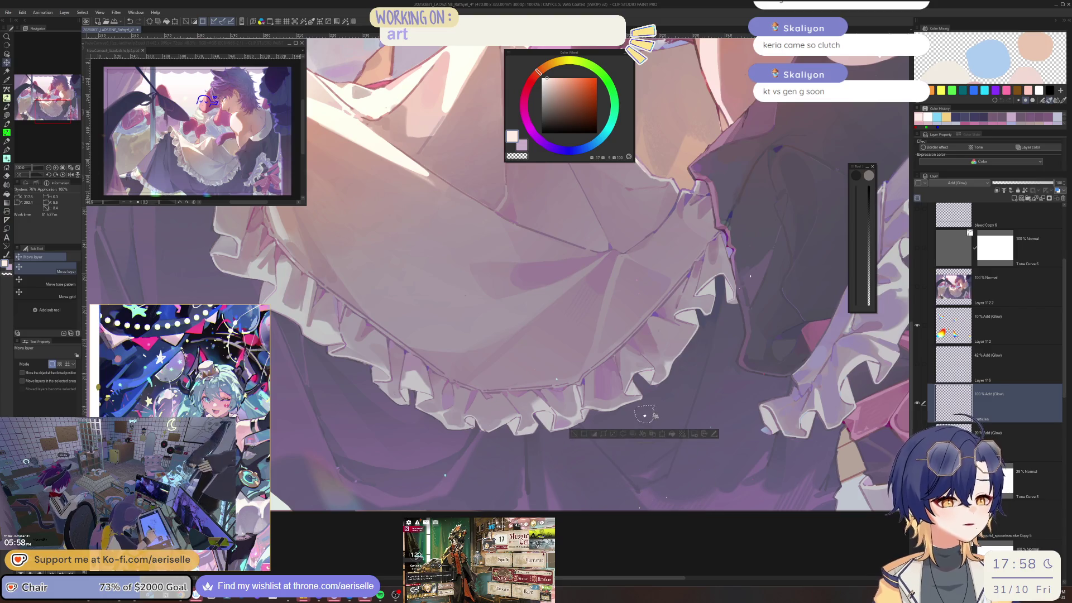
pyautogui.hotkey('ctrl', '0')
pyautogui.press('h')
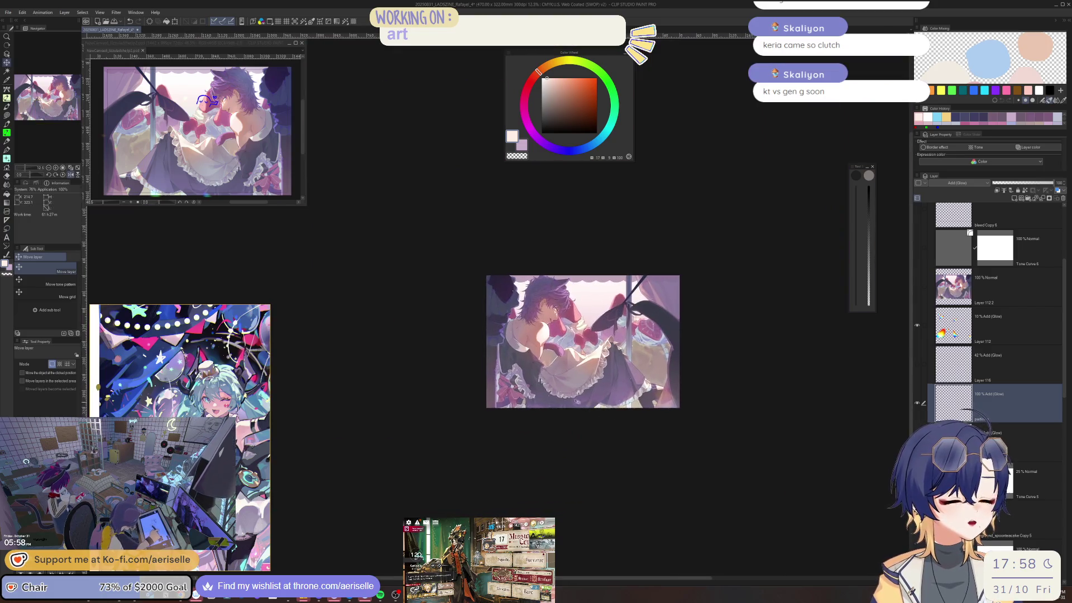
pyautogui.scroll(10, 576, 436)
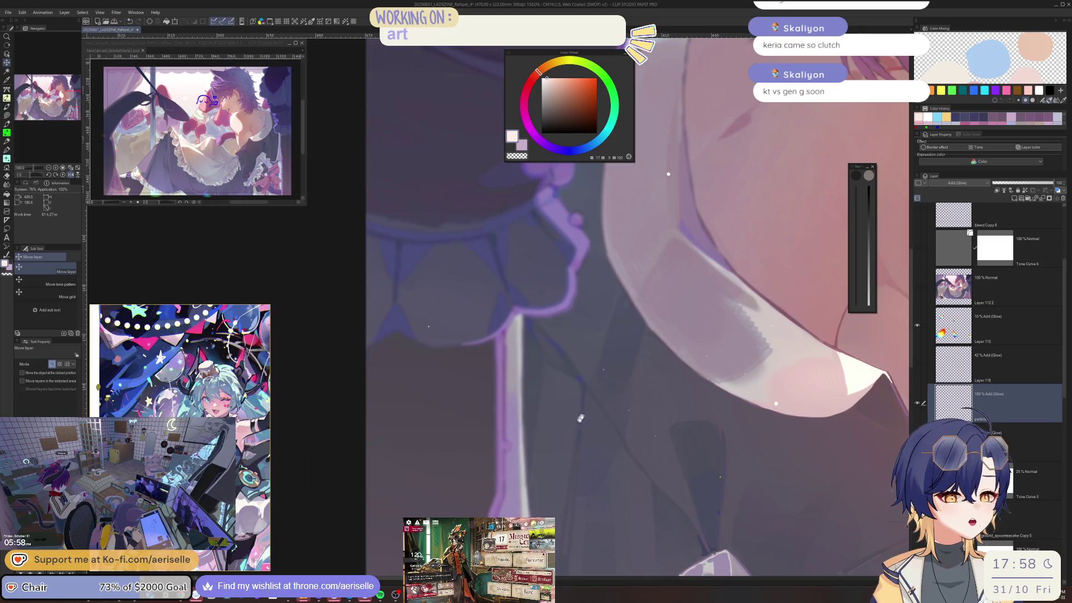
pyautogui.scroll(-6, 563, 455)
pyautogui.scroll(3, 648, 395)
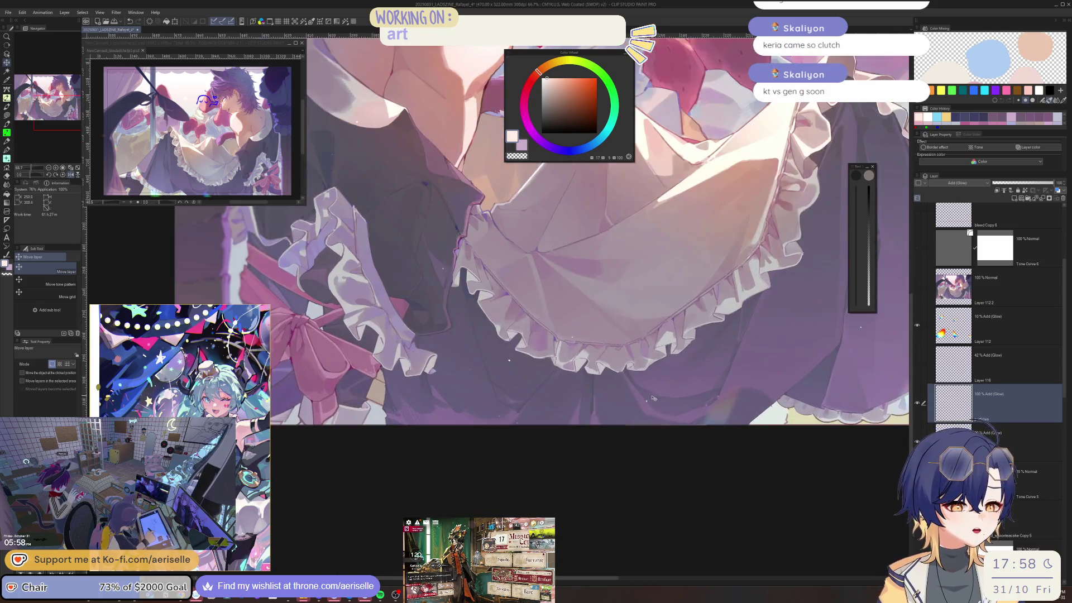
pyautogui.scroll(-1, 486, 349)
pyautogui.moveTo(416, 374); pyautogui.dragTo(364, 363)
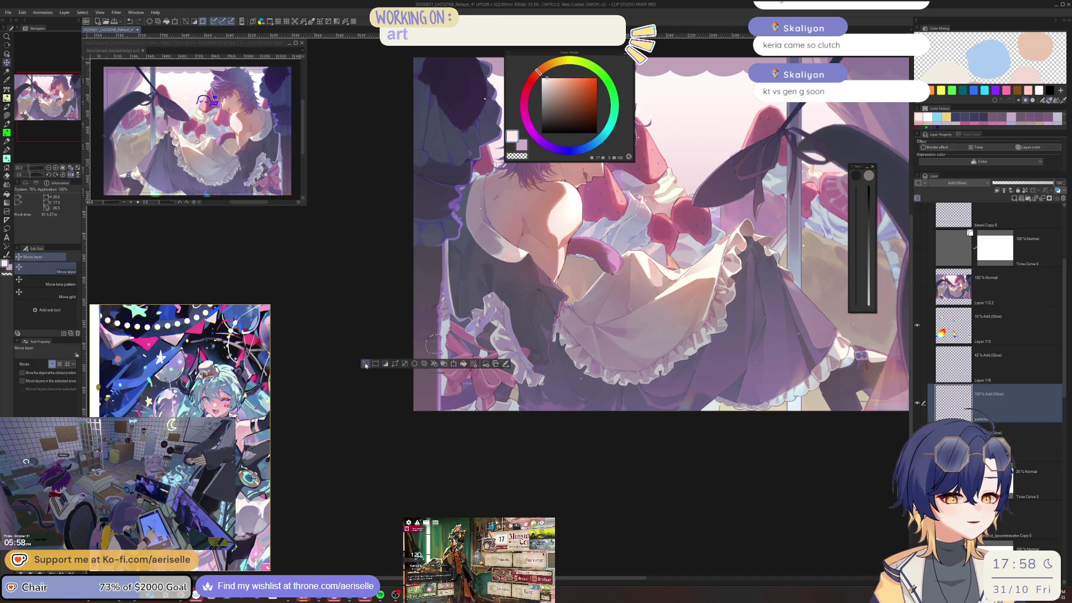
pyautogui.scroll(1, 457, 330)
pyautogui.scroll(1, 456, 330)
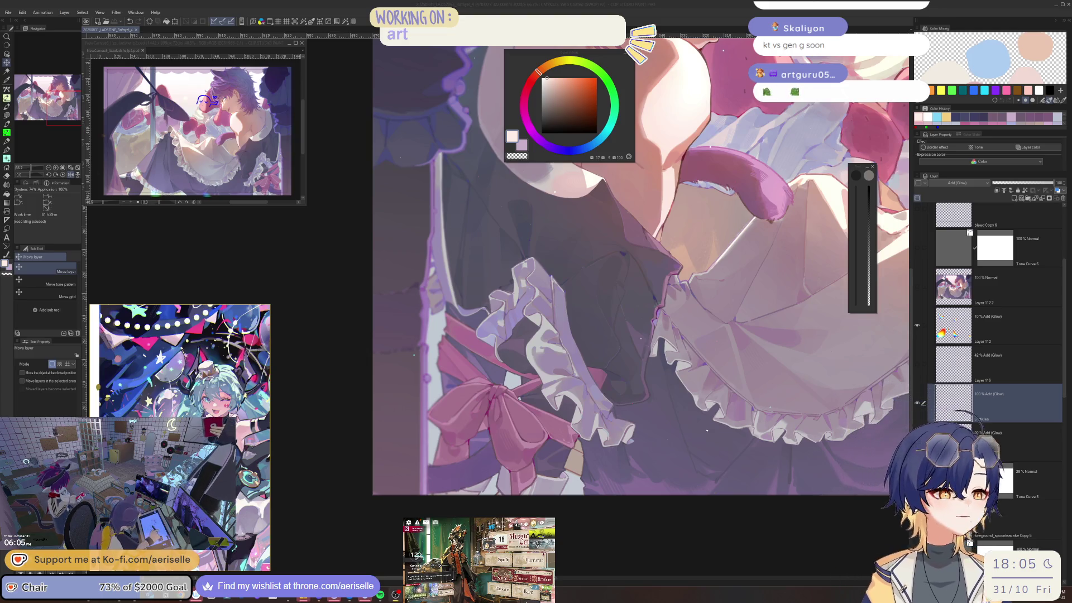
# Select Layer 112 and add a new blank raster layer, Layer 117, above it.
pyautogui.click(954, 405)
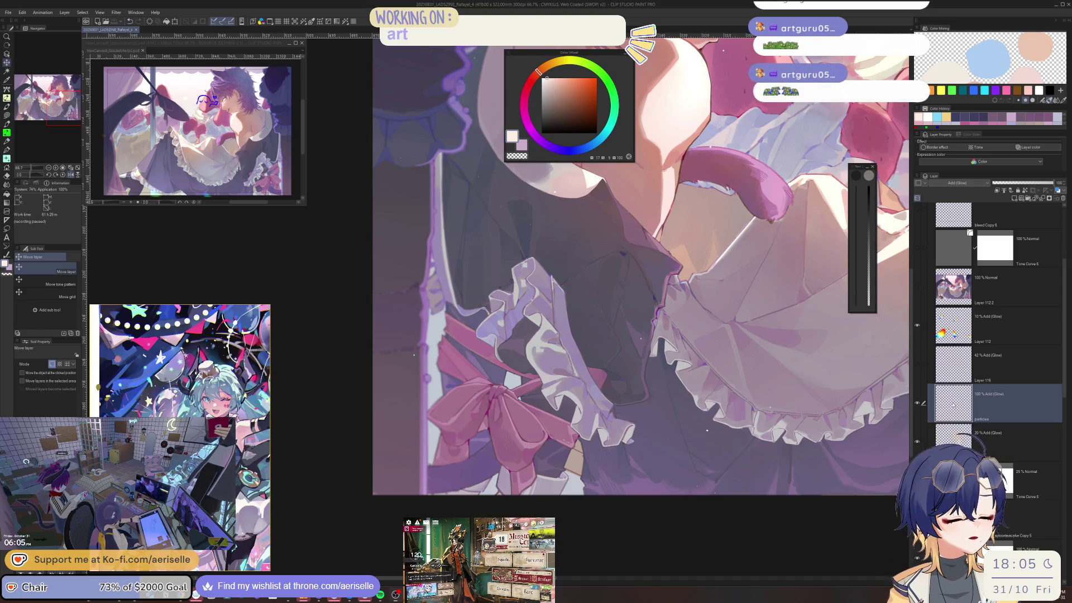
pyautogui.scroll(-3, 604, 471)
pyautogui.scroll(1, 605, 471)
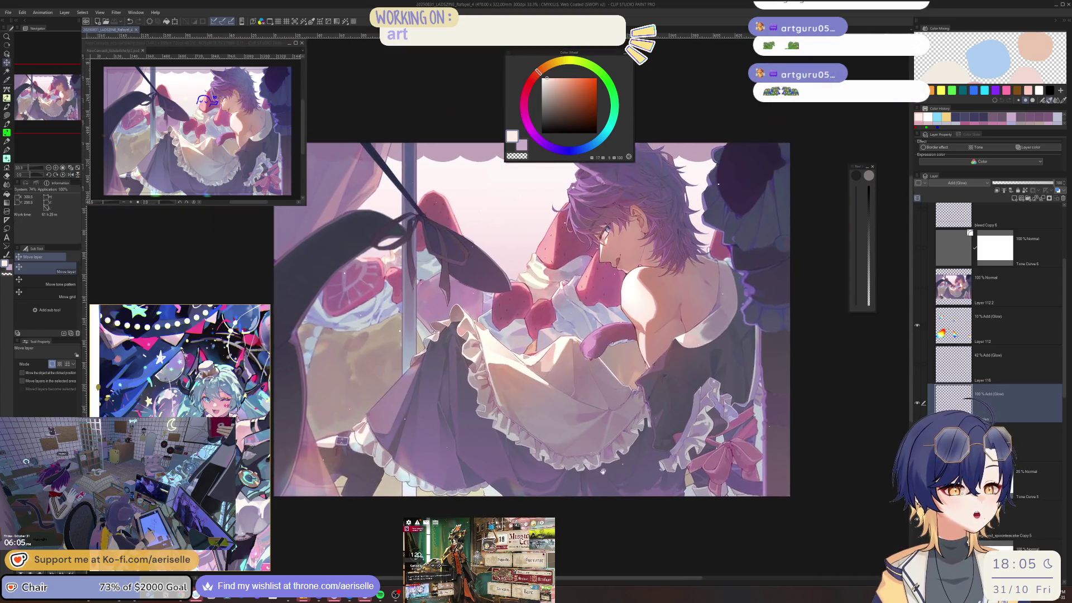
pyautogui.scroll(1, 604, 471)
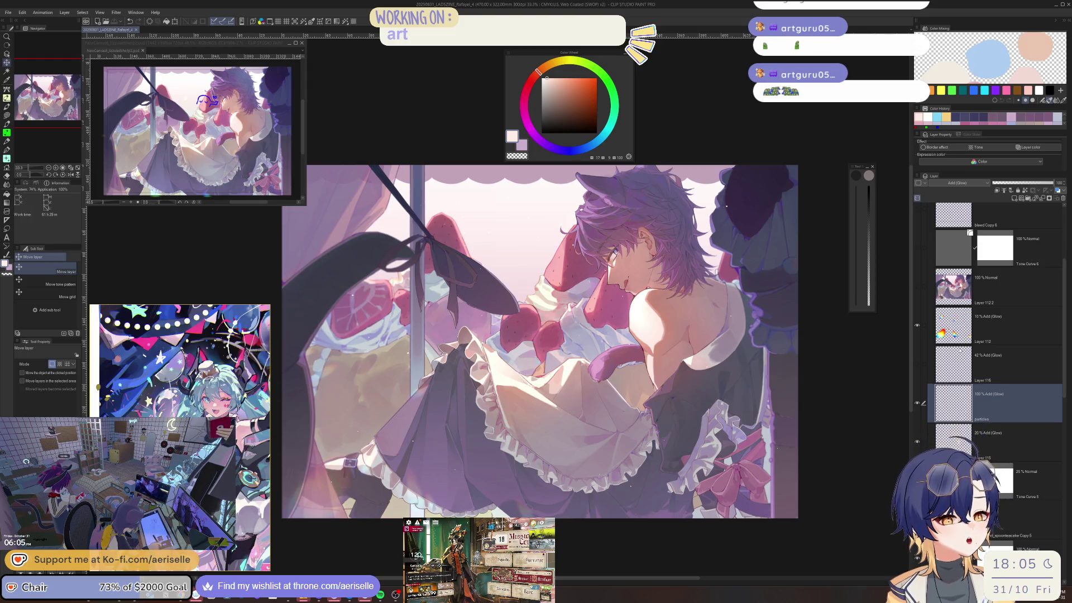
pyautogui.click(958, 326)
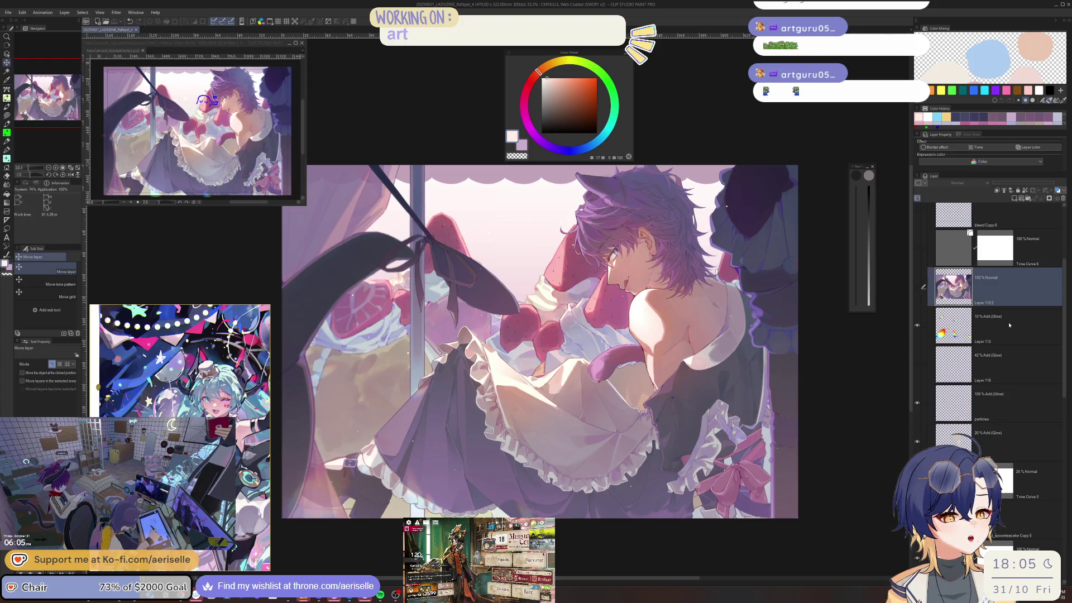
pyautogui.click(1014, 199)
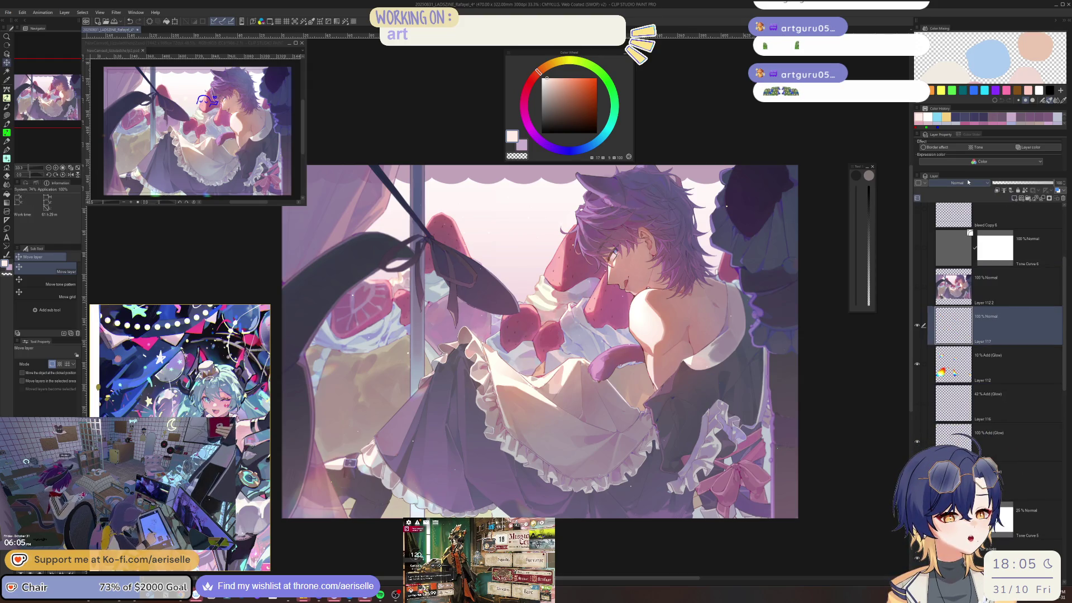
# Glance at Filter > Effect without applying anything, then choose red and the crayon 2 brush.
pyautogui.click(116, 12)
pyautogui.moveTo(135, 64)
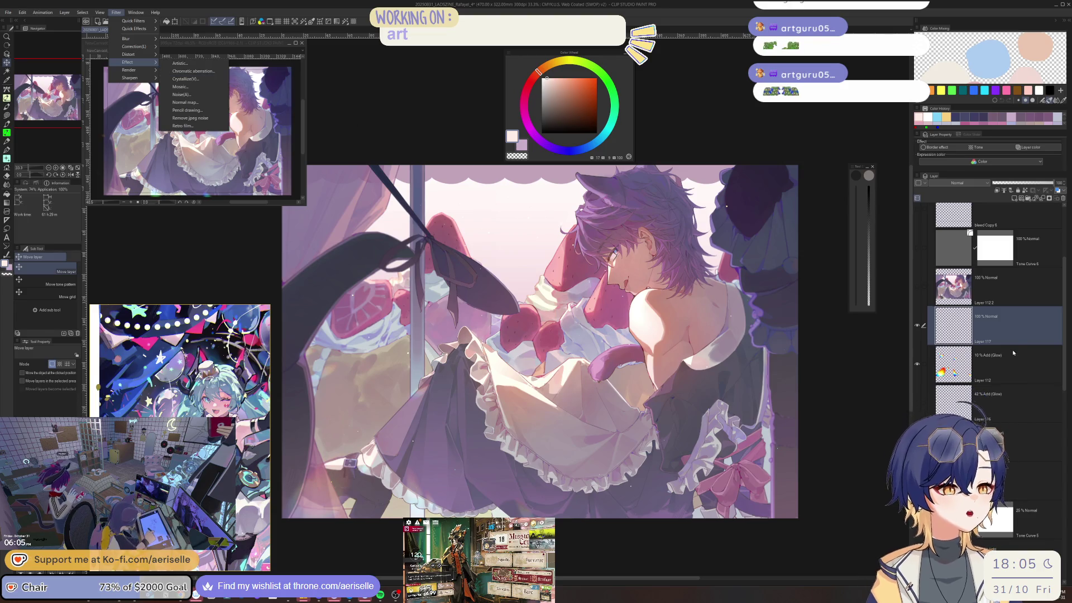
pyautogui.press('Escape')
pyautogui.click(583, 91)
pyautogui.press('b')
pyautogui.press('p')
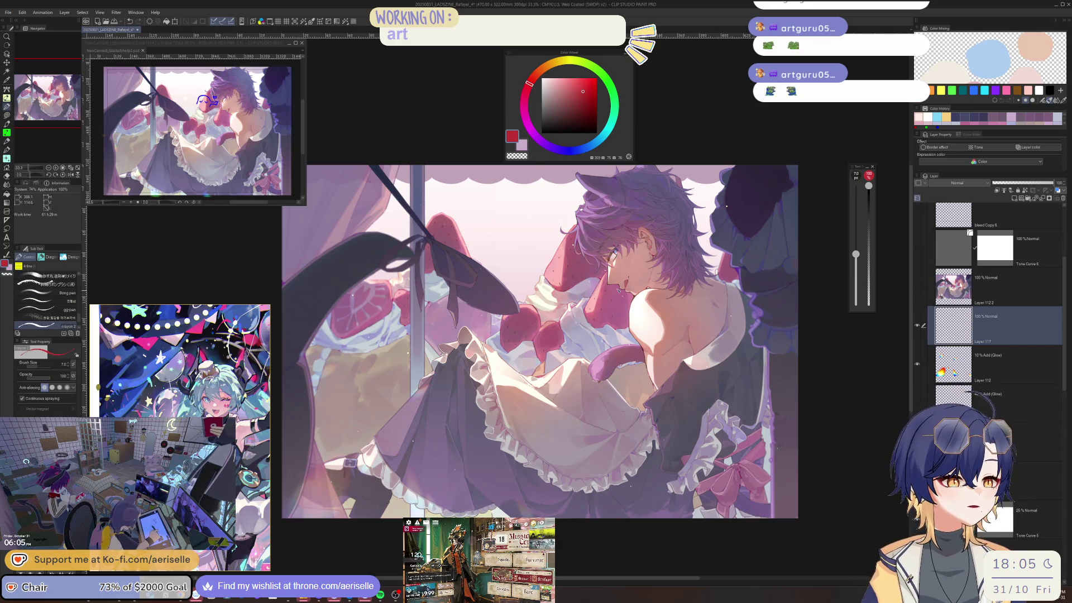
# Handwrite red notes 'Chromatic Abberation' and an adjust-colour-to-CMYK line, undoing one stray stroke.
pyautogui.scroll(3, 55, 279)
pyautogui.scroll(5, 56, 279)
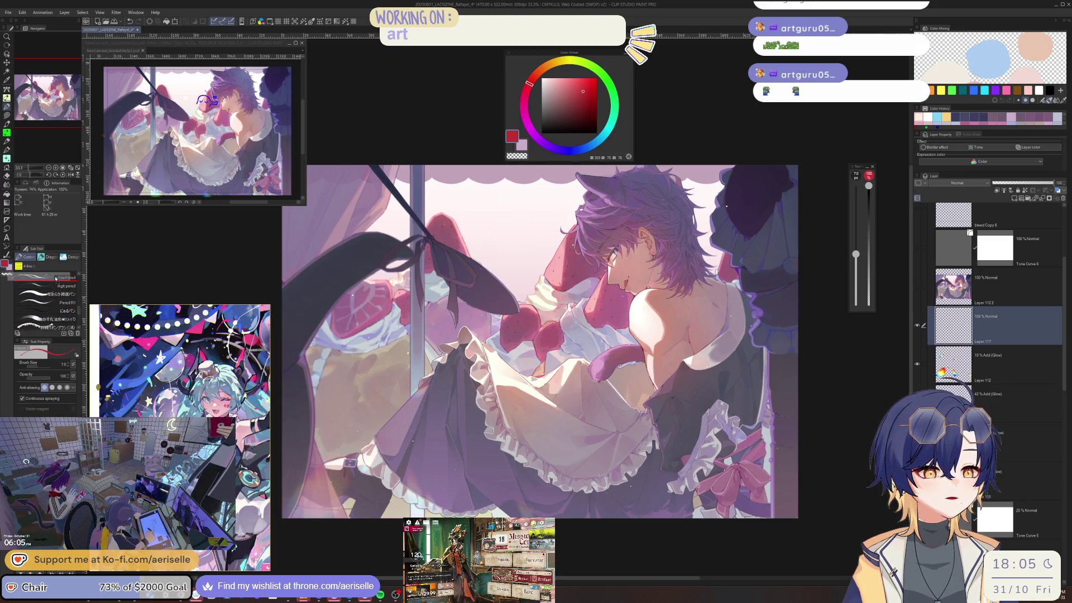
pyautogui.scroll(8, 56, 279)
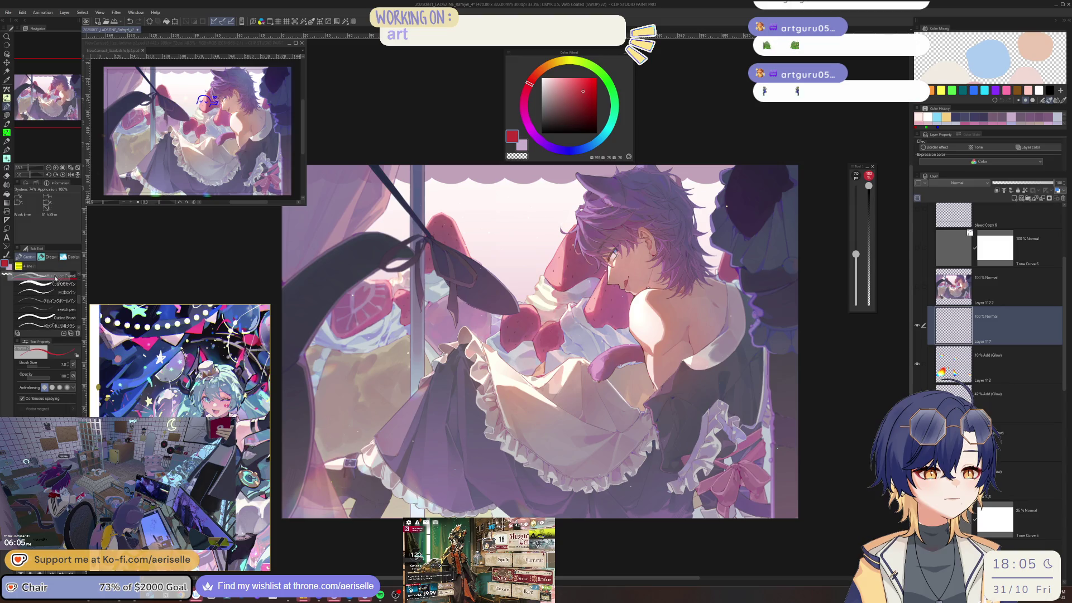
pyautogui.scroll(8, 56, 279)
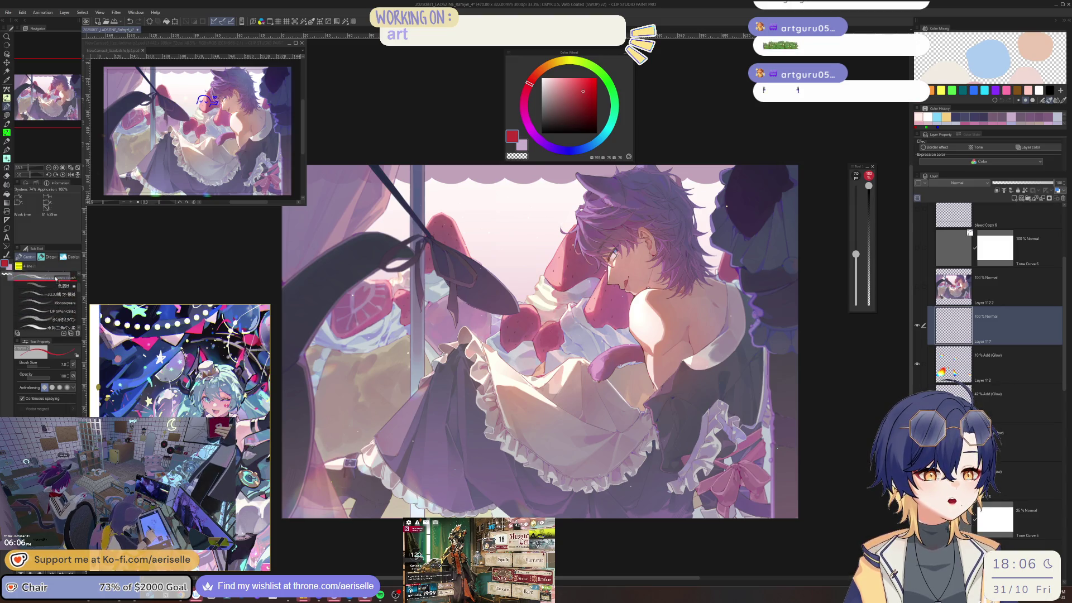
pyautogui.scroll(-2, 56, 308)
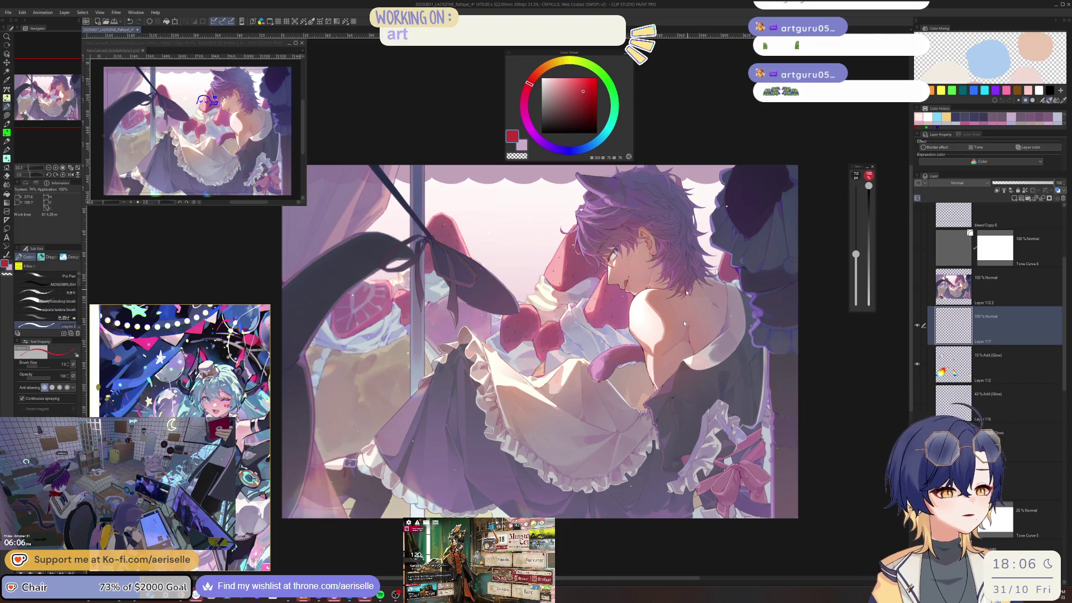
pyautogui.scroll(2, 684, 286)
pyautogui.moveTo(670, 323)
pyautogui.mouseDown()
pyautogui.moveTo(690, 322)
pyautogui.moveTo(660, 327)
pyautogui.moveTo(676, 325)
pyautogui.mouseUp()
pyautogui.hotkey('ctrl', 'z')
pyautogui.hotkey('ctrl', 'z')
pyautogui.moveTo(681, 316)
pyautogui.mouseDown()
pyautogui.moveTo(686, 325)
pyautogui.moveTo(822, 314)
pyautogui.mouseUp()
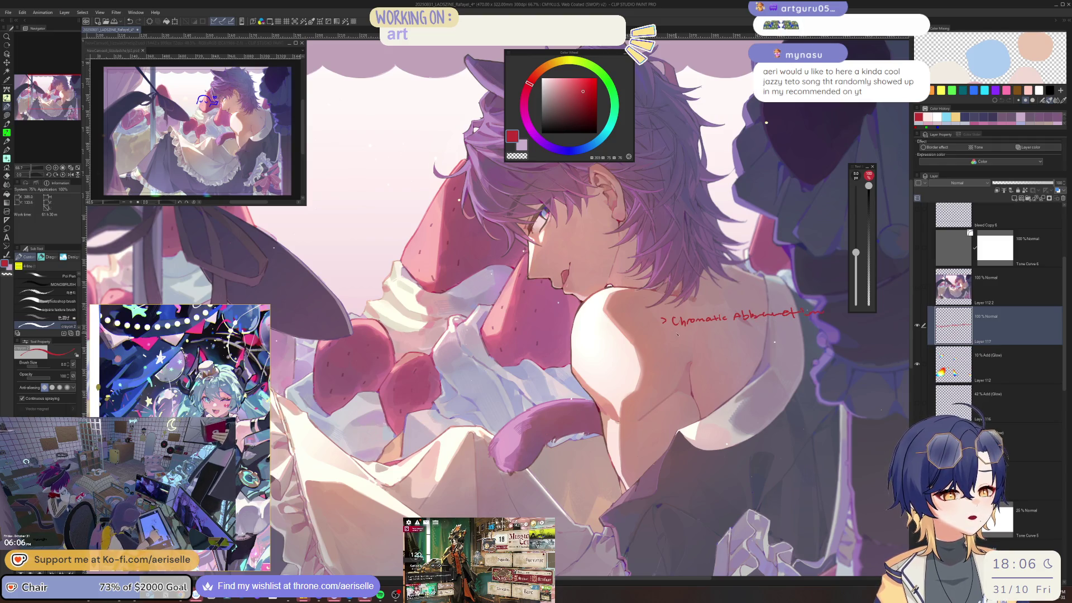
pyautogui.moveTo(662, 329); pyautogui.dragTo(715, 331)
pyautogui.moveTo(721, 329)
pyautogui.mouseDown()
pyautogui.moveTo(754, 325)
pyautogui.moveTo(761, 338)
pyautogui.moveTo(786, 326)
pyautogui.mouseUp()
pyautogui.moveTo(789, 326); pyautogui.dragTo(824, 328)
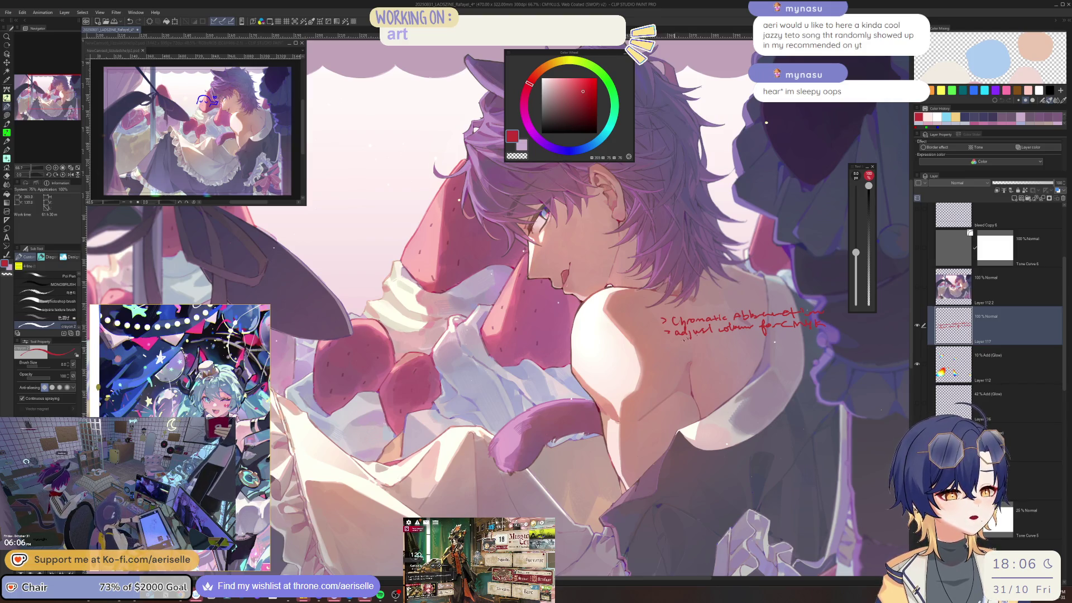
# Drag the red notes to the lower-right corner, then hide the g folder.
pyautogui.scroll(-2, 680, 341)
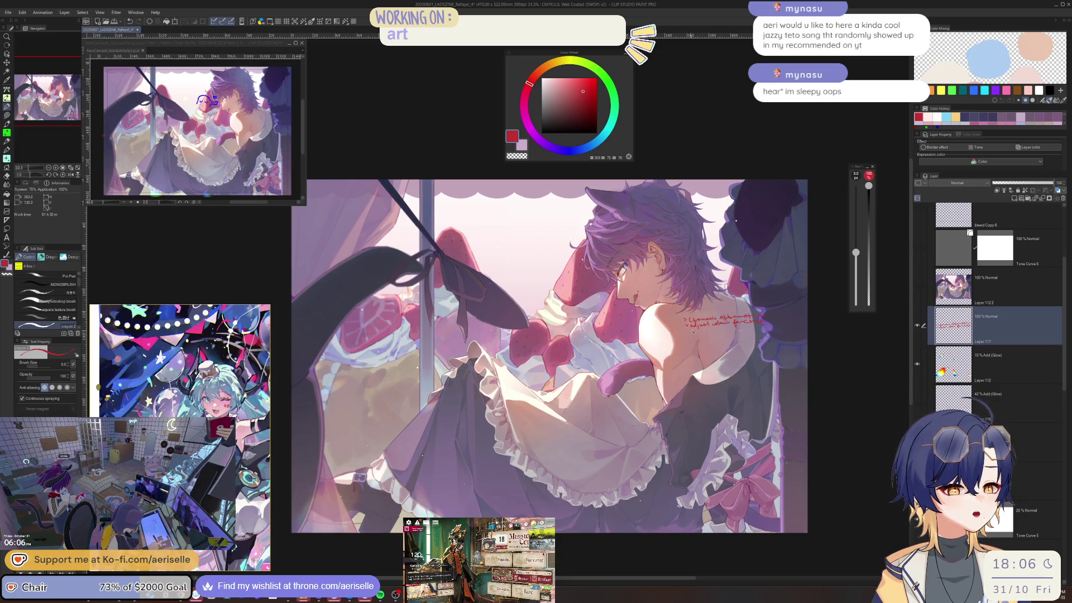
pyautogui.press('k')
pyautogui.moveTo(692, 332)
pyautogui.mouseDown()
pyautogui.moveTo(726, 491)
pyautogui.moveTo(746, 525)
pyautogui.mouseUp()
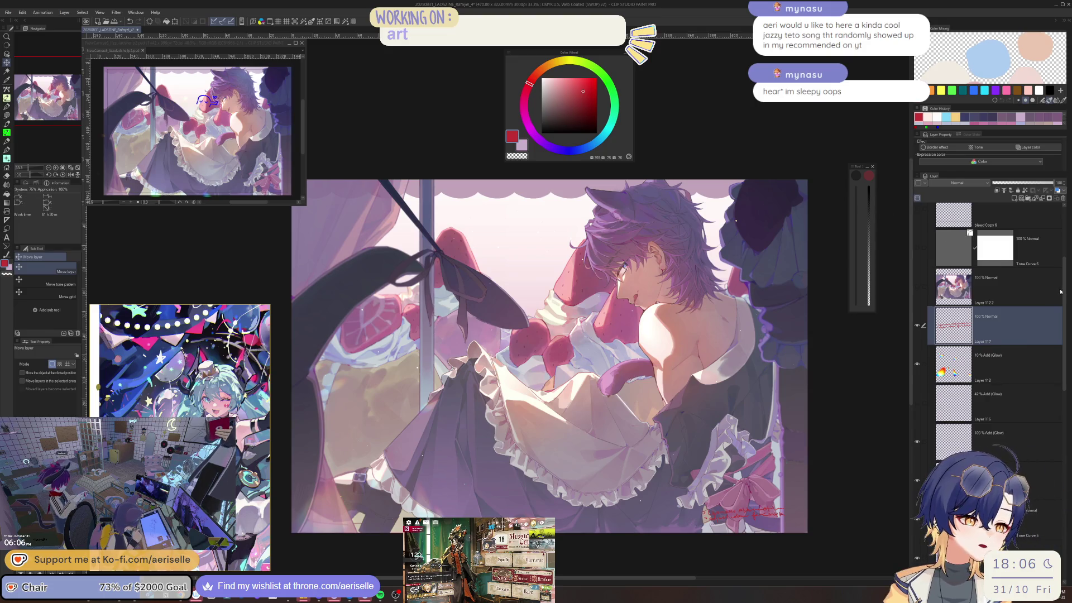
pyautogui.scroll(10, 1060, 291)
pyautogui.click(920, 289)
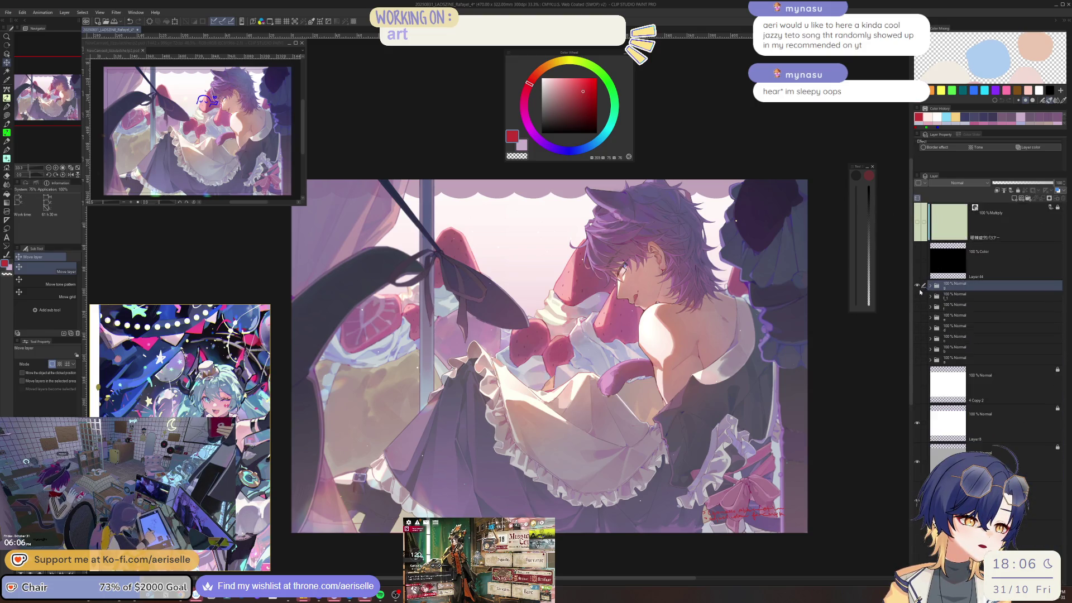
pyautogui.click(918, 288)
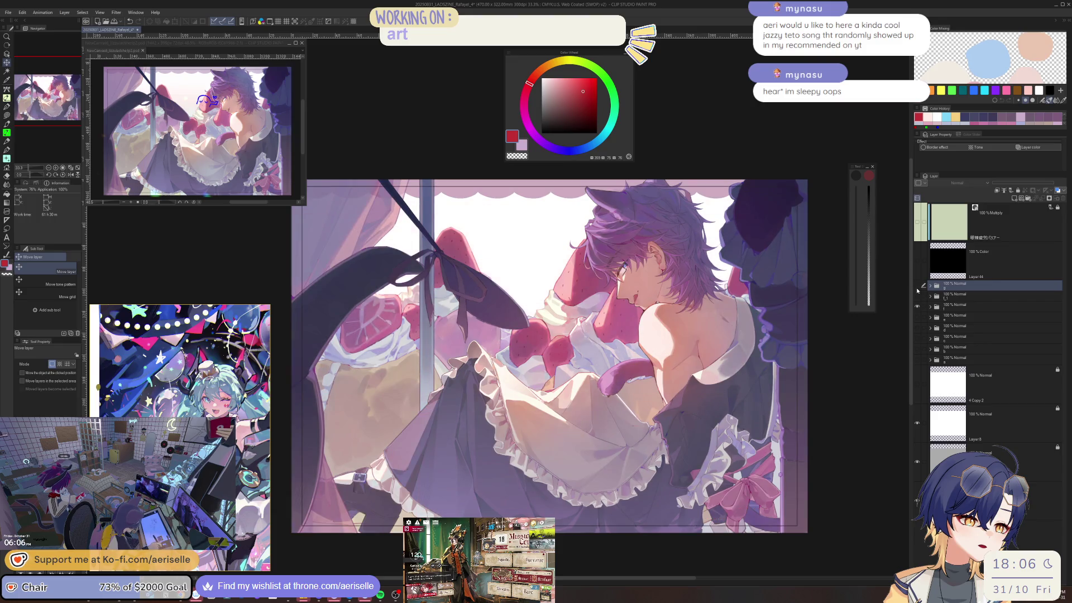
# Show folder g again, expand it, and drop Layer 111 and Layer 110 to 50% opacity.
pyautogui.click(917, 287)
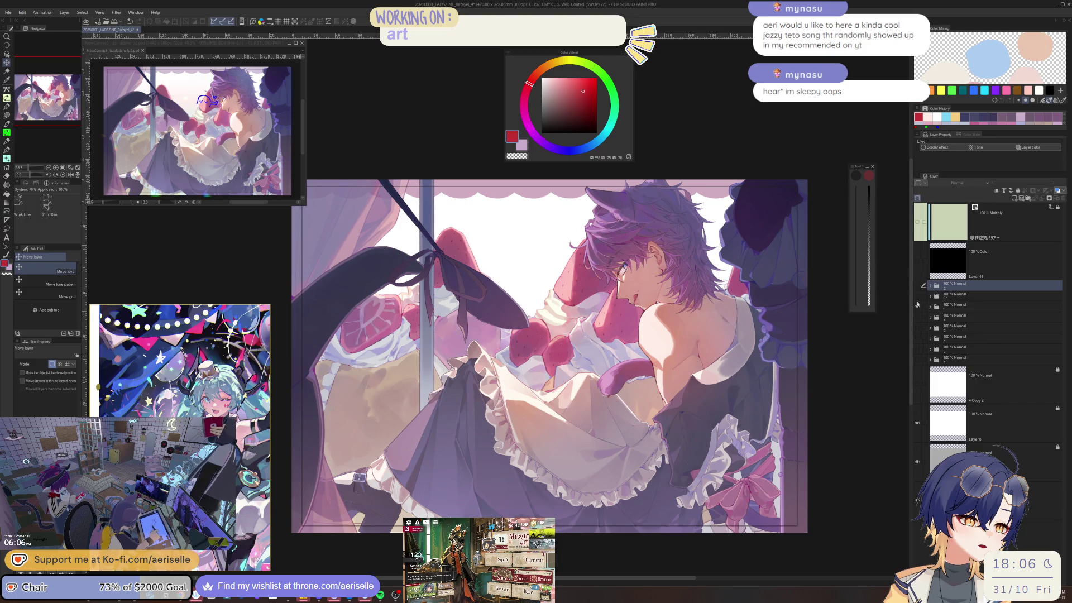
pyautogui.click(917, 286)
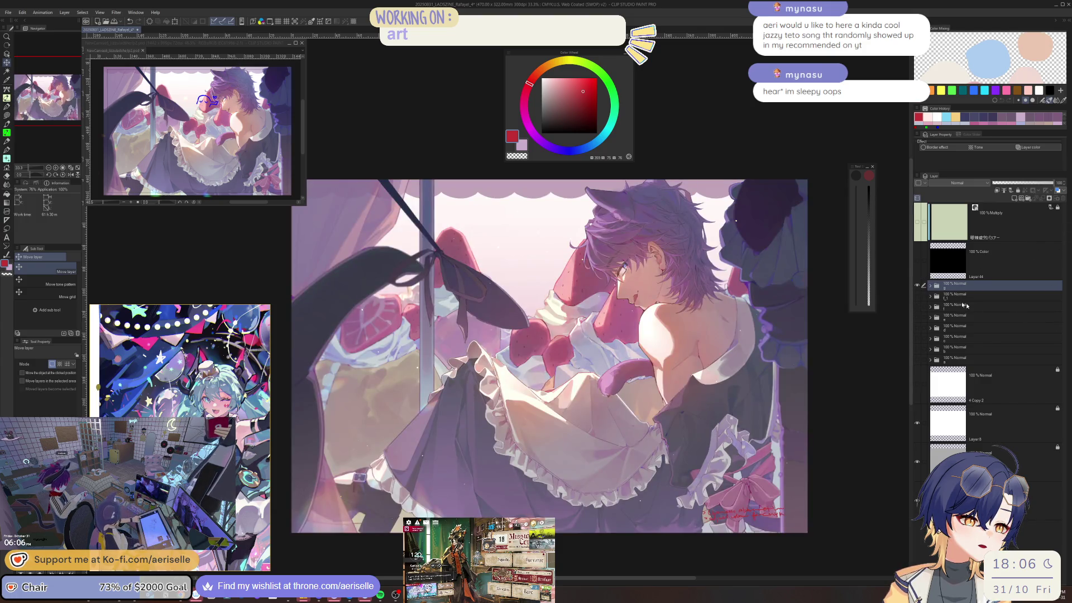
pyautogui.click(931, 290)
pyautogui.moveTo(1064, 223); pyautogui.dragTo(1062, 503)
pyautogui.scroll(2, 1042, 409)
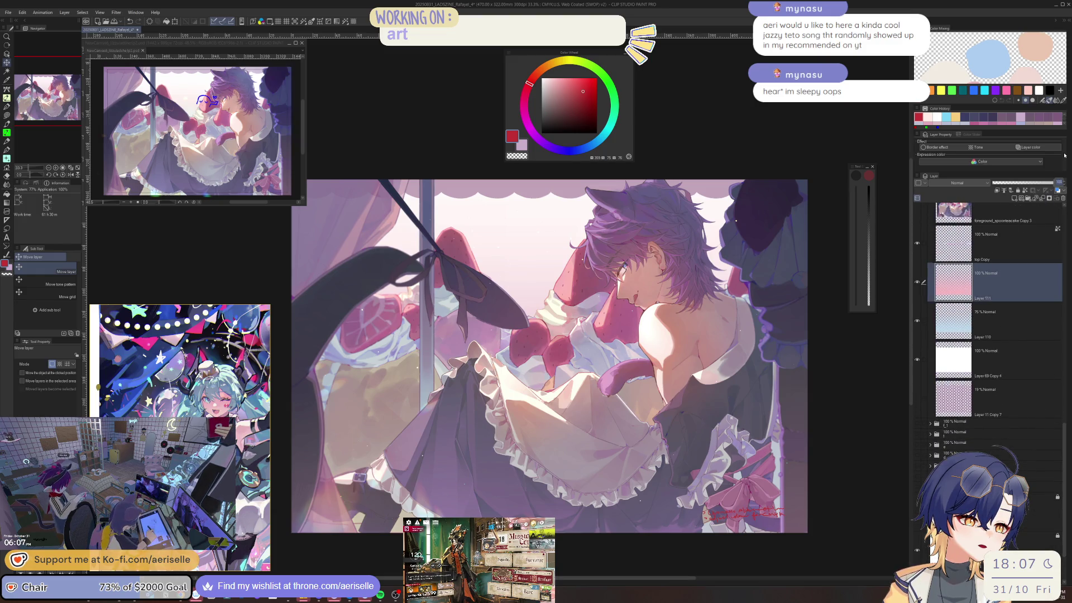
pyautogui.moveTo(1055, 183); pyautogui.dragTo(1024, 183)
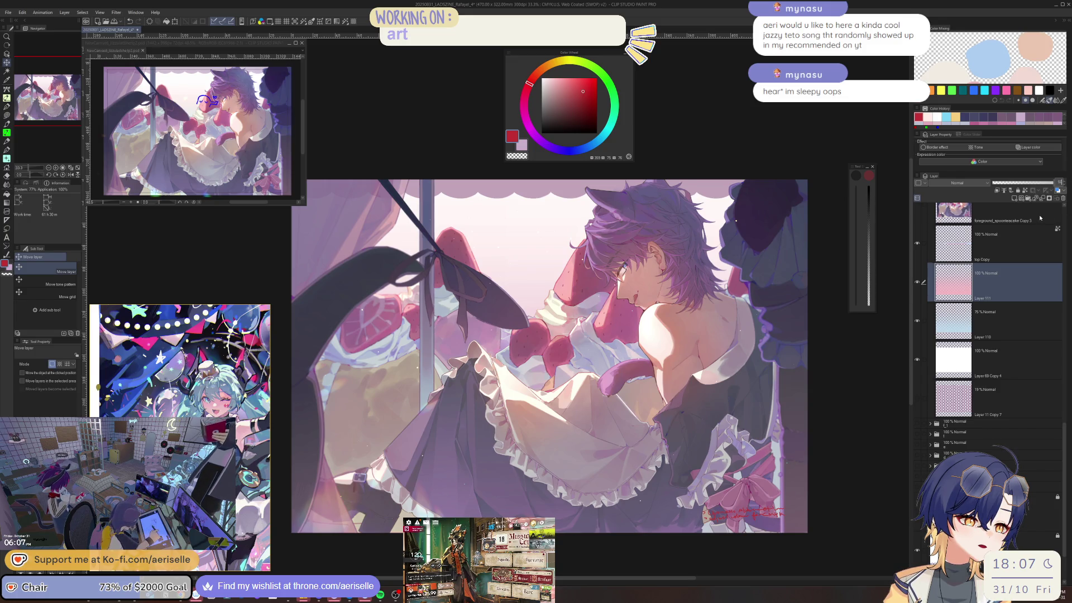
pyautogui.click(1014, 319)
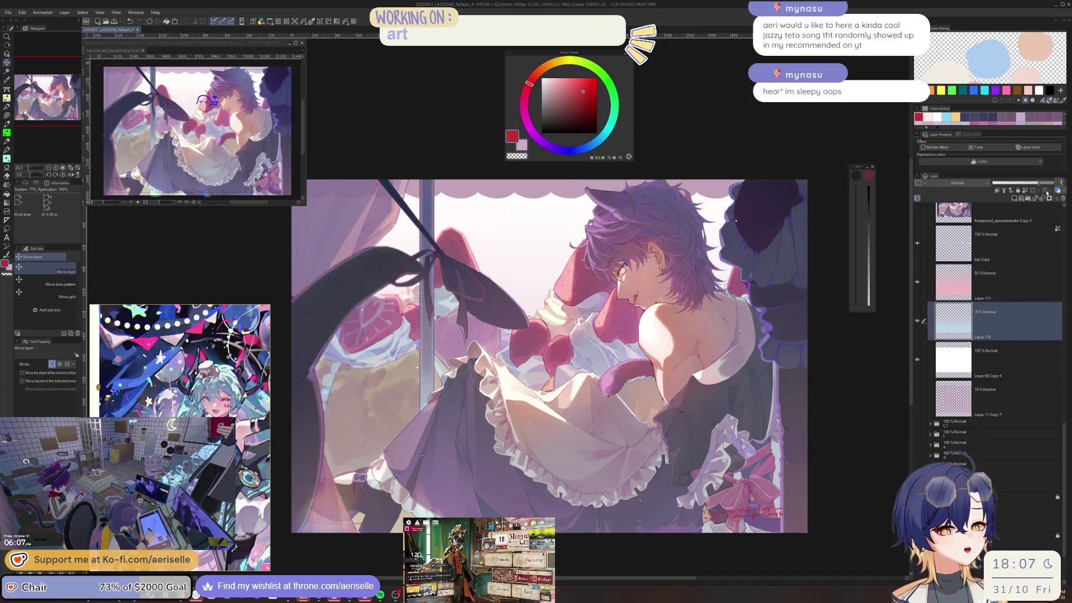
pyautogui.moveTo(1039, 183); pyautogui.dragTo(1023, 183)
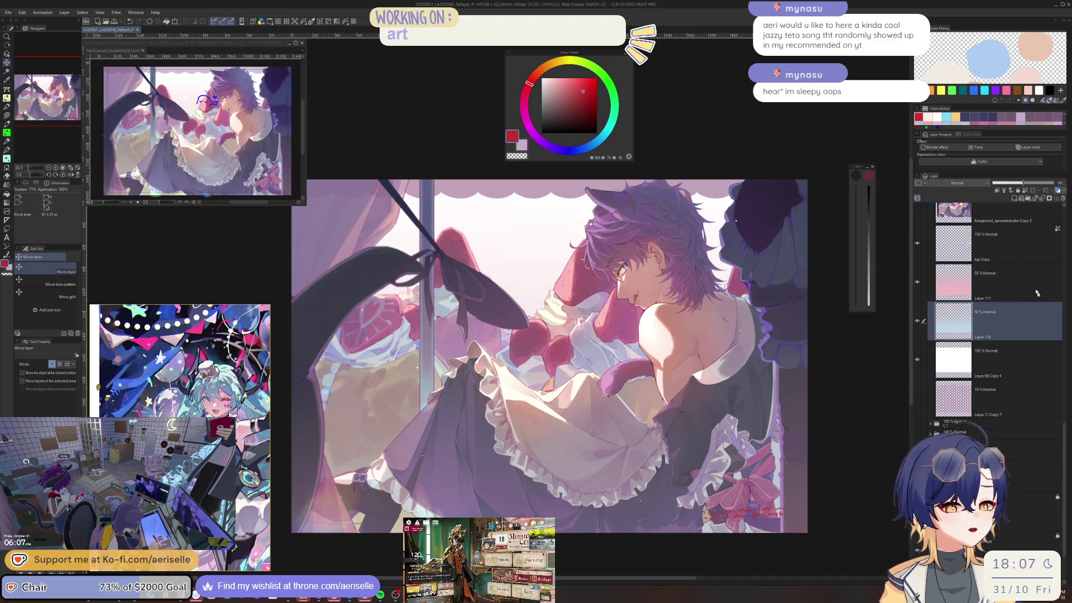
# Set both Layer 111 and Layer 110 to 65% opacity.
pyautogui.click(1014, 279)
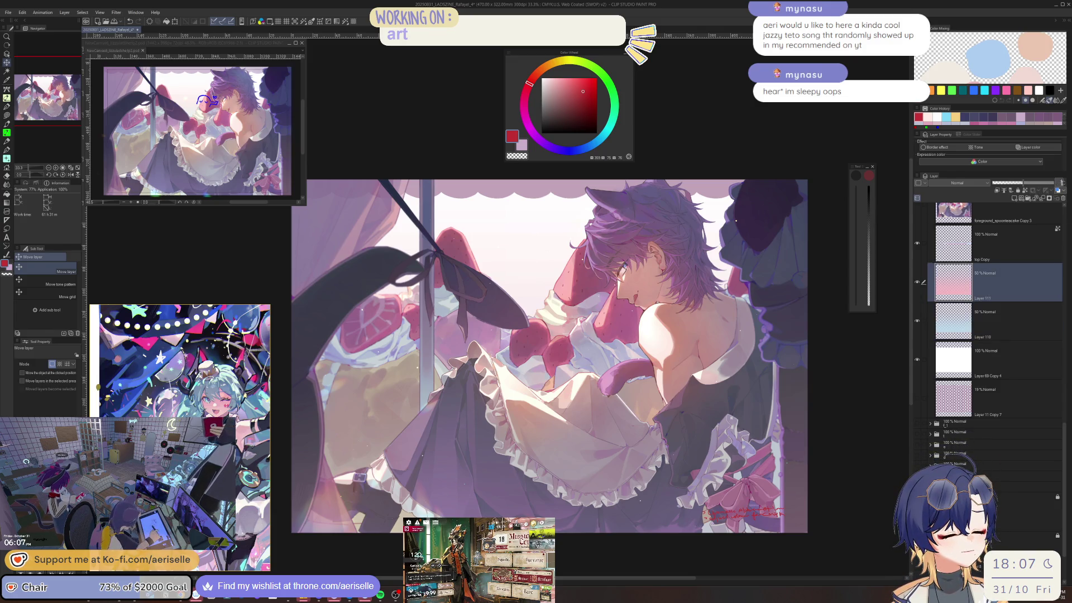
pyautogui.press('Return')
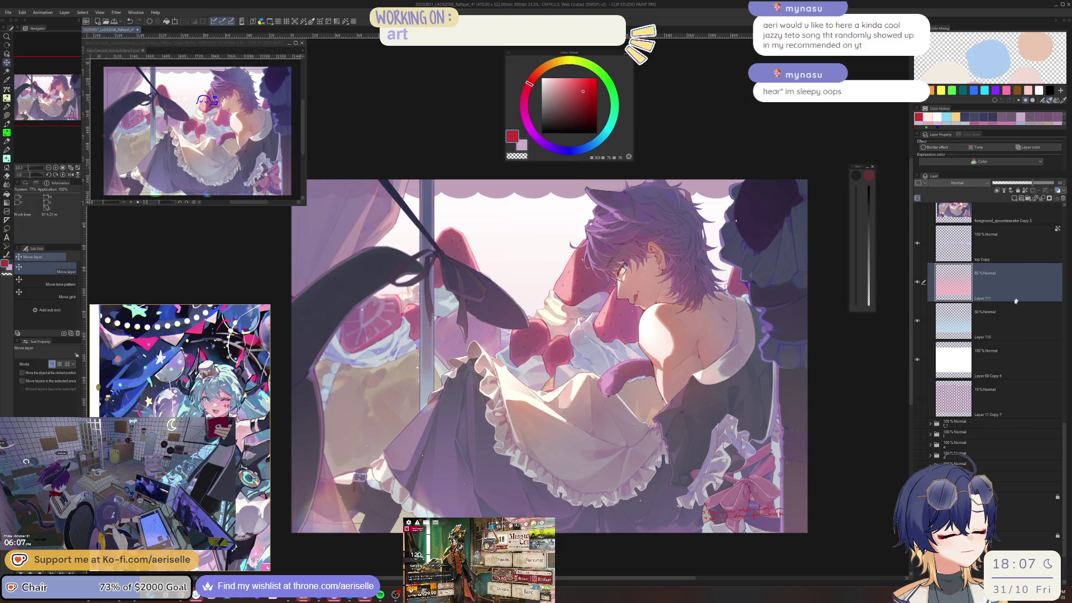
pyautogui.click(1023, 329)
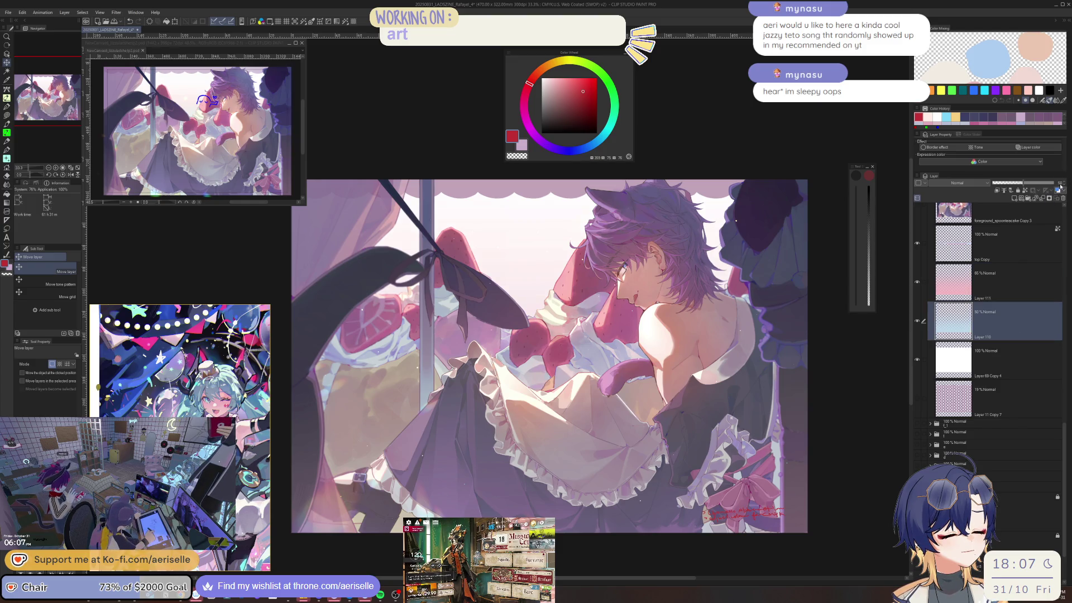
pyautogui.write('65')
pyautogui.press('Return')
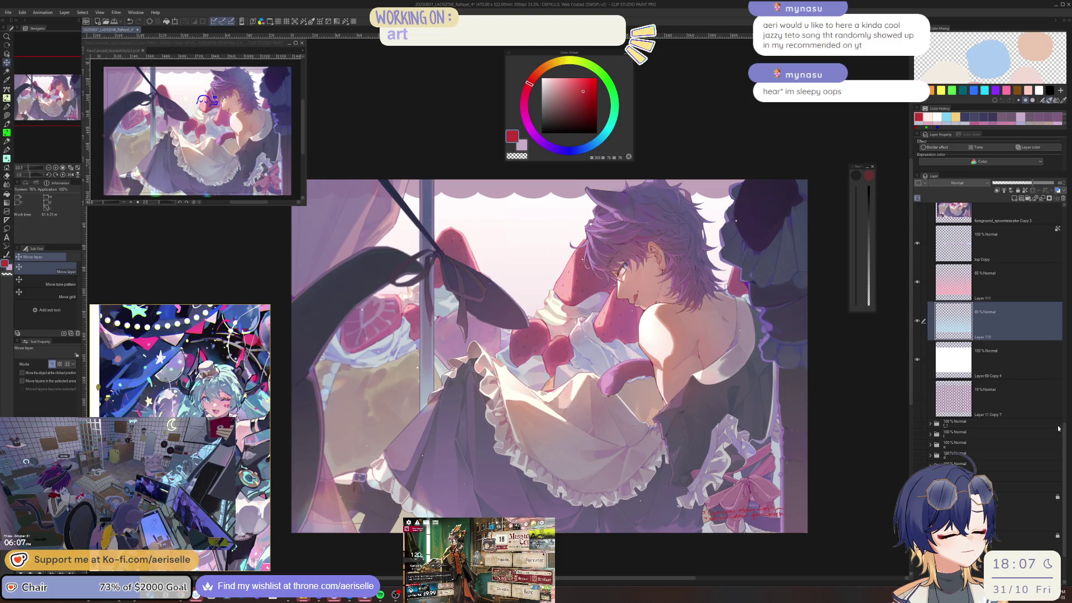
pyautogui.moveTo(1064, 451); pyautogui.dragTo(1064, 317)
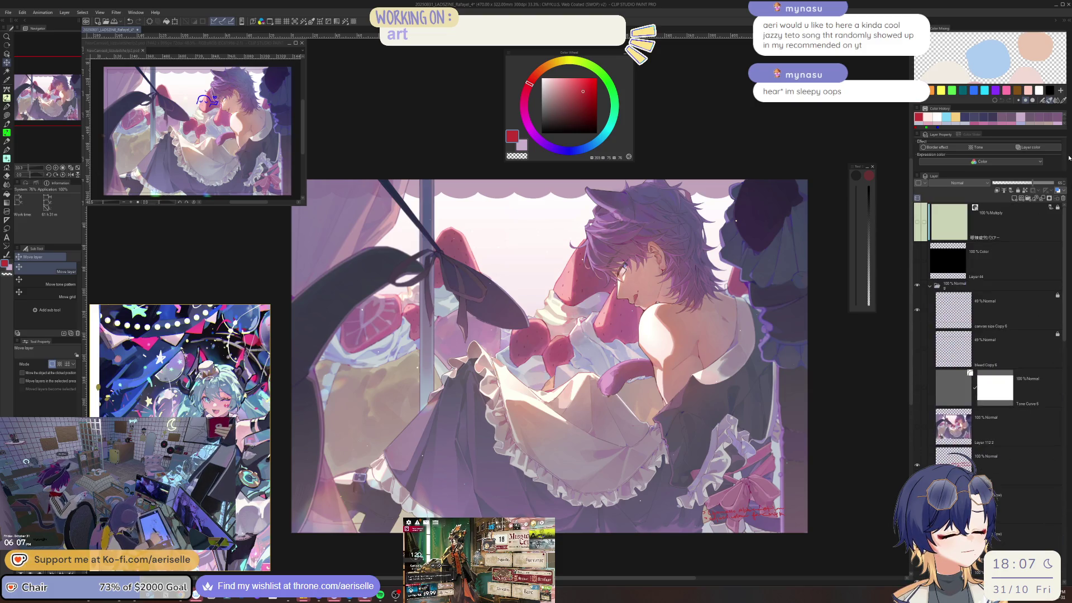
# Collapse folder g and toggle its layers and the frame border on and off to compare.
pyautogui.click(930, 286)
pyautogui.click(917, 296)
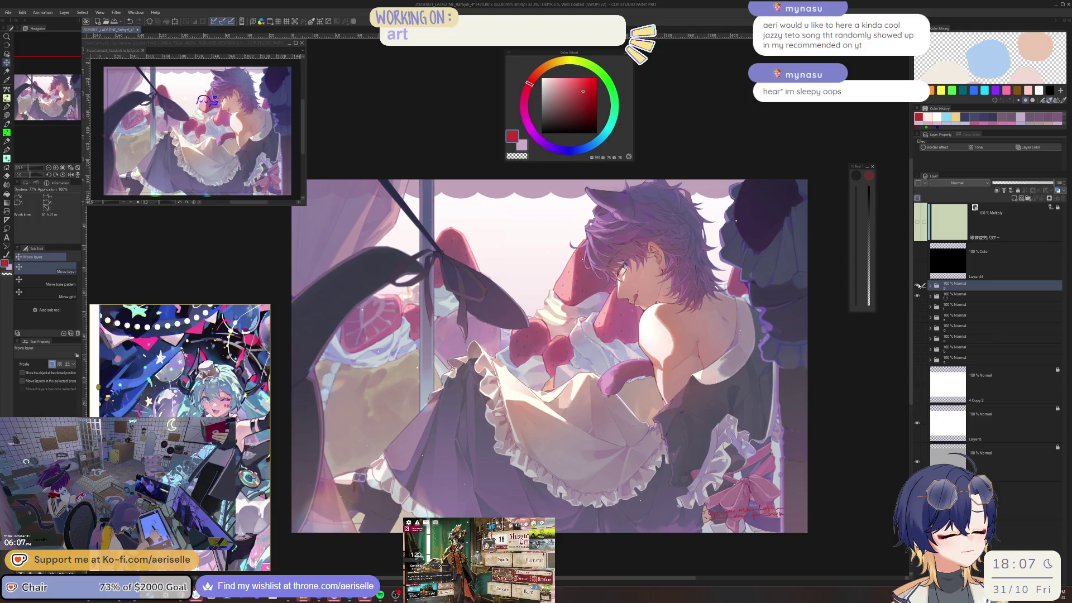
pyautogui.click(917, 286)
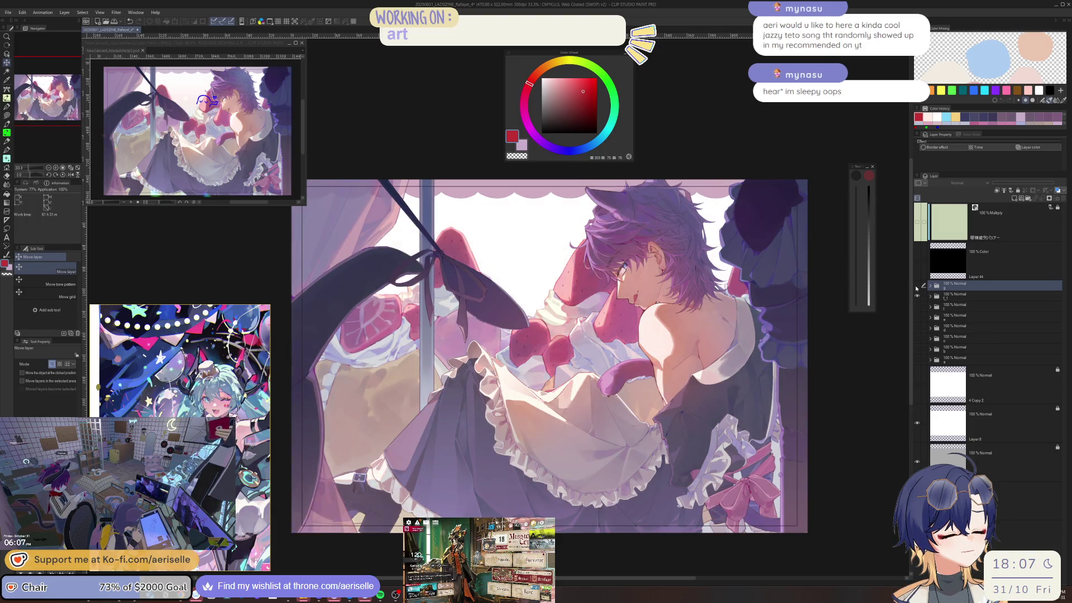
pyautogui.click(916, 287)
pyautogui.click(916, 287)
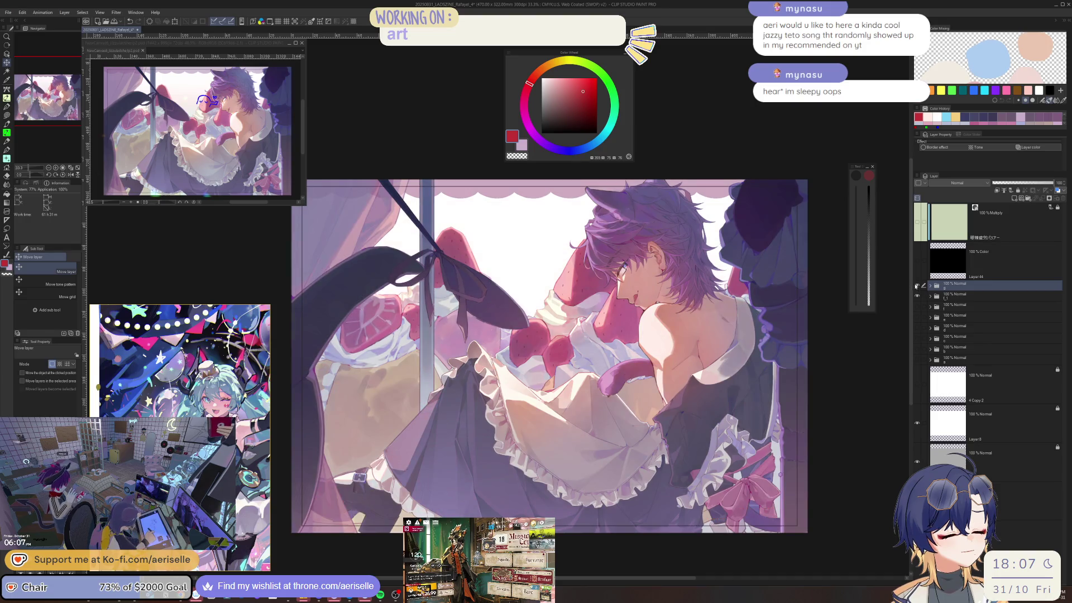
pyautogui.click(917, 286)
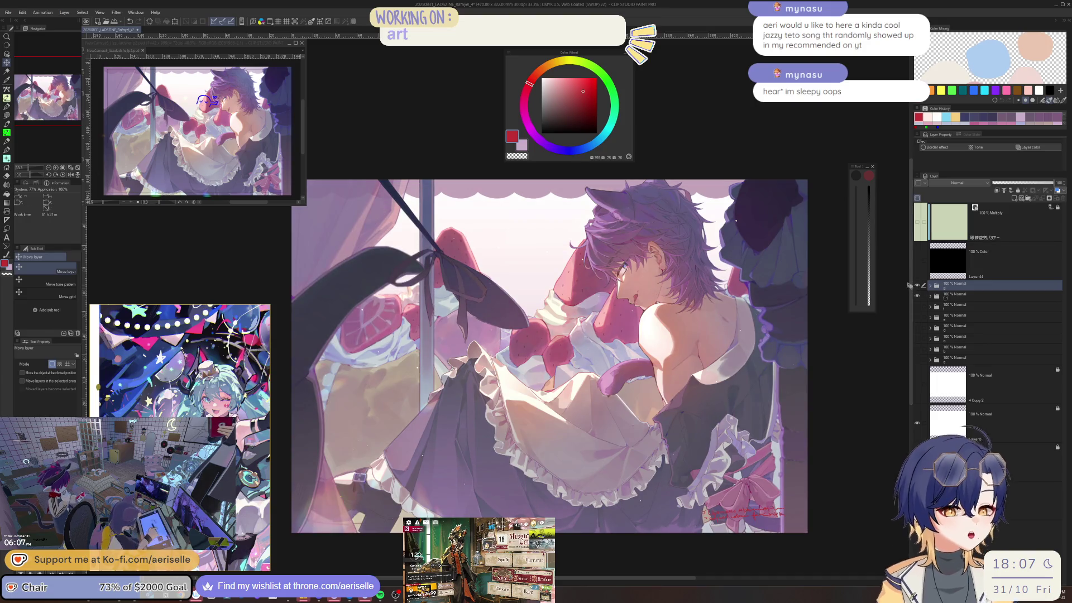
# Pick a layer from the artwork with the Operation tool and save the illustration.
pyautogui.press('o')
pyautogui.click(334, 515)
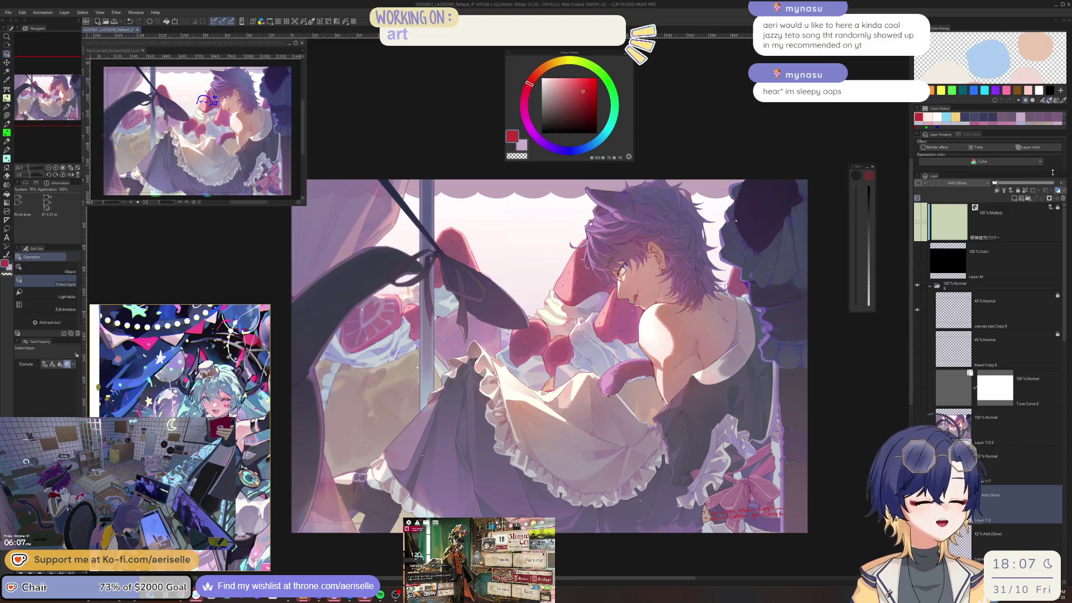
pyautogui.hotkey('ctrl', 's')
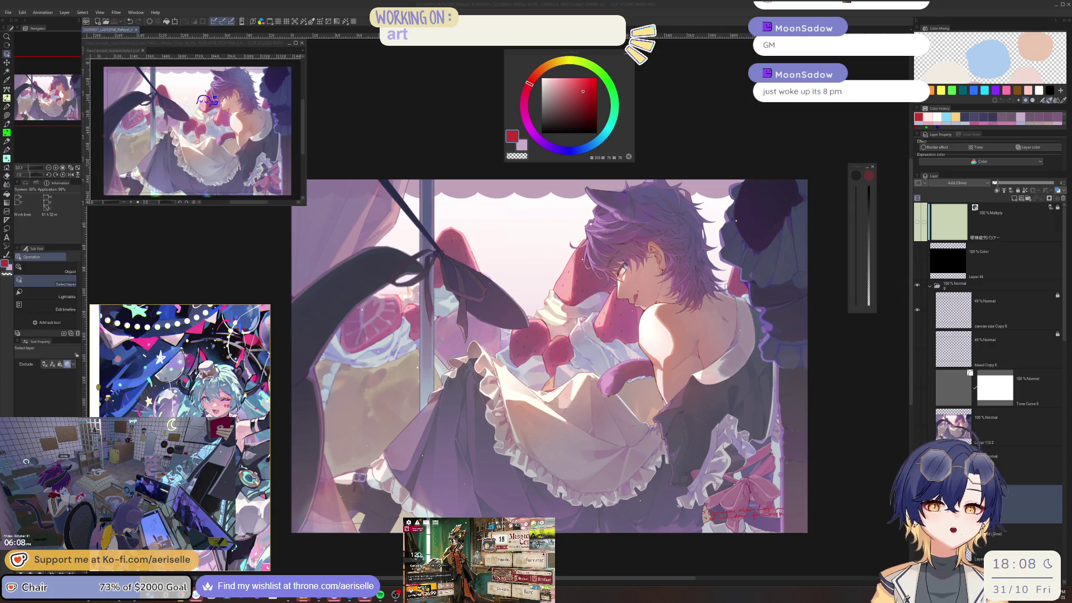
# Toggle the Border effect on and off, adjust the canvas view, and select Layer 112.2.
pyautogui.click(973, 305)
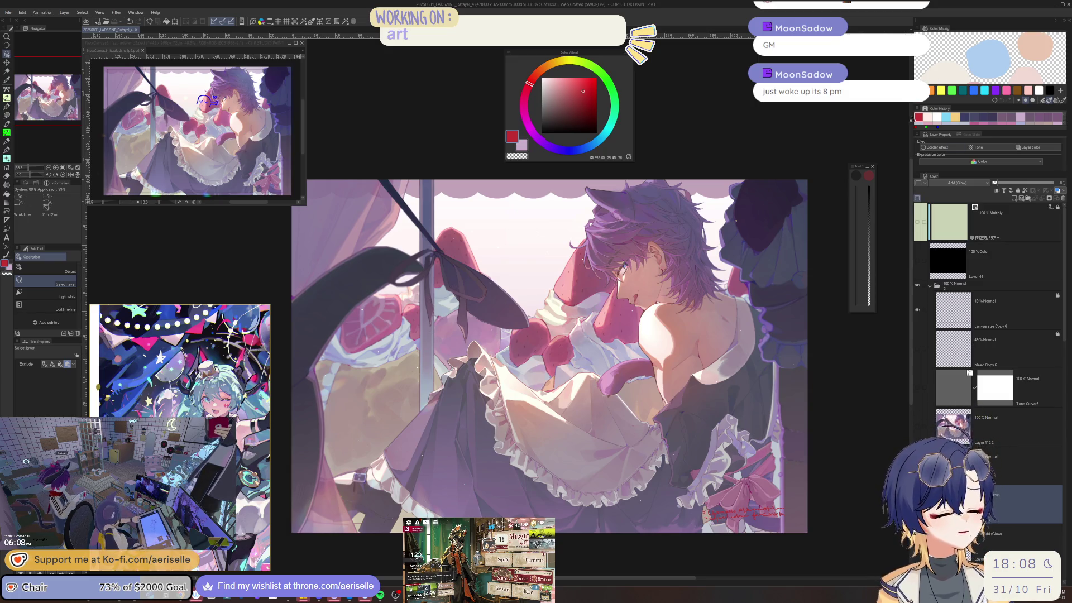
pyautogui.moveTo(935, 102); pyautogui.dragTo(936, 97)
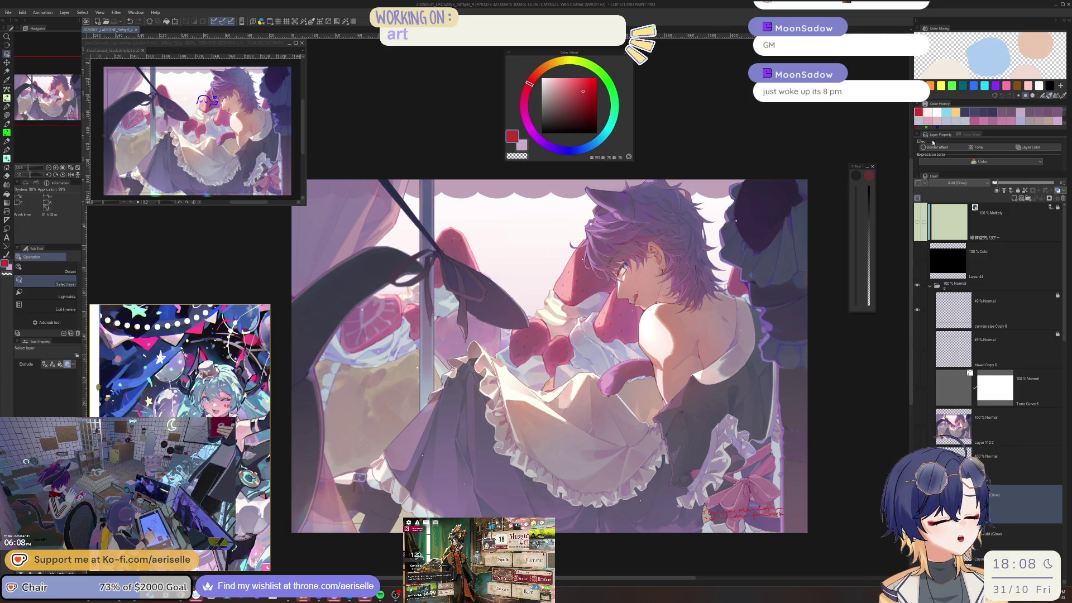
pyautogui.click(924, 148)
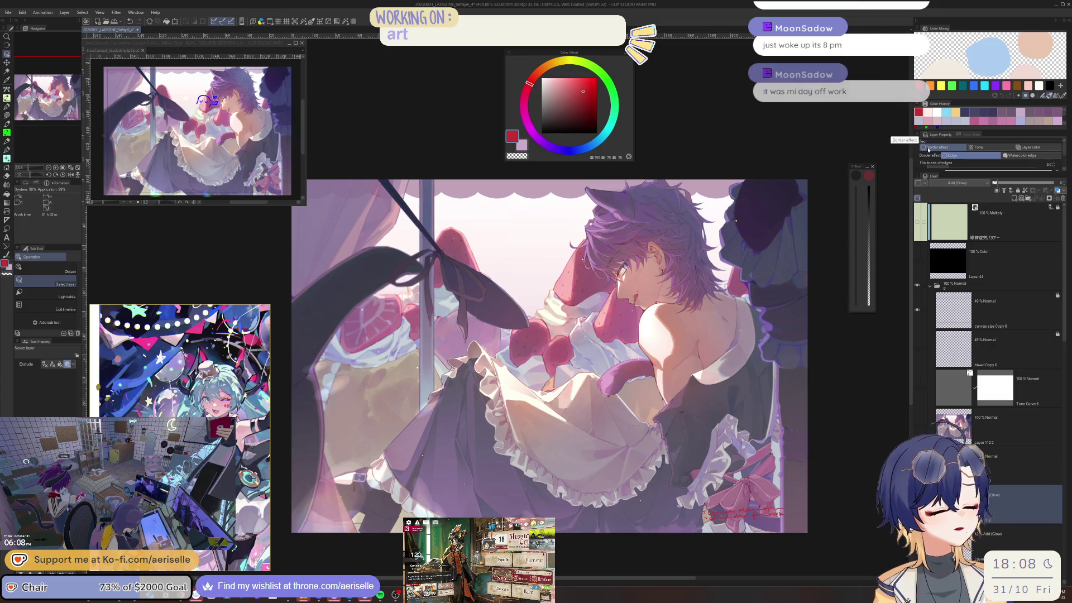
pyautogui.click(926, 148)
pyautogui.click(1000, 459)
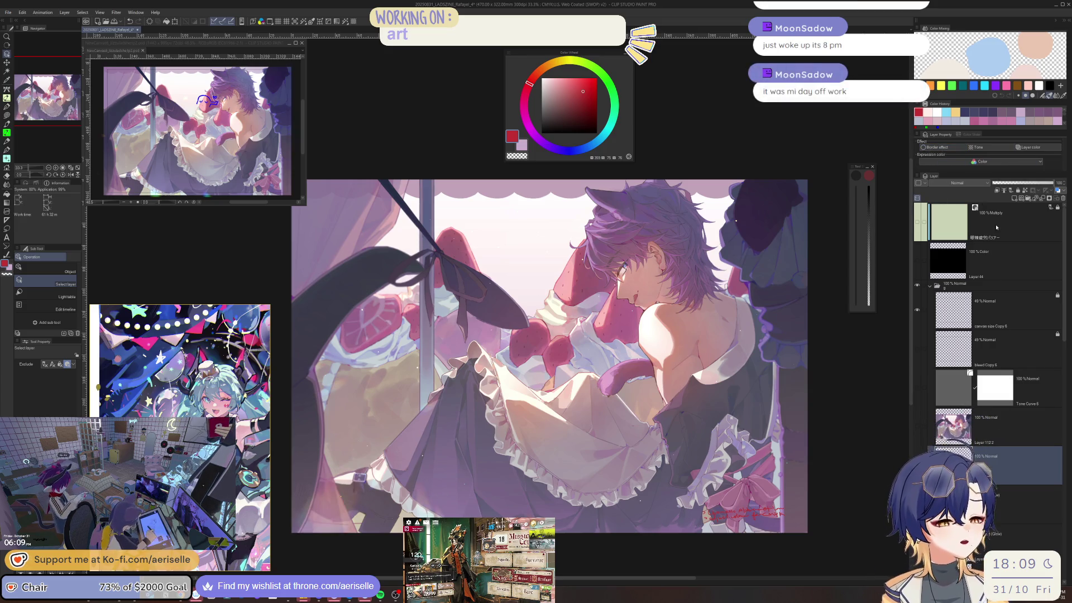
pyautogui.moveTo(598, 170); pyautogui.dragTo(584, 129)
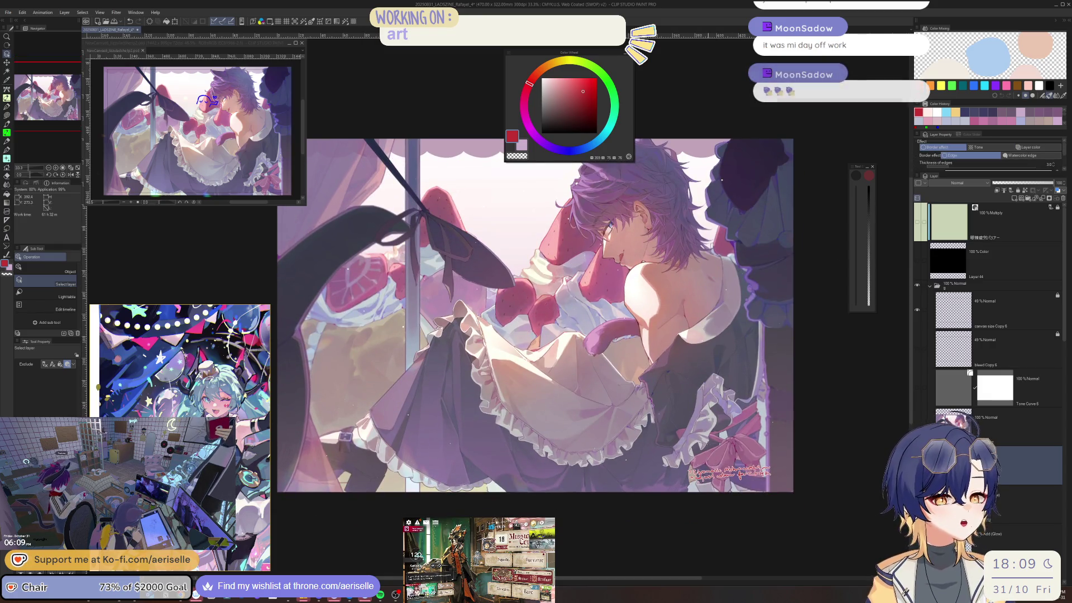
pyautogui.scroll(10, 613, 223)
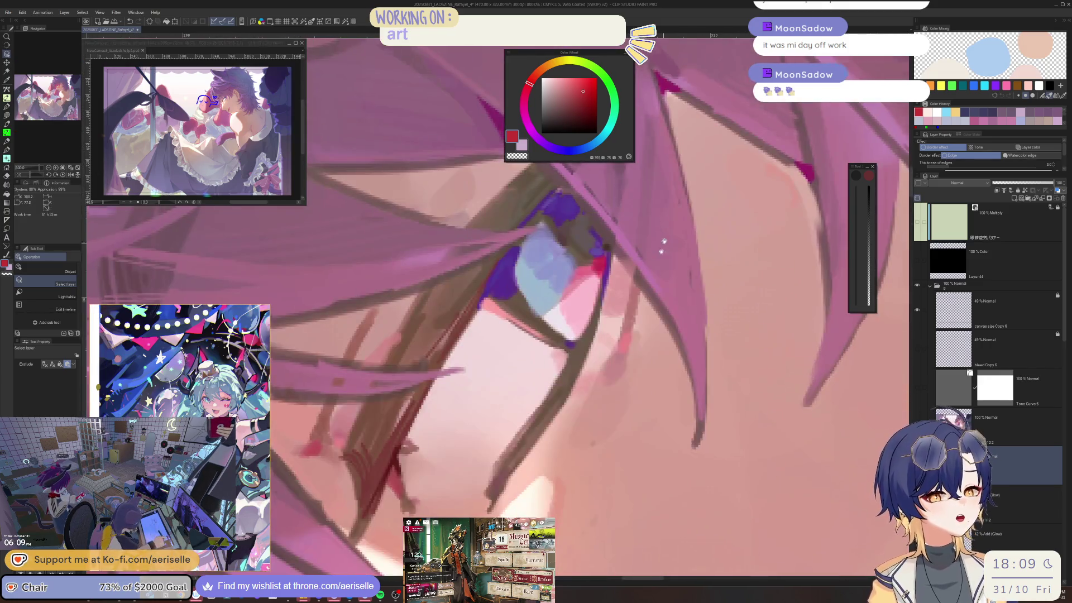
pyautogui.moveTo(663, 241); pyautogui.dragTo(592, 335)
pyautogui.click(1005, 427)
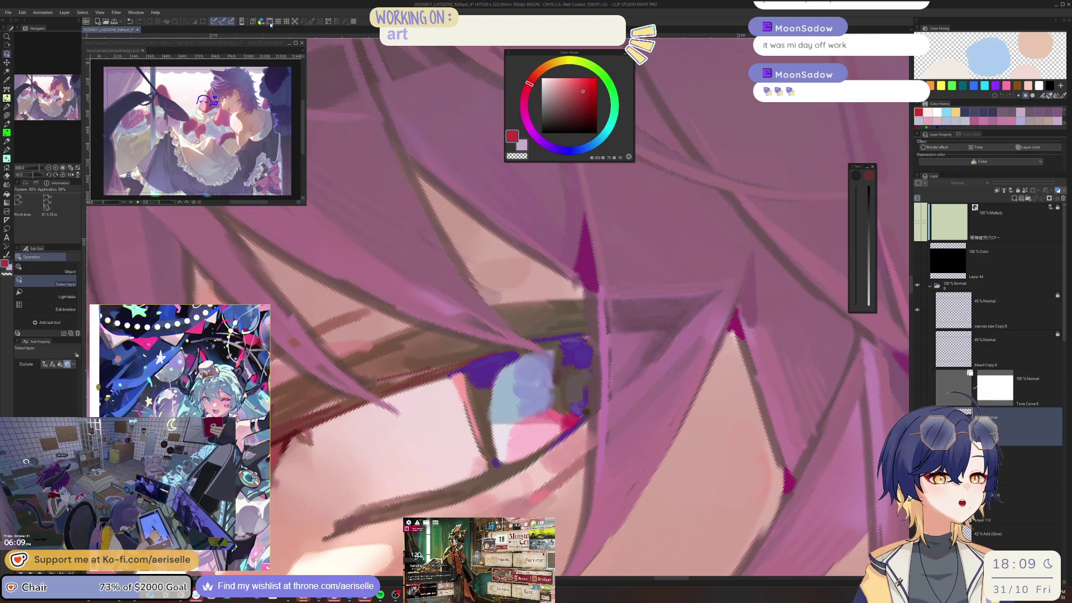
# Change the colour profile preview to RGB: sRGB IEC61966-2.1 and confirm.
pyautogui.hotkey('ctrl', 'shift', 'p')
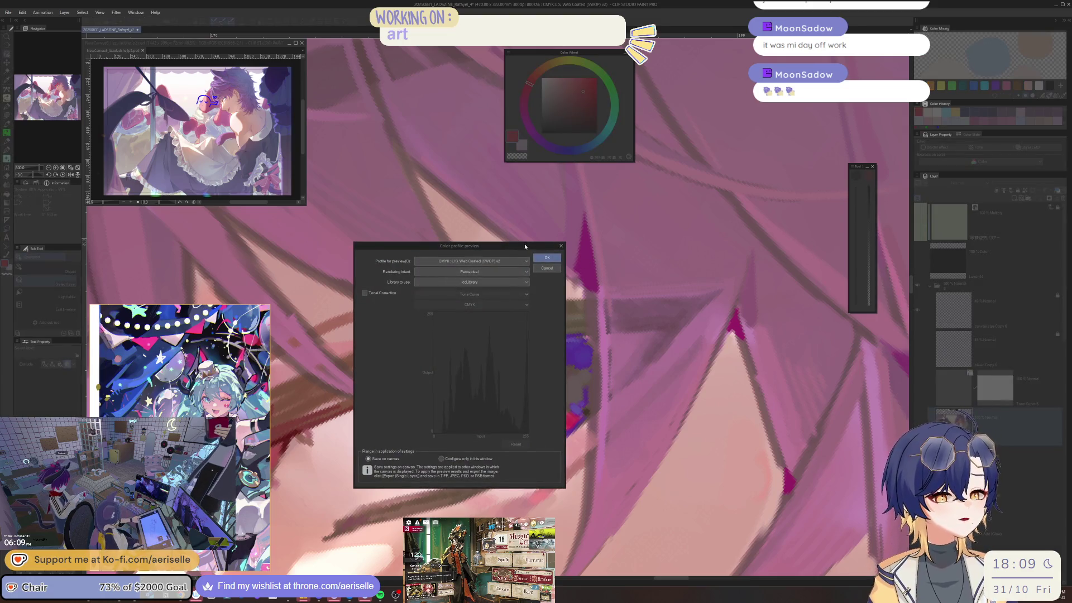
pyautogui.moveTo(821, 189); pyautogui.dragTo(856, 172)
pyautogui.click(801, 186)
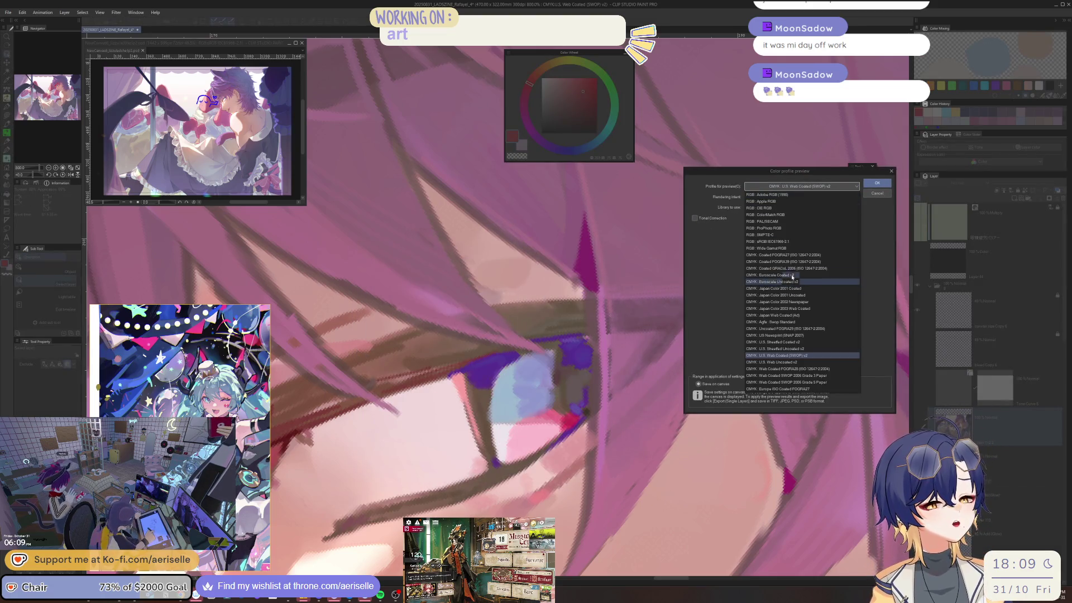
pyautogui.click(789, 242)
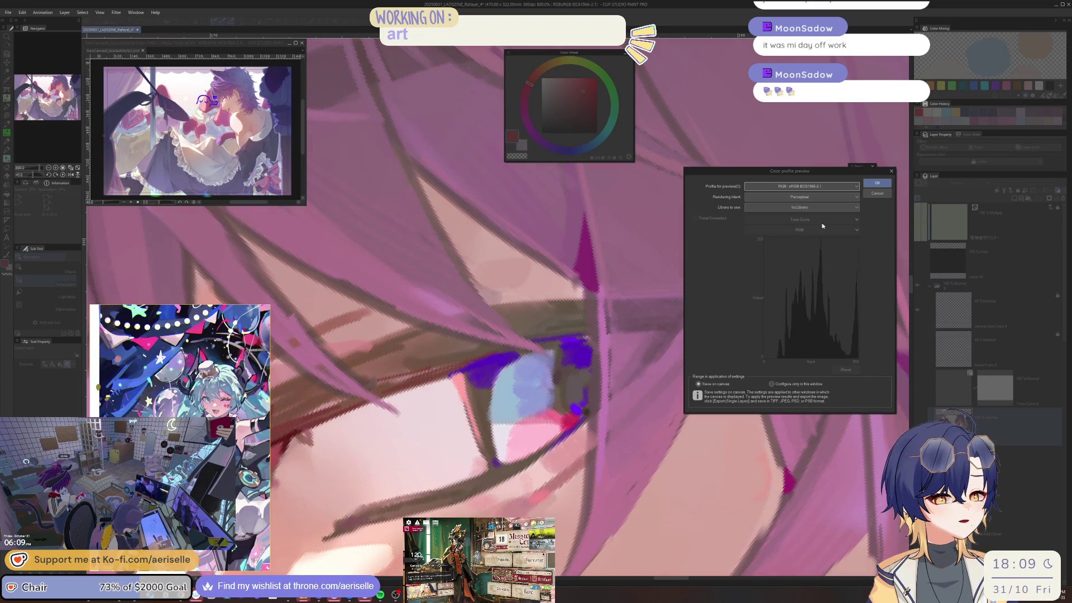
pyautogui.click(875, 184)
pyautogui.scroll(-4, 582, 258)
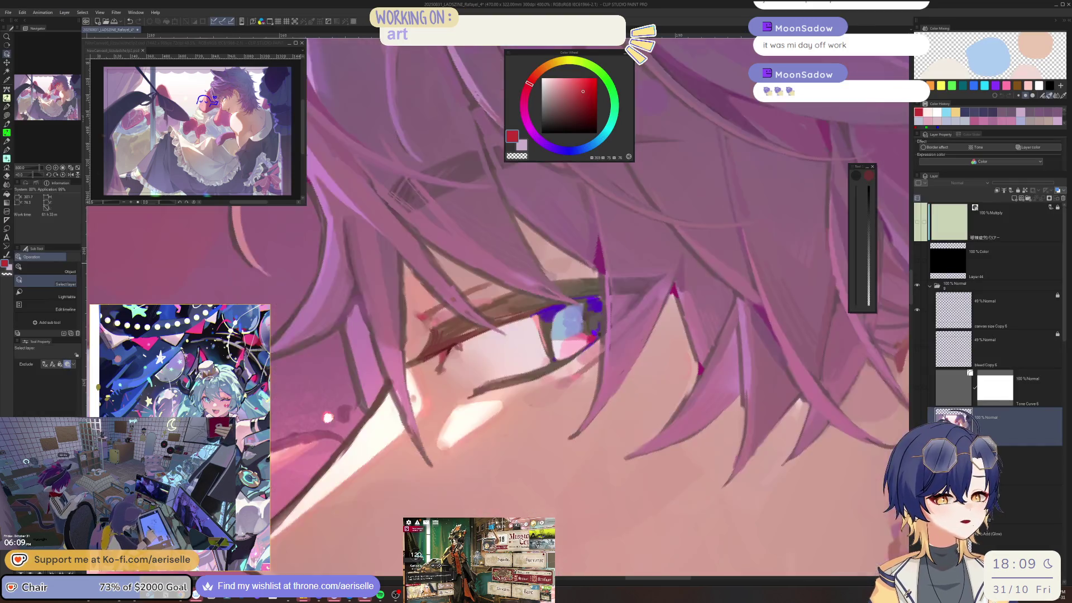
# Zoom around the eye, chest and skirt frills to check details, then press Ctrl+S.
pyautogui.scroll(6, 581, 283)
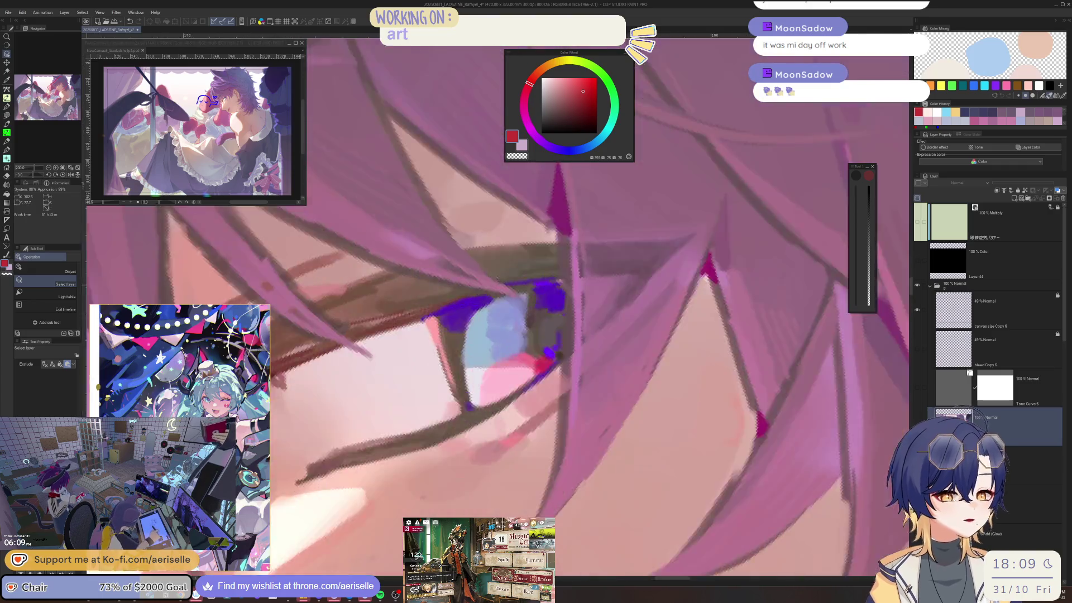
pyautogui.scroll(-8, 605, 418)
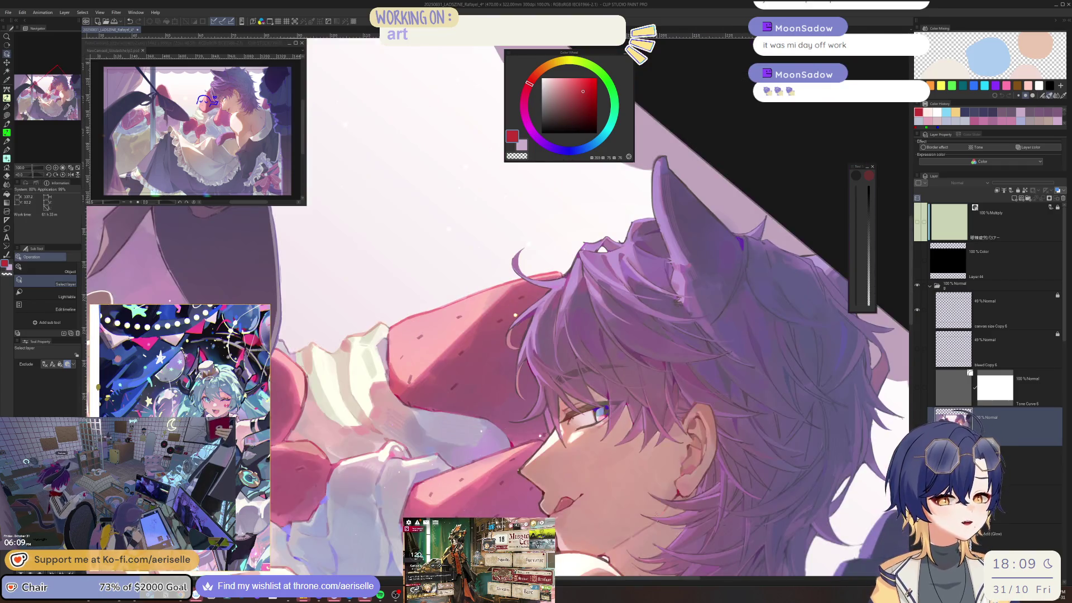
pyautogui.scroll(-10, 670, 369)
pyautogui.scroll(-5, 702, 351)
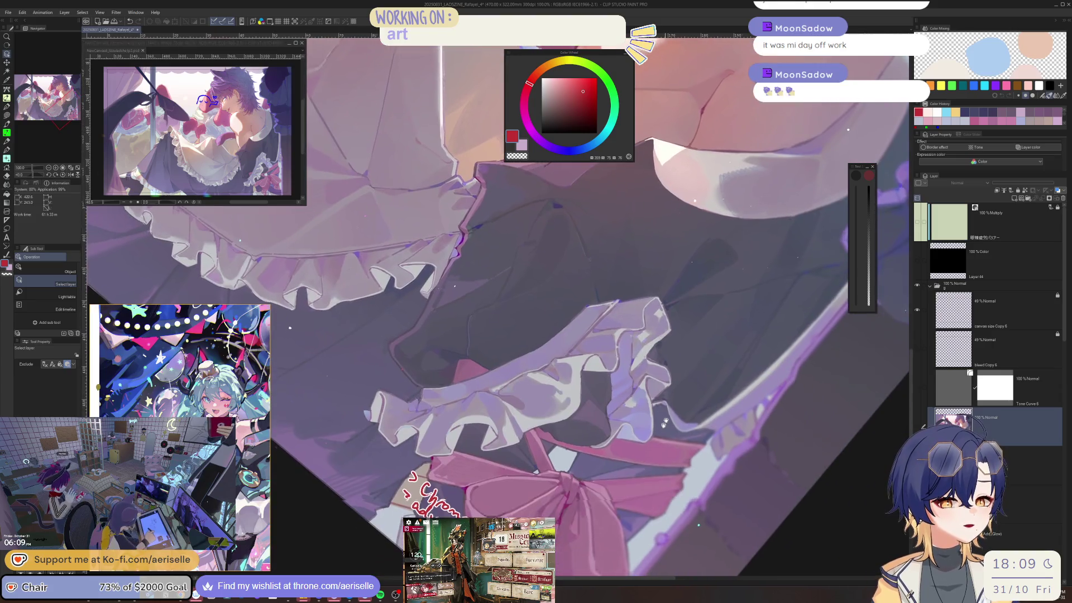
pyautogui.scroll(2, 440, 267)
pyautogui.scroll(-2, 440, 267)
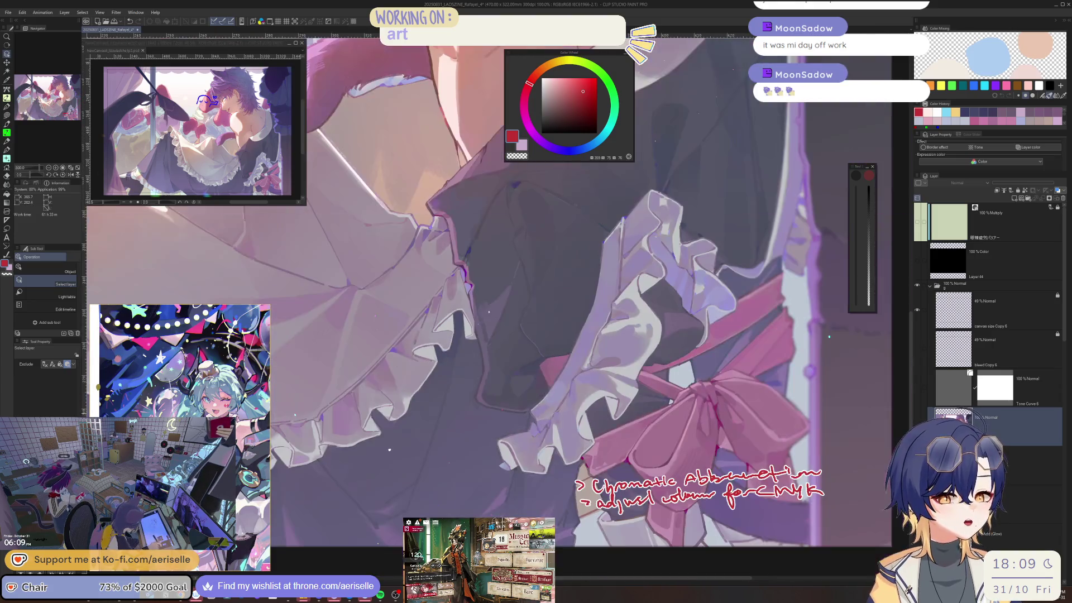
pyautogui.scroll(3, 519, 342)
pyautogui.hotkey('ctrl', 's')
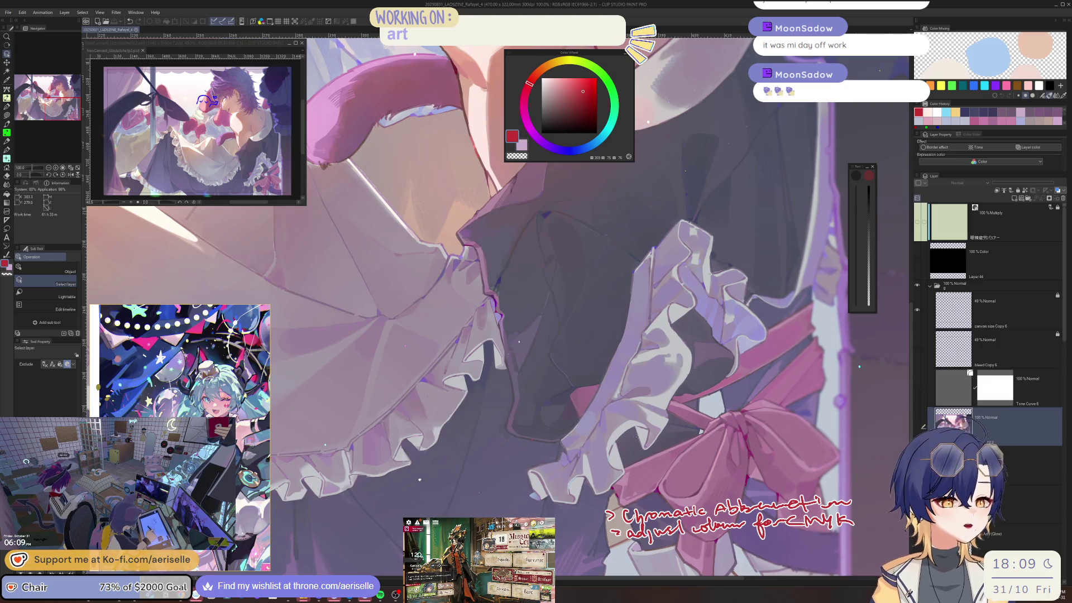
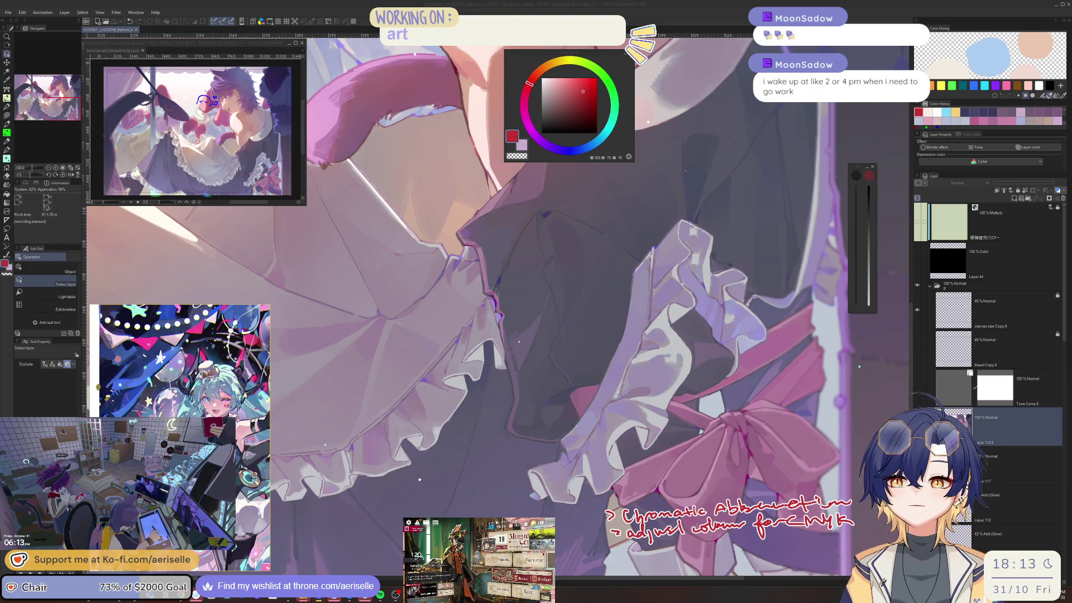
# Switch from the maid illustration to the Arknights game window with Alt+Tab.
pyautogui.hotkey('alt', 'Tab')
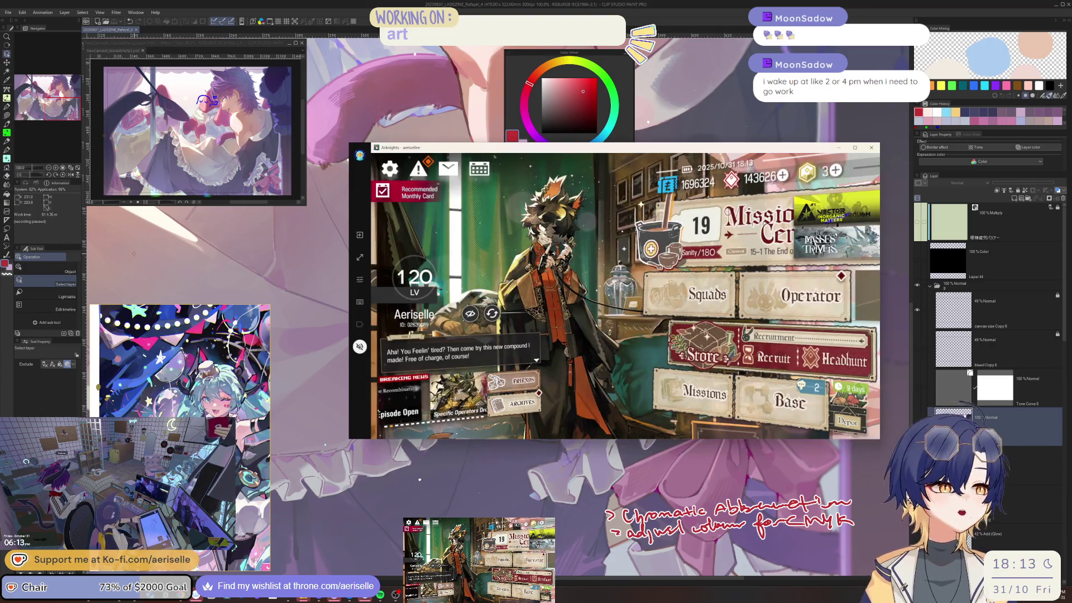
# Go to the Certificate store's Kernel Locating banner and begin boosted-operator selection.
pyautogui.click(681, 193)
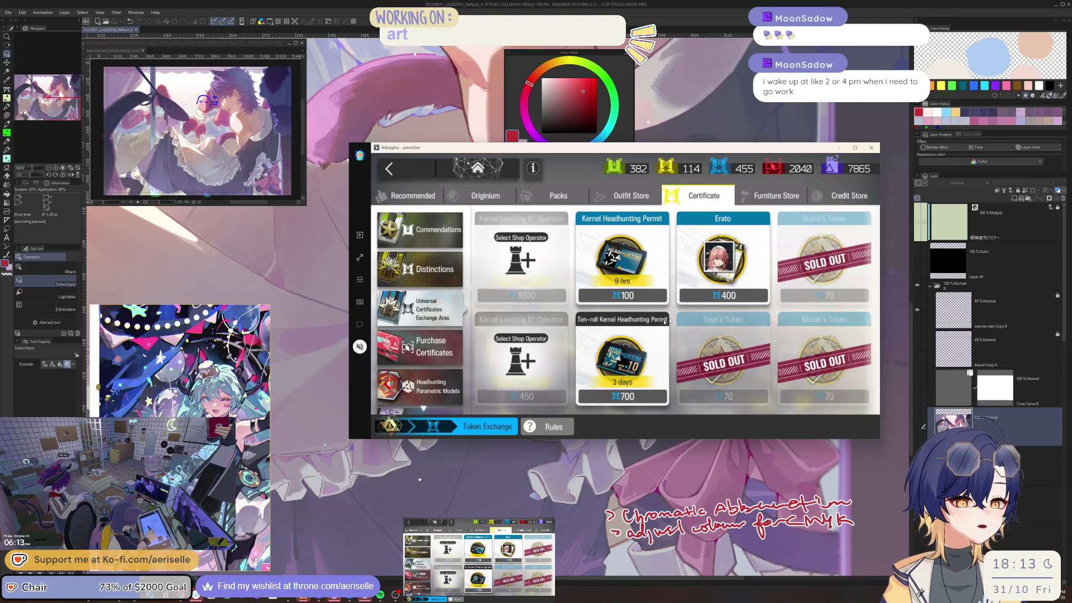
pyautogui.click(501, 262)
pyautogui.click(804, 397)
# Browse both Guaranteed 6★ slot operator lists without picking anyone.
pyautogui.click(484, 316)
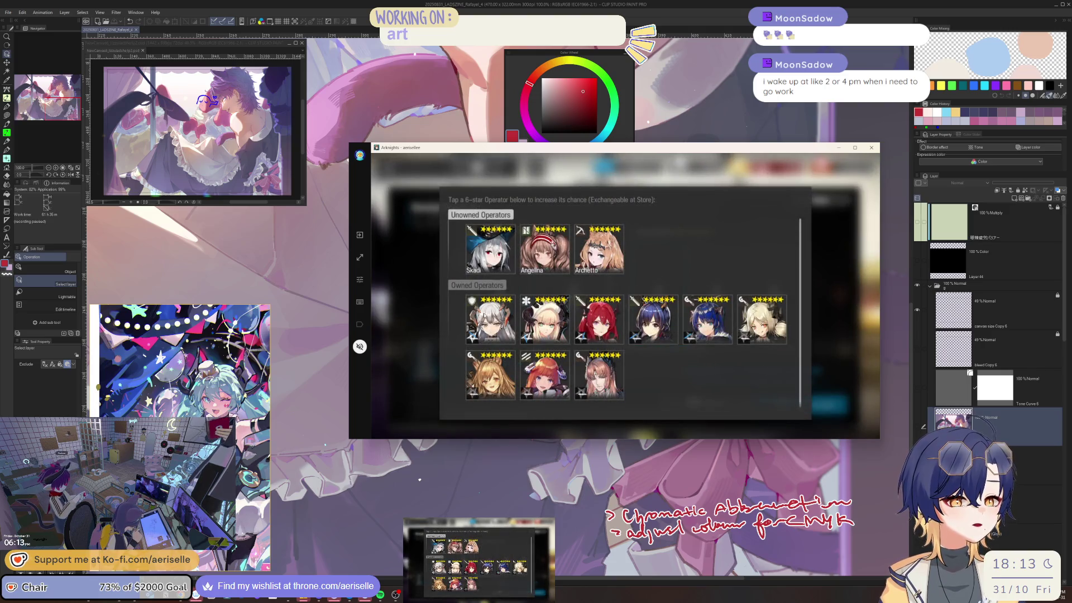
pyautogui.scroll(-2, 808, 327)
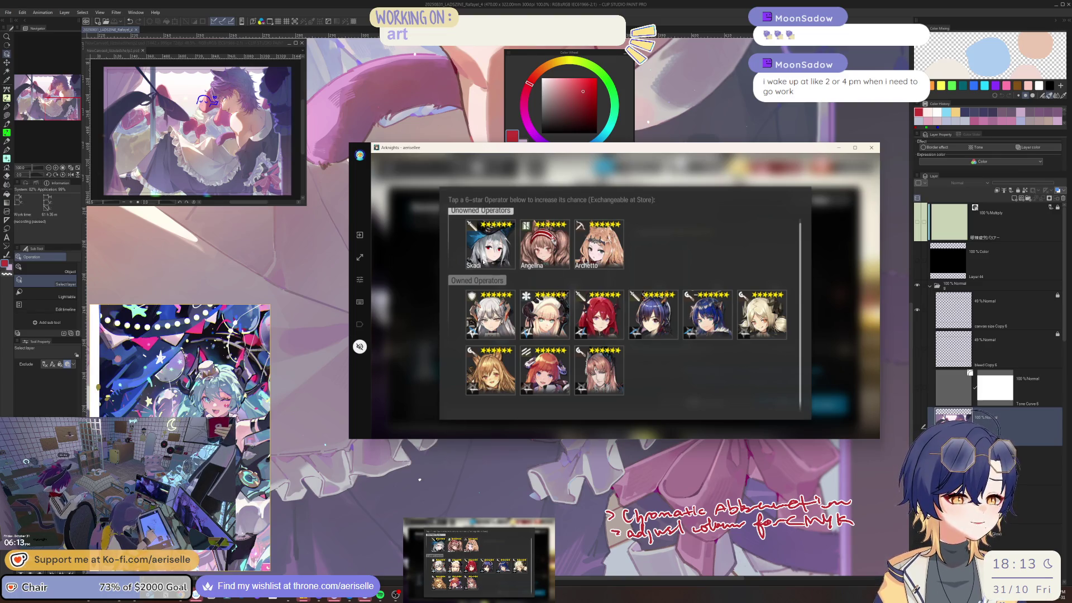
pyautogui.scroll(1, 642, 313)
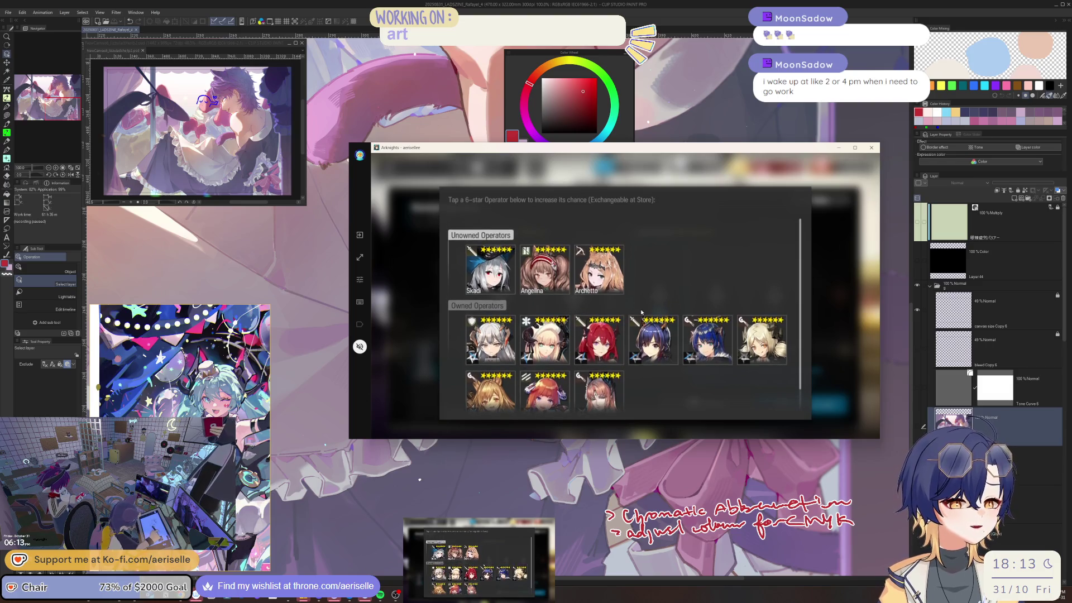
pyautogui.scroll(-1, 642, 313)
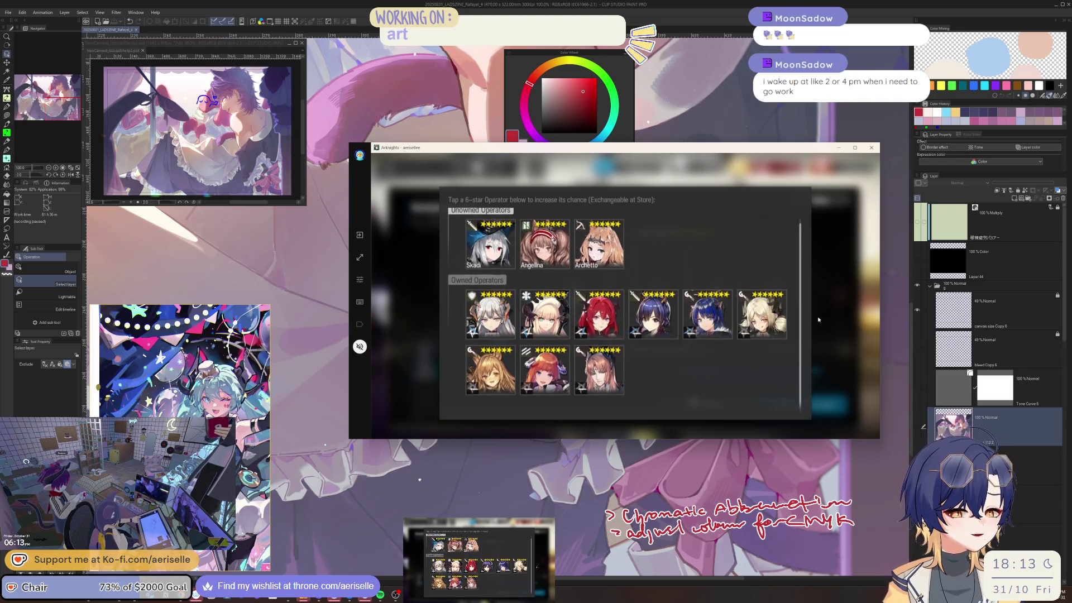
pyautogui.click(693, 329)
pyautogui.click(577, 299)
pyautogui.click(847, 346)
# Browse the 5★ list and the 6★ list again, leaving every slot empty.
pyautogui.click(680, 309)
pyautogui.scroll(-5, 707, 385)
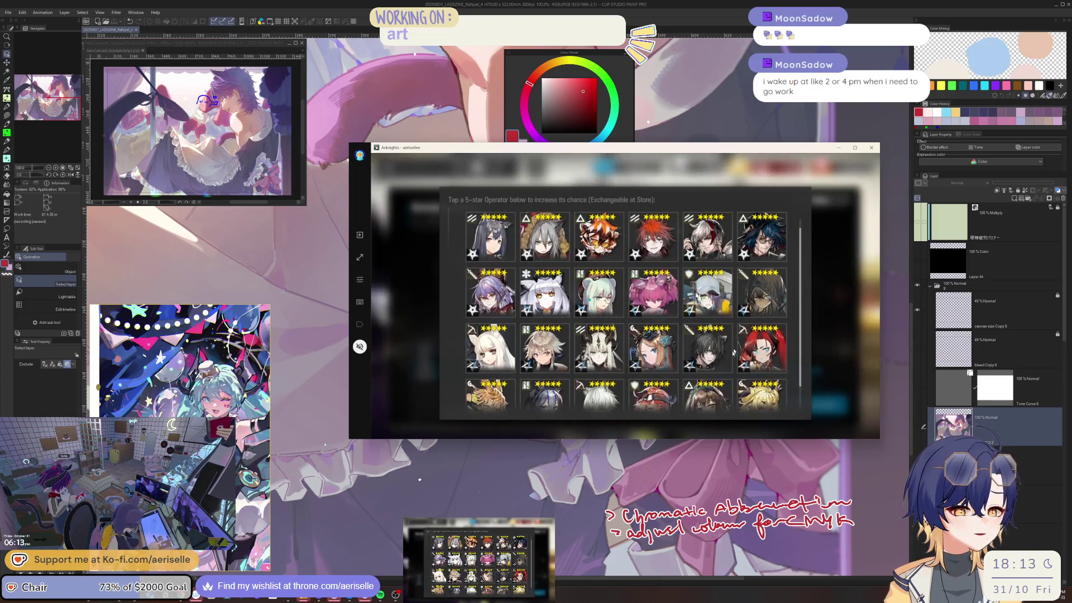
pyautogui.scroll(5, 713, 347)
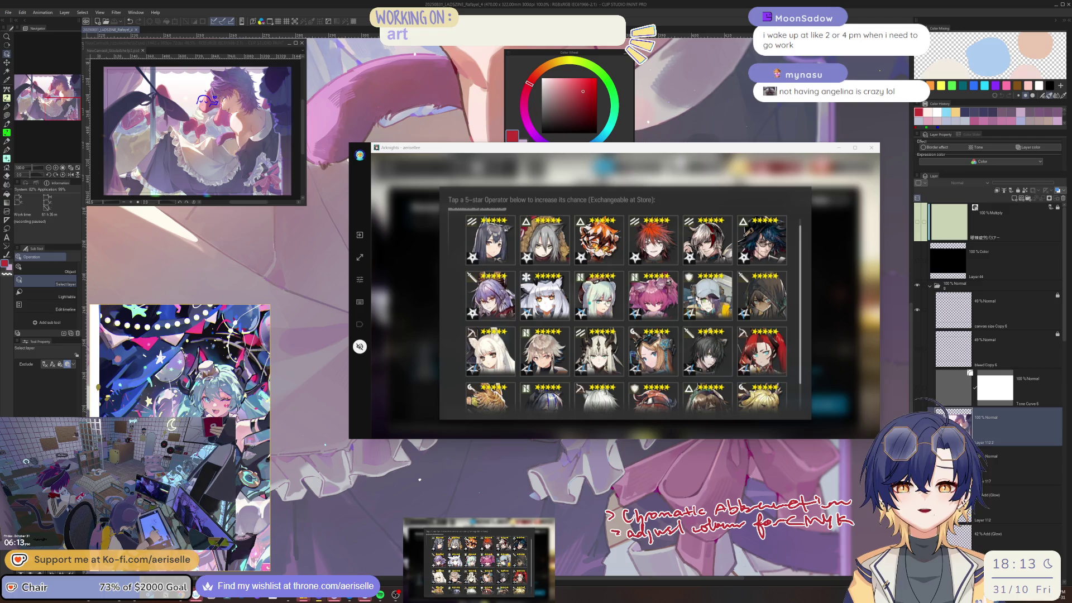
pyautogui.scroll(-2, 589, 384)
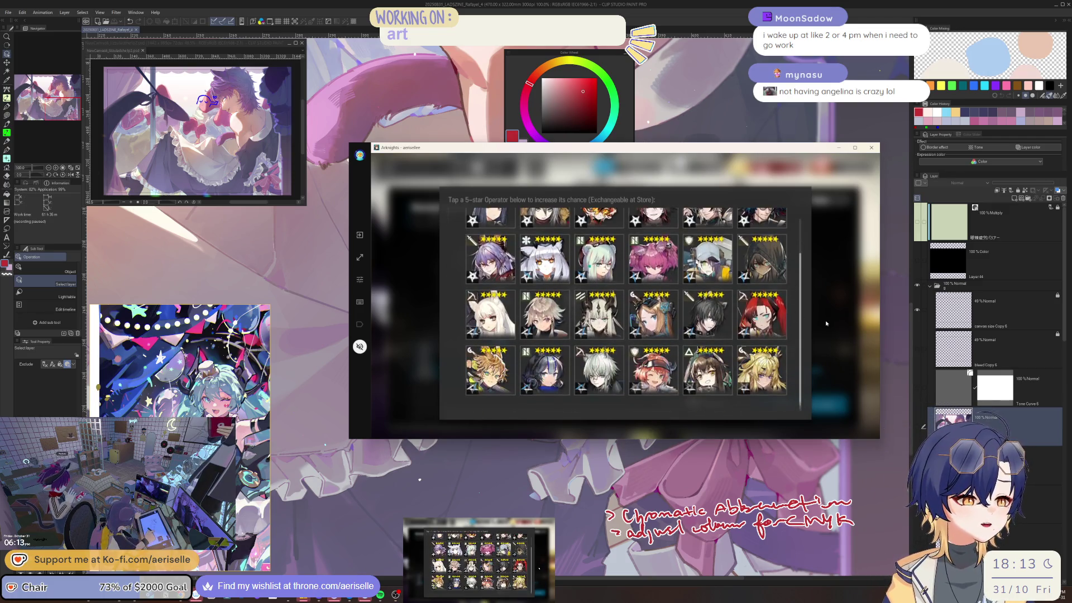
pyautogui.click(826, 323)
pyautogui.click(528, 289)
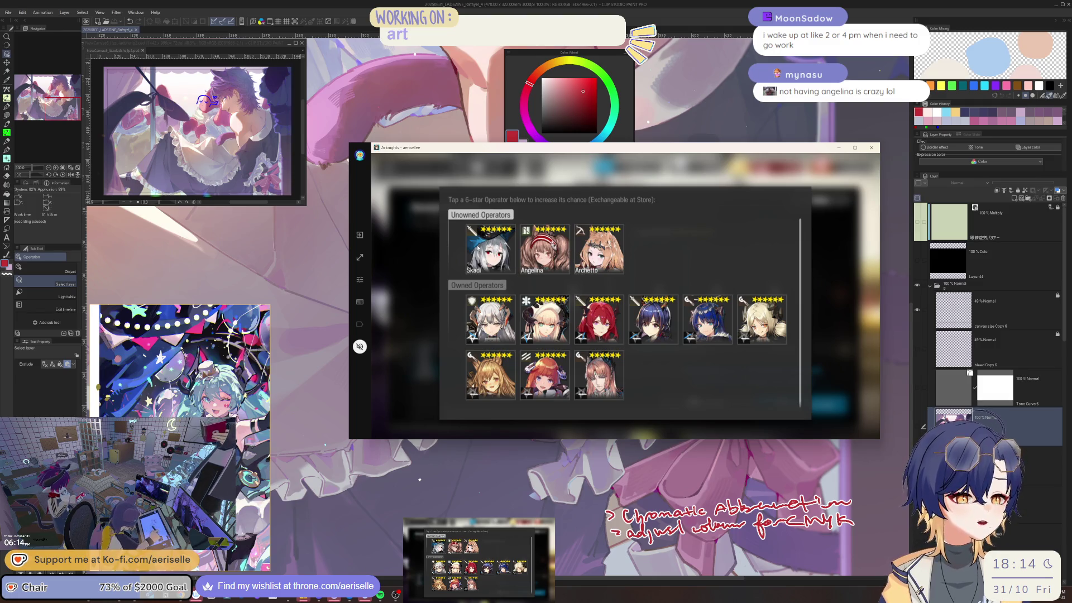
pyautogui.click(419, 264)
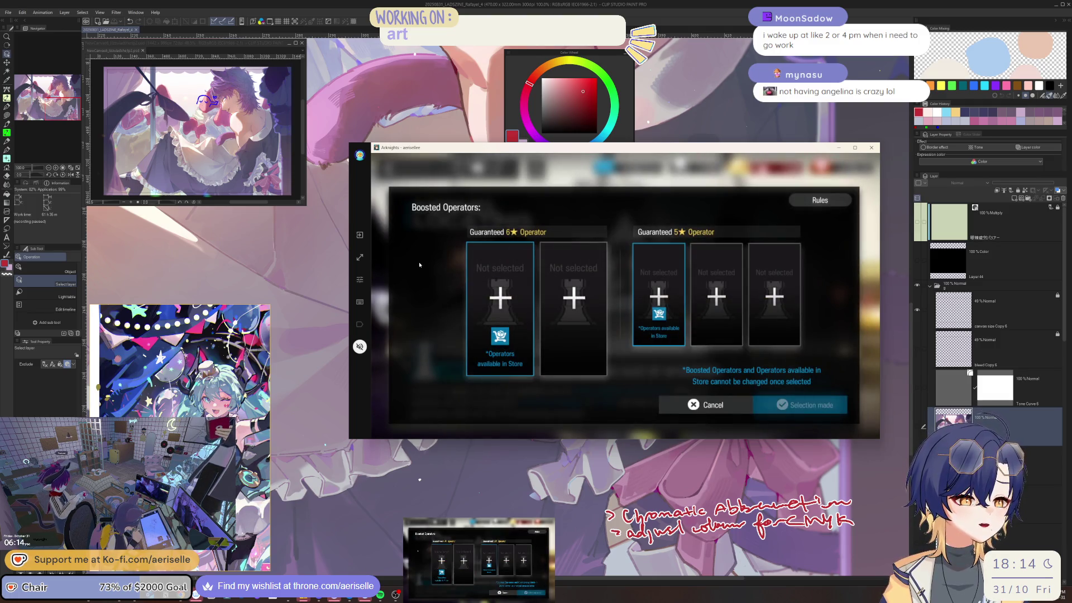
# Back out of Kernel Locating to the home screen and enter the Base with its pending notifications.
pyautogui.click(690, 412)
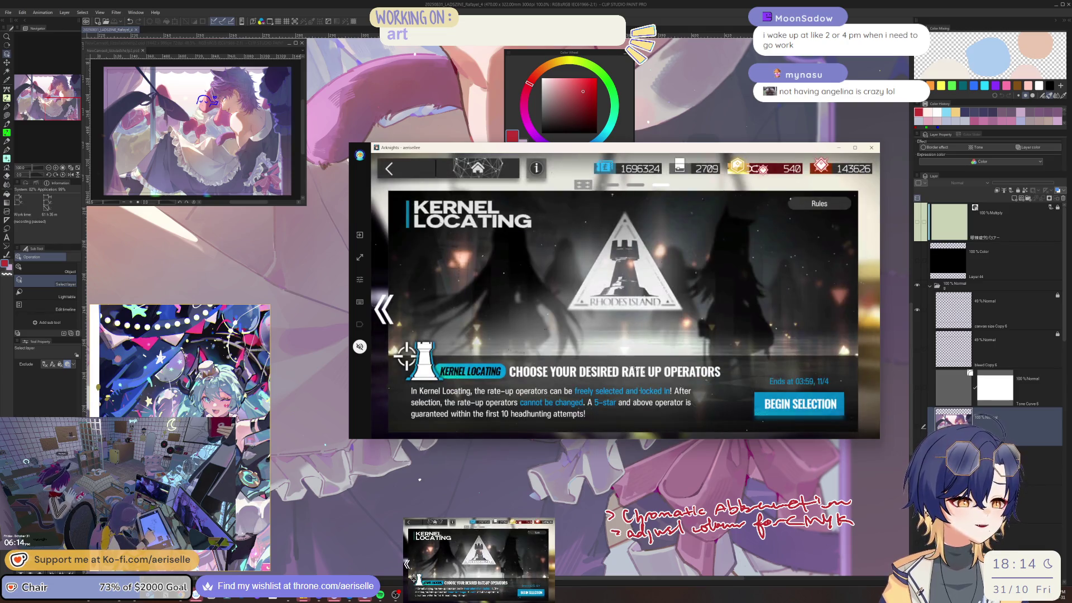
pyautogui.click(389, 168)
pyautogui.click(411, 166)
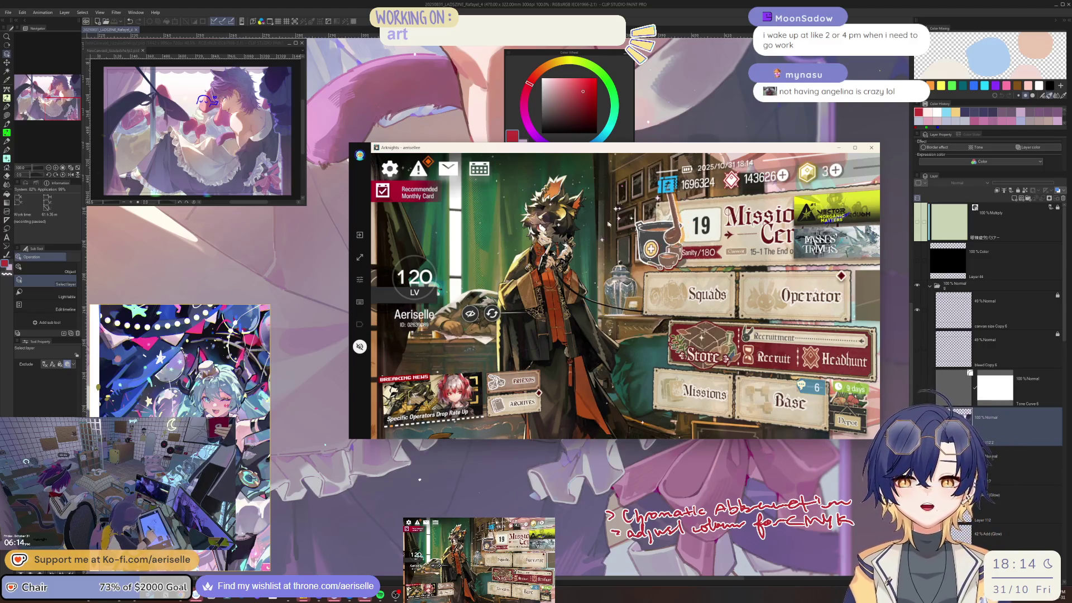
pyautogui.click(787, 402)
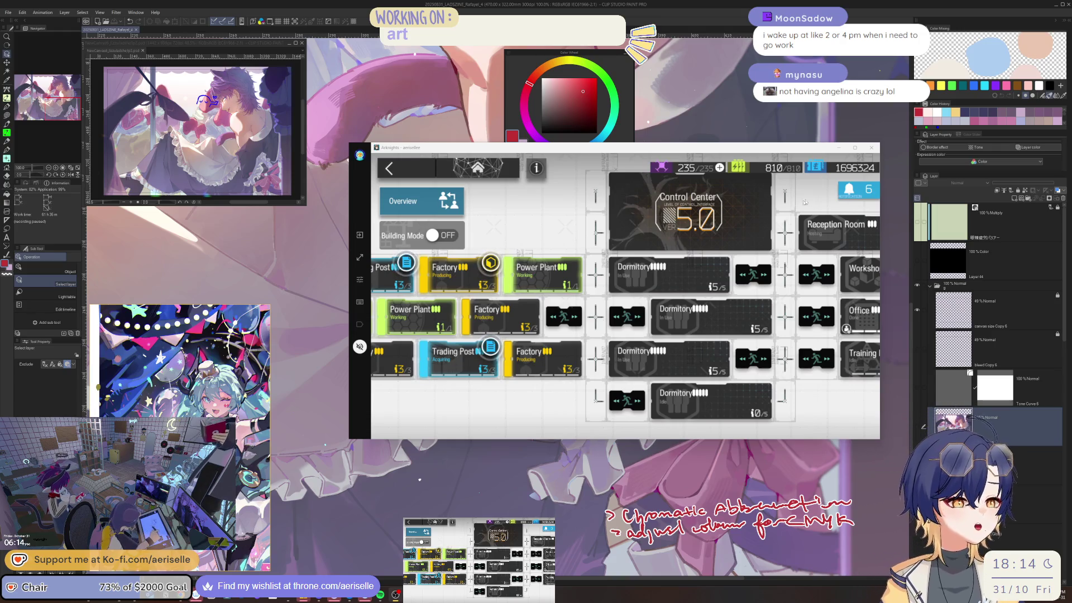
pyautogui.click(859, 190)
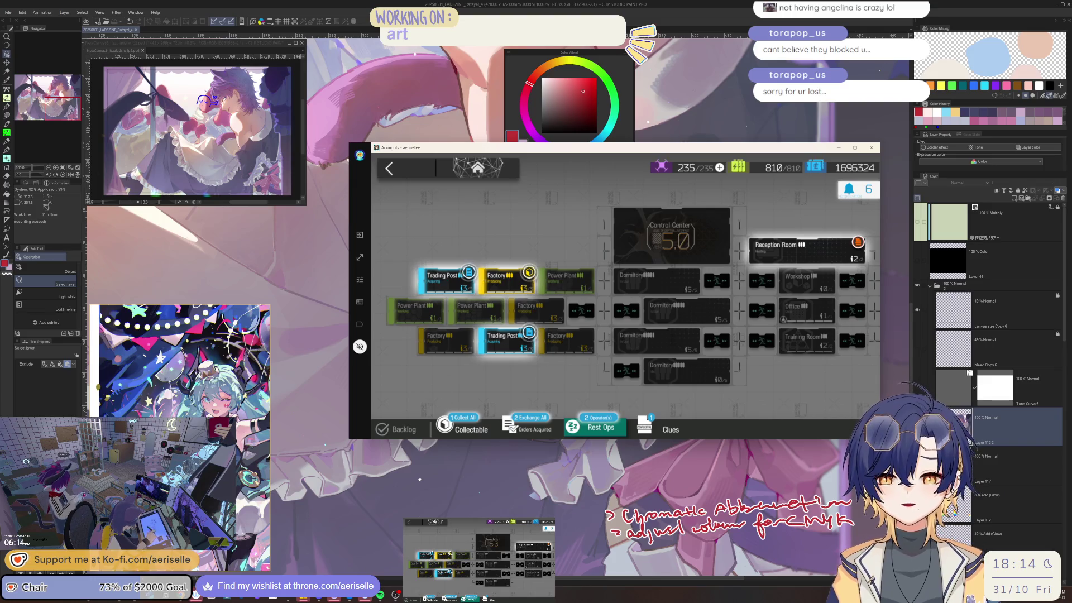
# Collect finished base products, accept trade orders and send tired operators to rest.
pyautogui.click(472, 431)
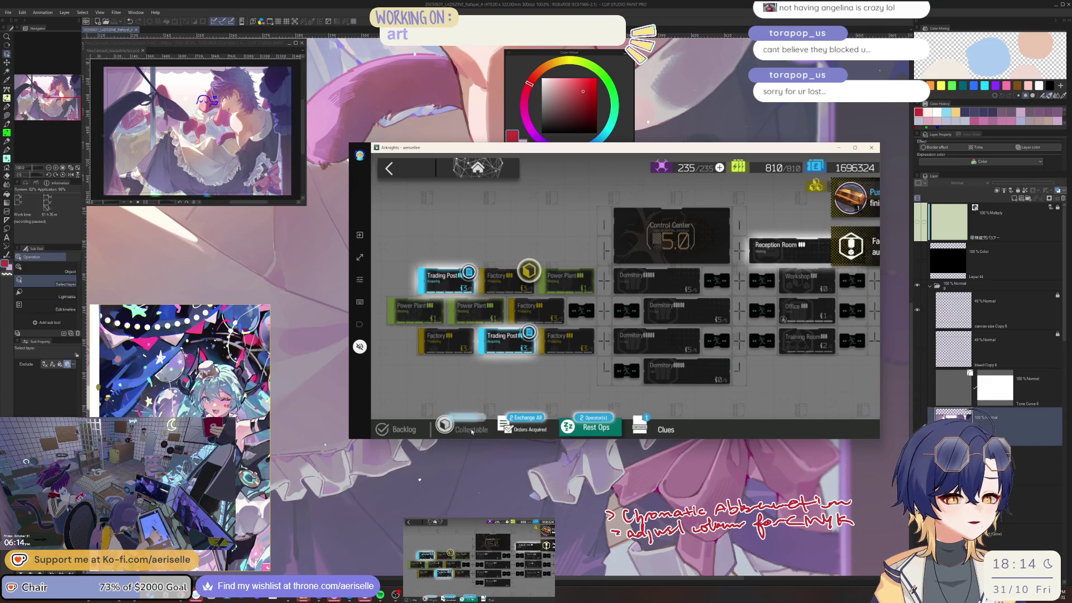
pyautogui.click(473, 427)
pyautogui.click(474, 427)
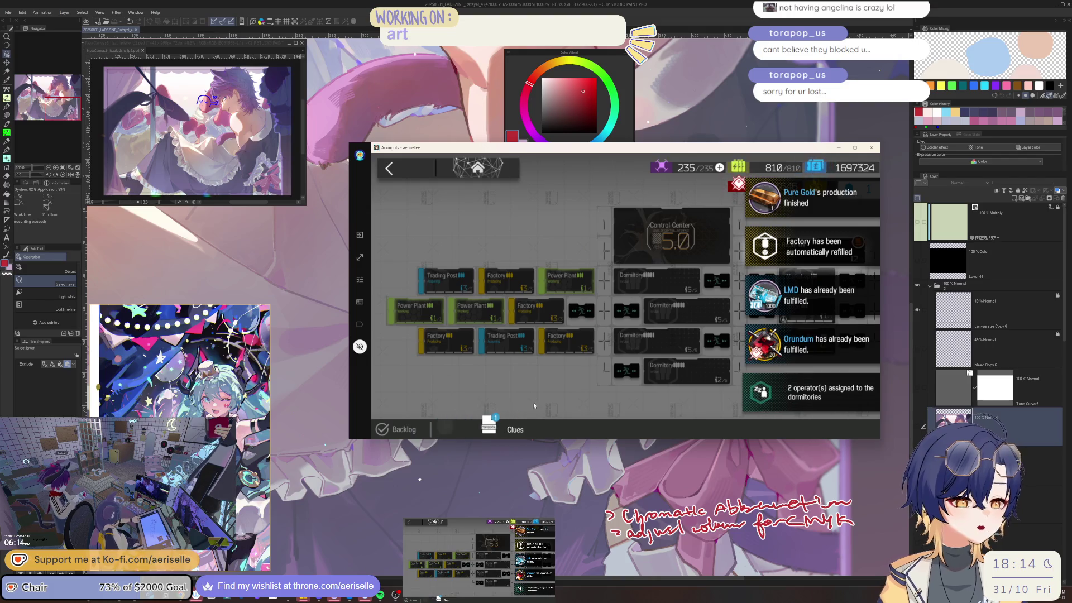
pyautogui.click(533, 403)
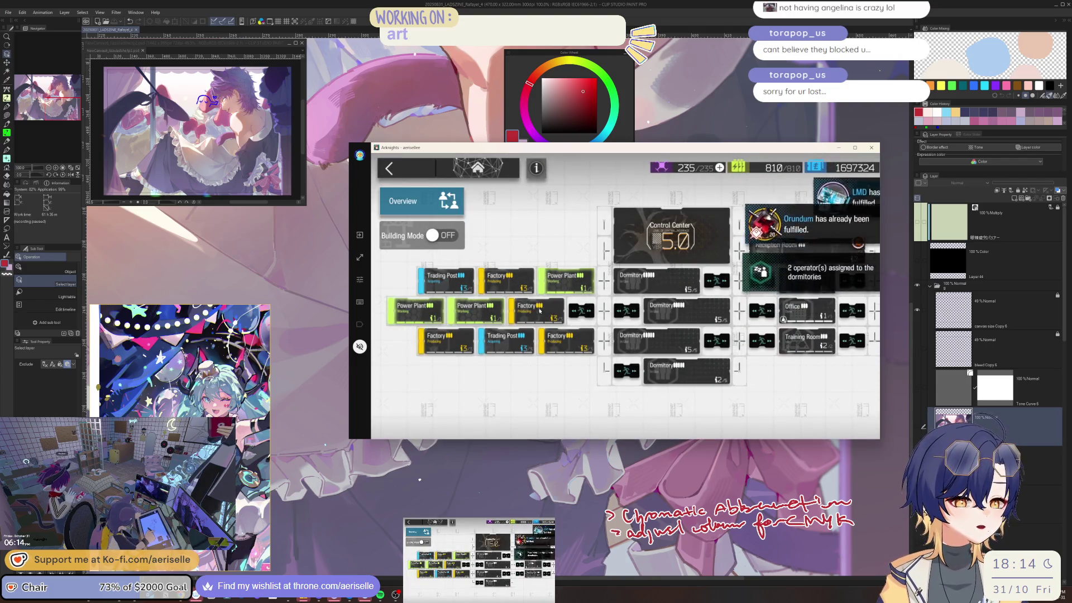
# Inspect the Pure Gold factory's production across facilities 03, 01 and 04.
pyautogui.click(536, 312)
pyautogui.click(527, 406)
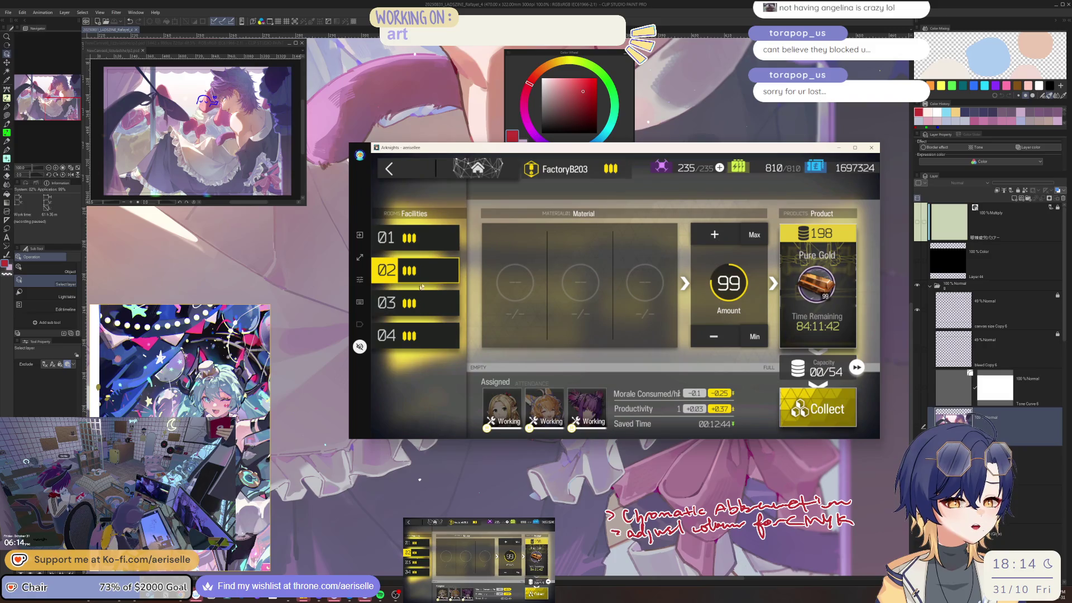
pyautogui.click(424, 303)
pyautogui.click(424, 238)
pyautogui.click(424, 338)
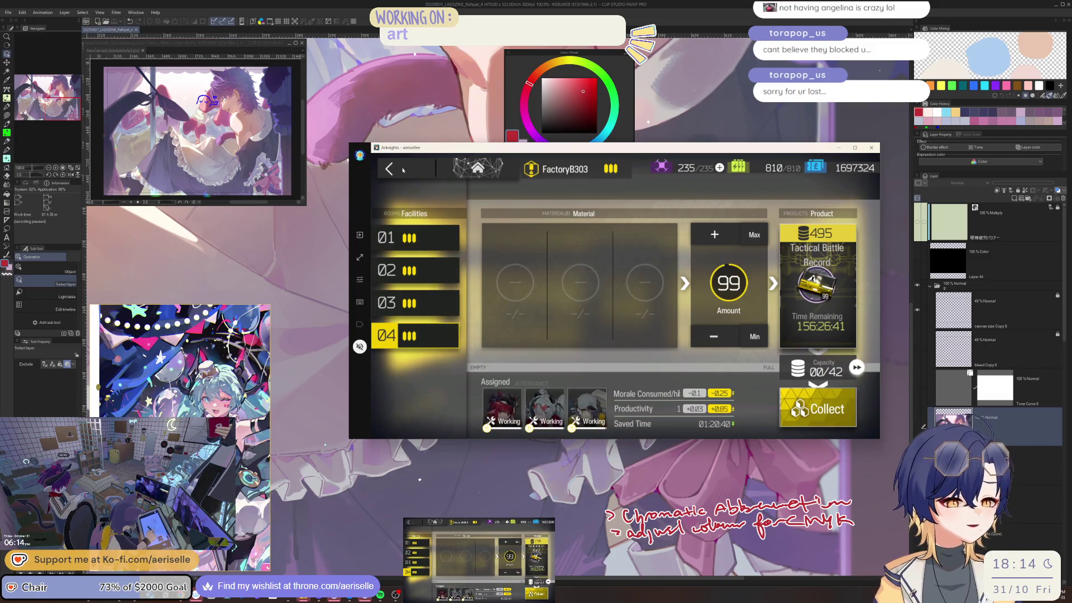
pyautogui.click(401, 168)
pyautogui.click(401, 168)
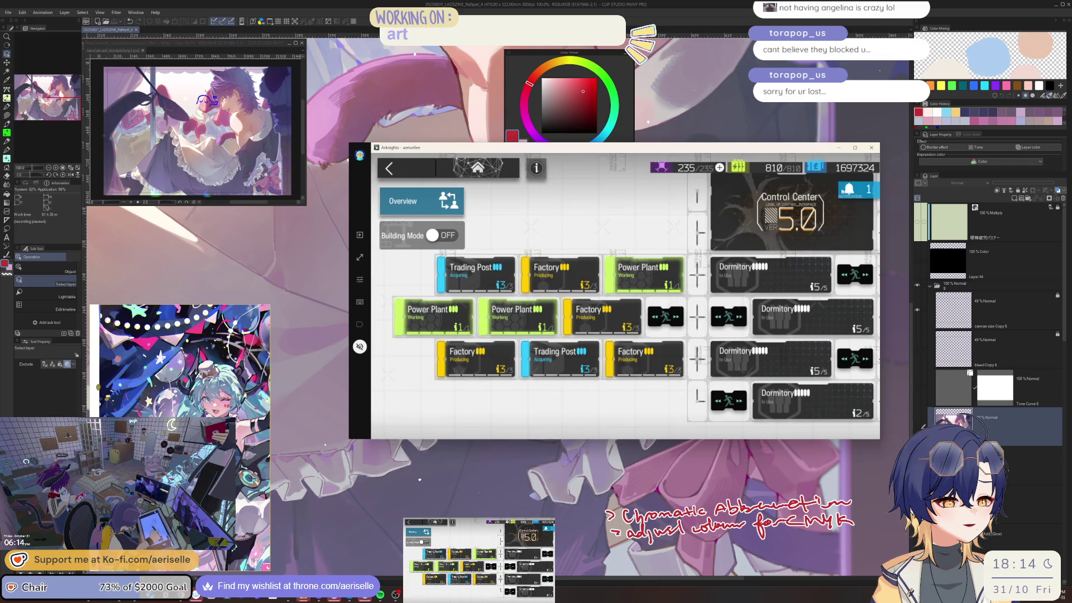
# Assign more resting operators to Dormitory B401.
pyautogui.click(842, 192)
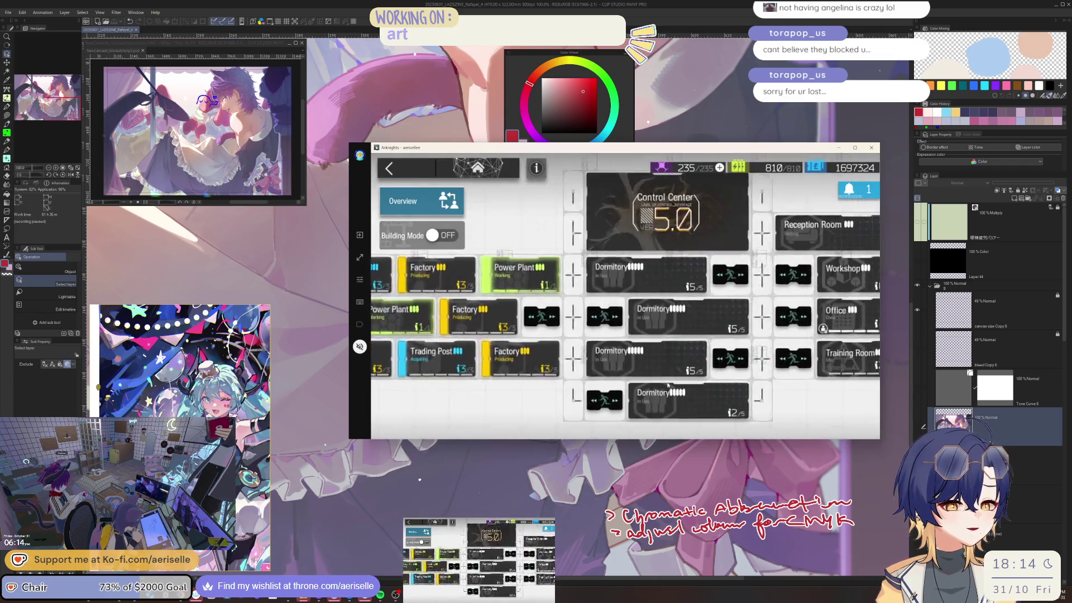
pyautogui.click(669, 385)
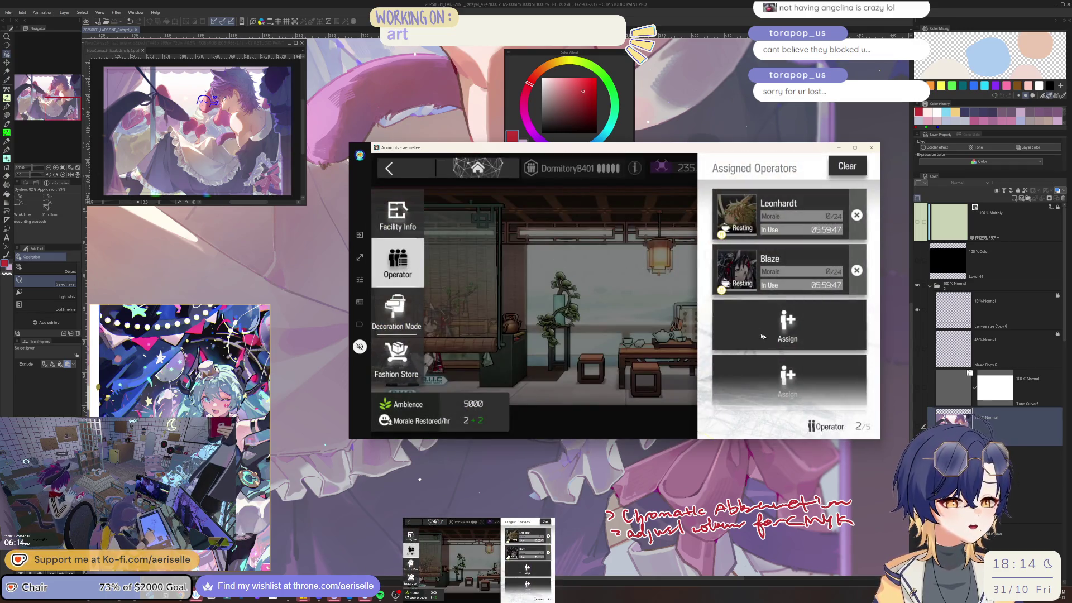
pyautogui.click(763, 337)
pyautogui.hscroll(5, 646, 337)
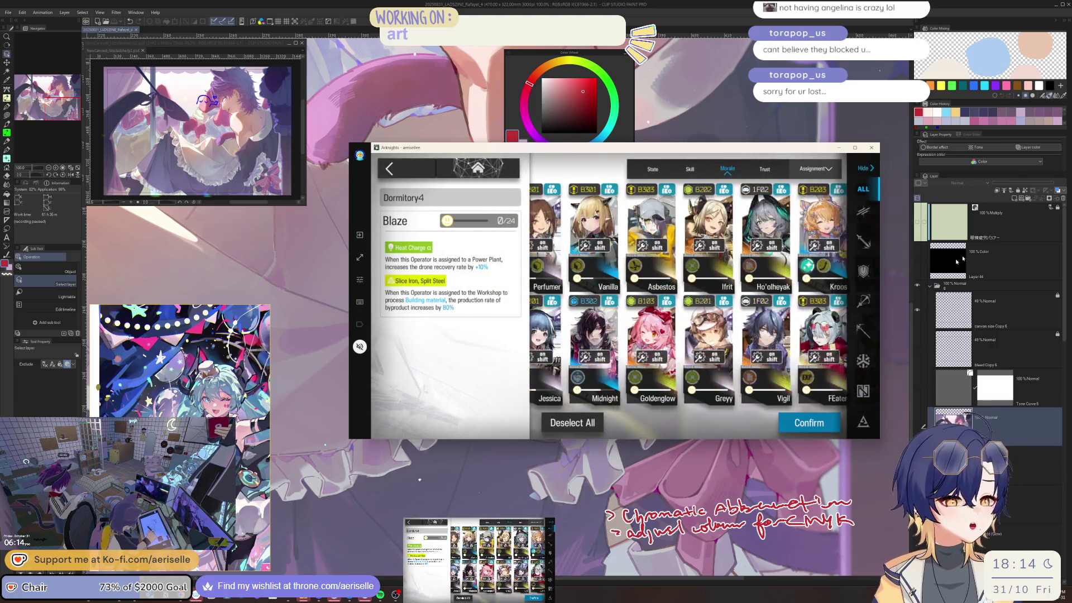
pyautogui.click(809, 423)
pyautogui.click(389, 168)
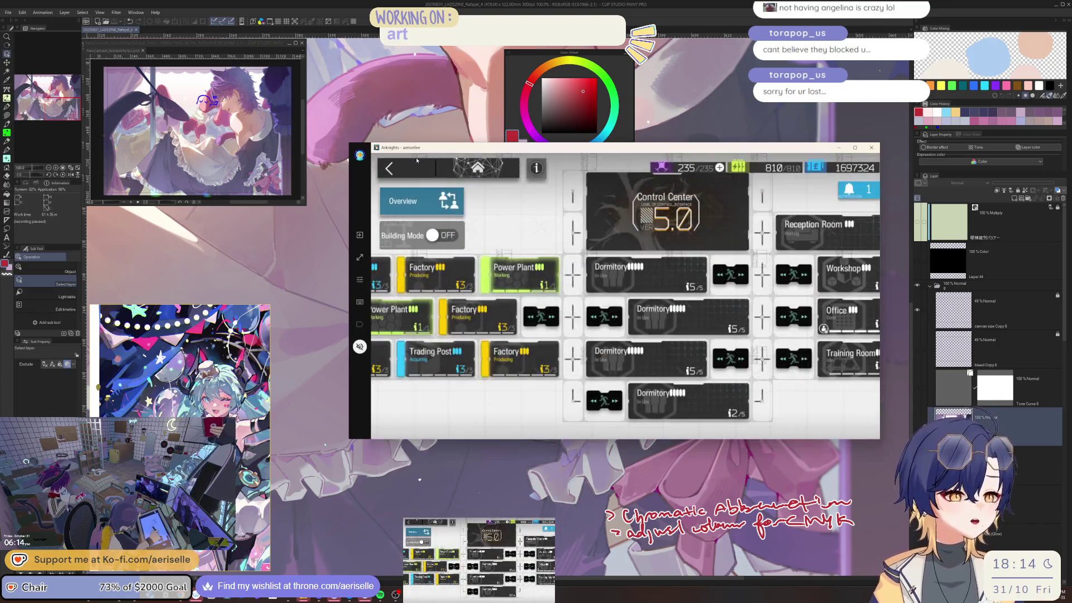
# Pin the Blackstell clue into slot 3 of the Reception Room clue board.
pyautogui.click(867, 195)
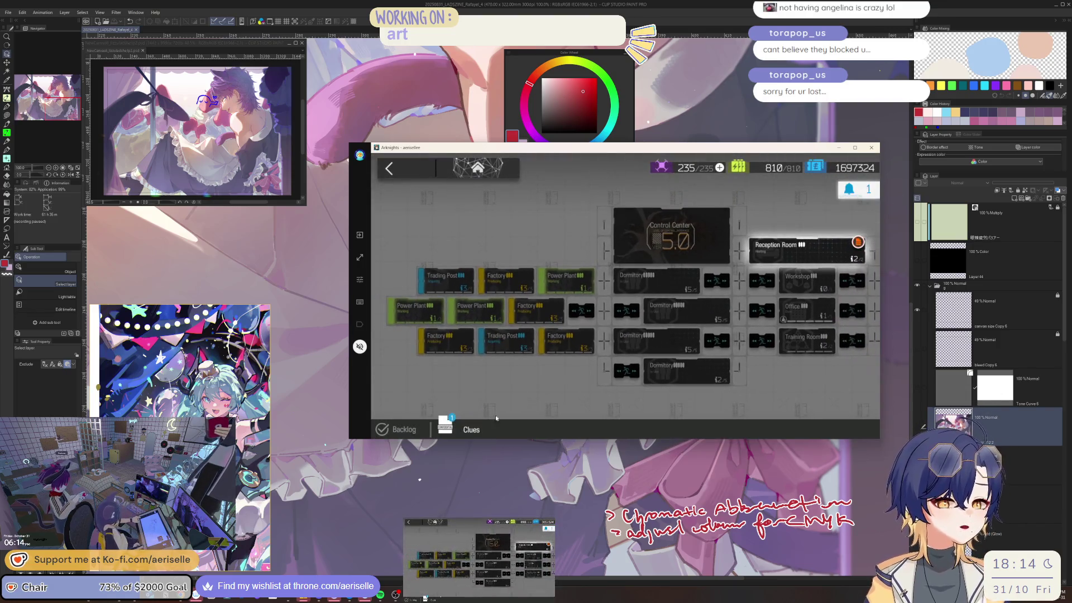
pyautogui.click(794, 258)
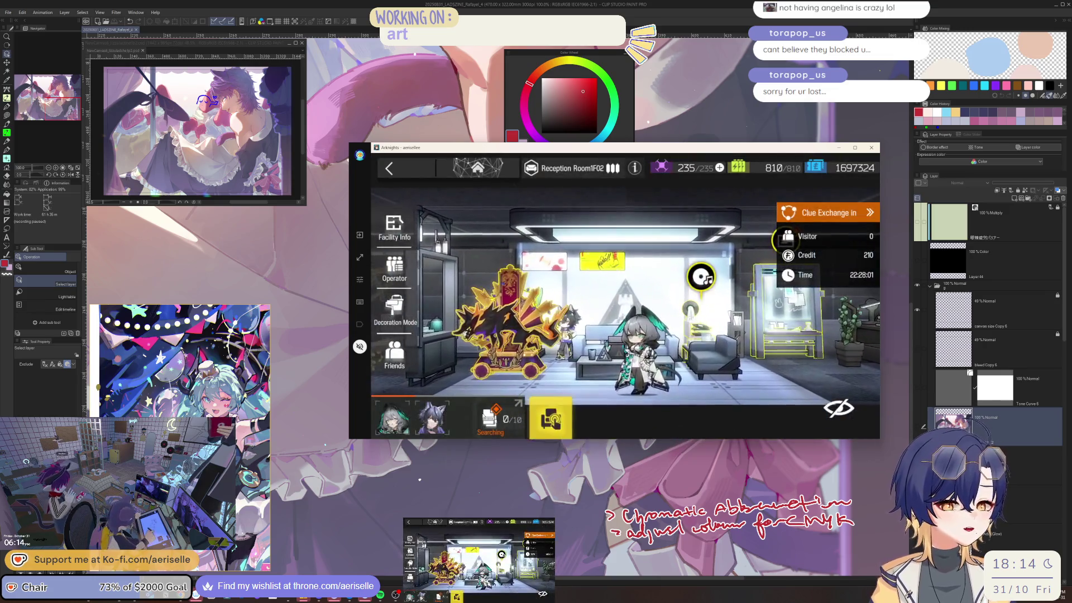
pyautogui.click(550, 418)
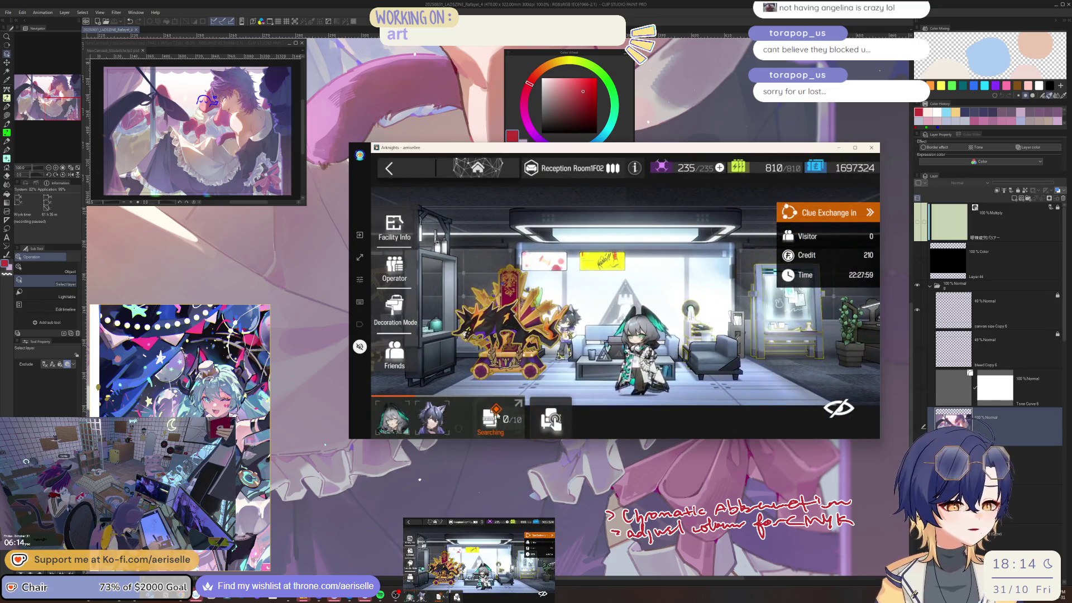
pyautogui.click(848, 268)
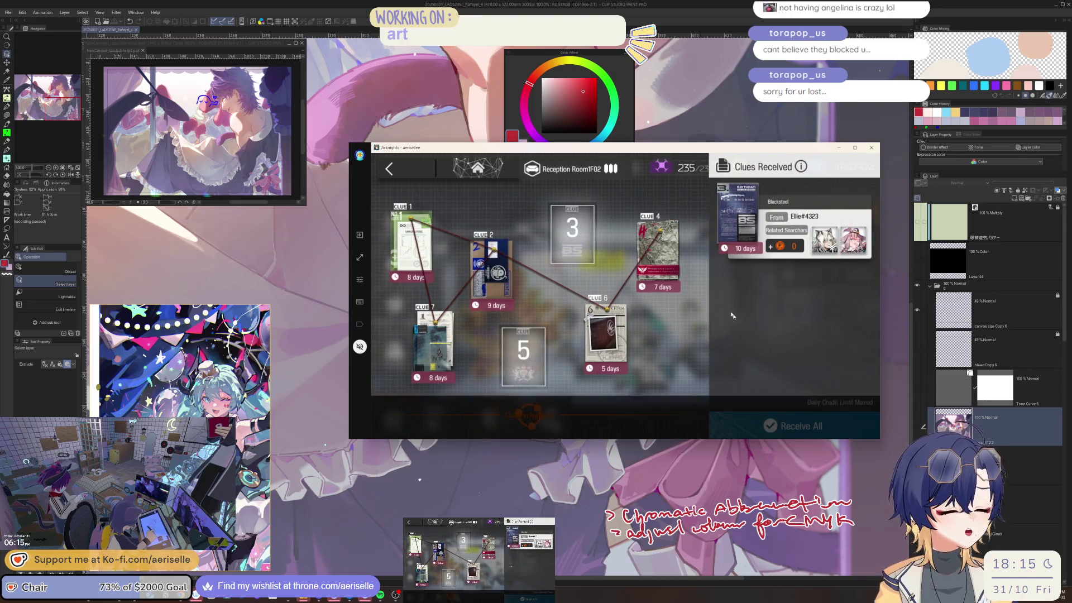
pyautogui.click(616, 252)
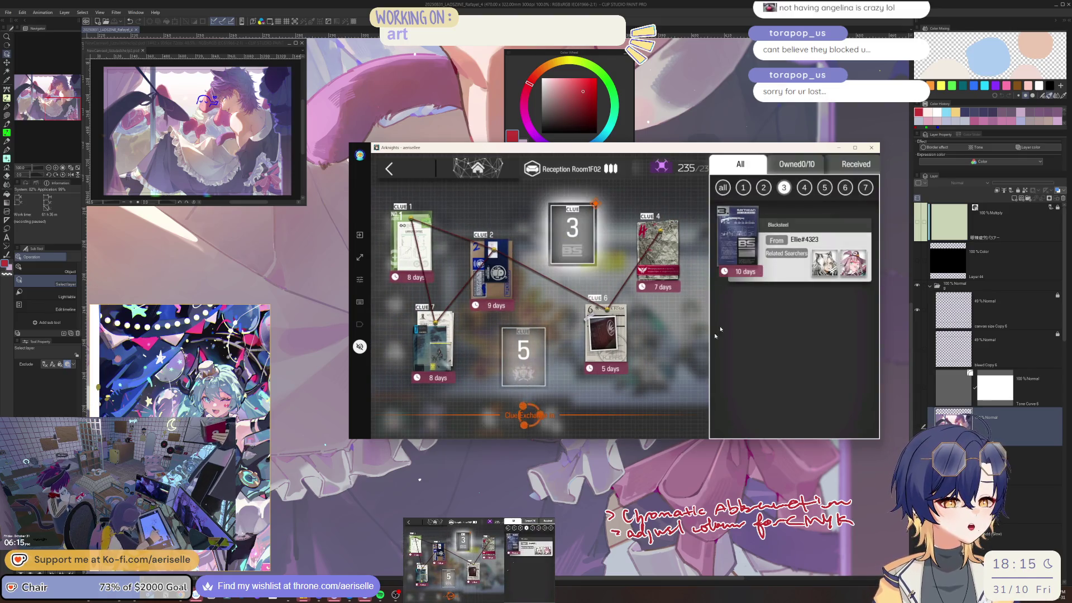
pyautogui.click(793, 243)
pyautogui.click(672, 406)
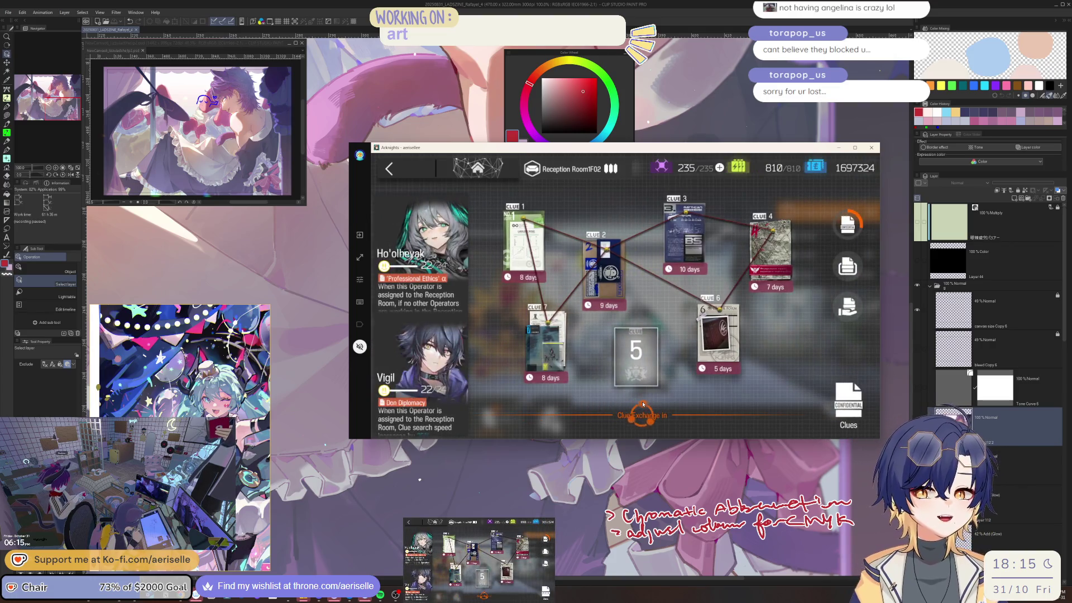
pyautogui.press('Escape')
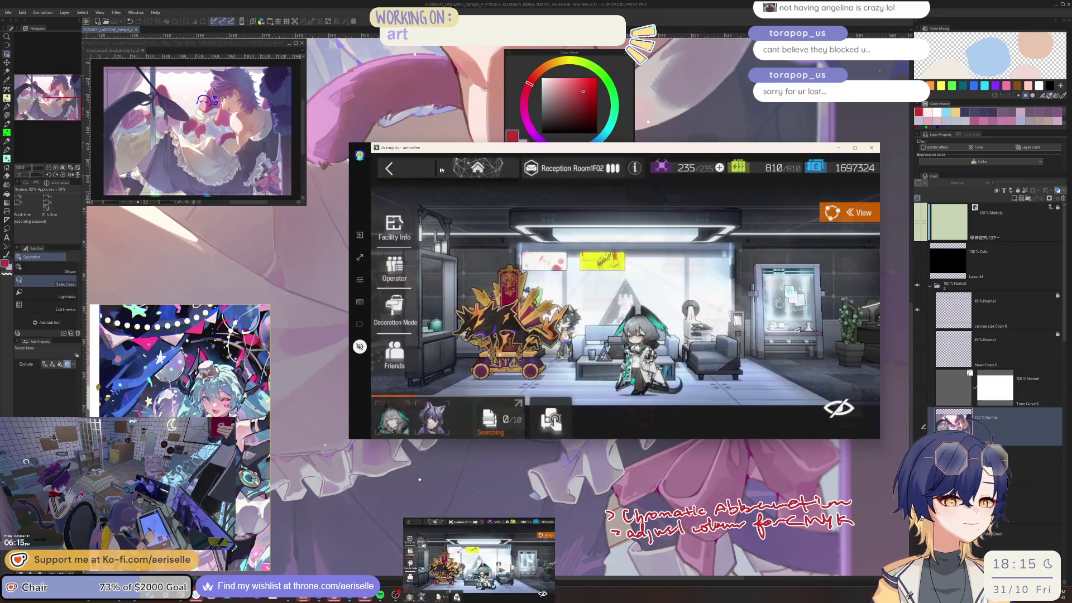
pyautogui.click(415, 171)
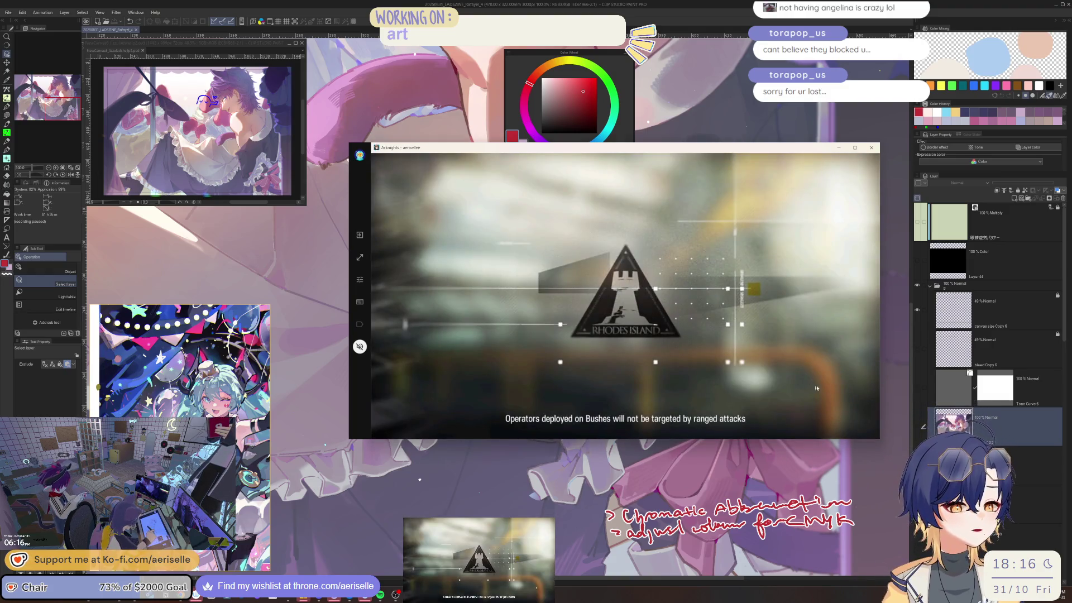
# Switch back to the maid illustration in Clip Studio Paint with Alt+Tab.
pyautogui.hotkey('alt', 'Tab')
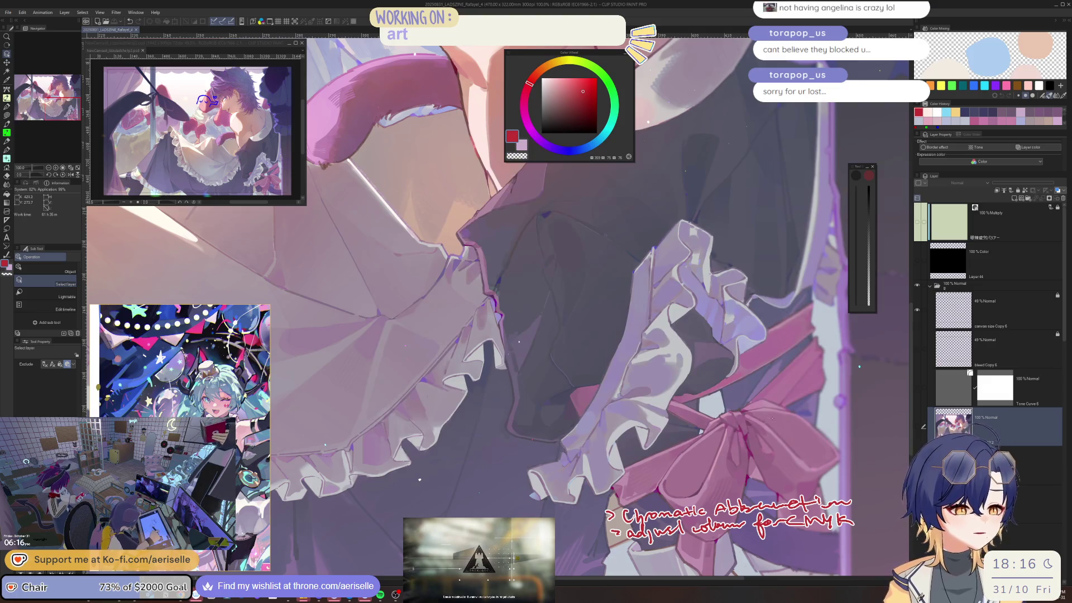
# Zoom out, expand the layer folder and add folder a to the selection.
pyautogui.hotkey('ctrl', '-')
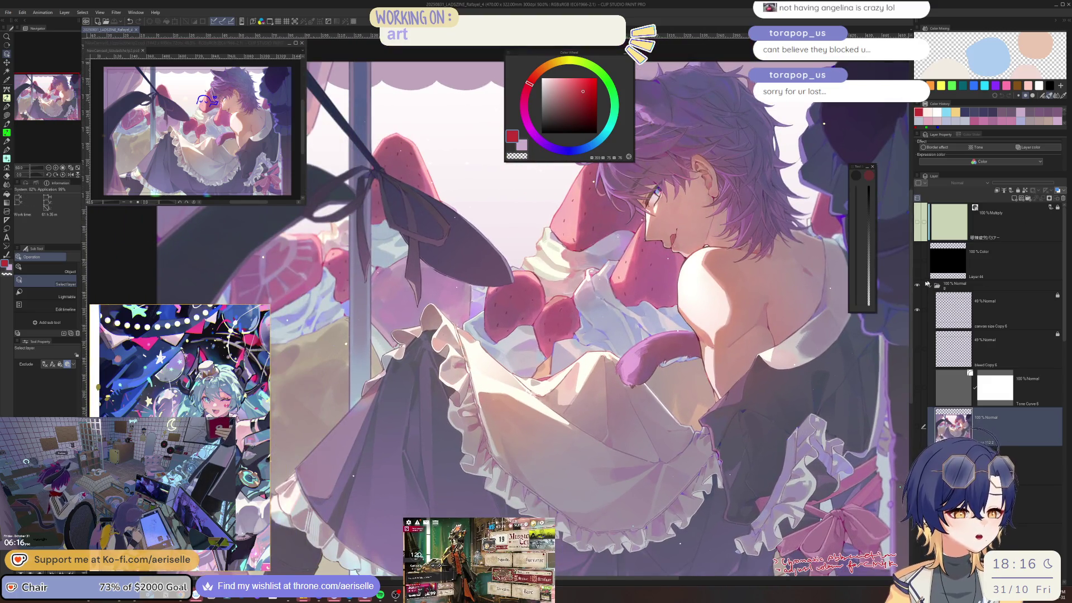
pyautogui.click(930, 286)
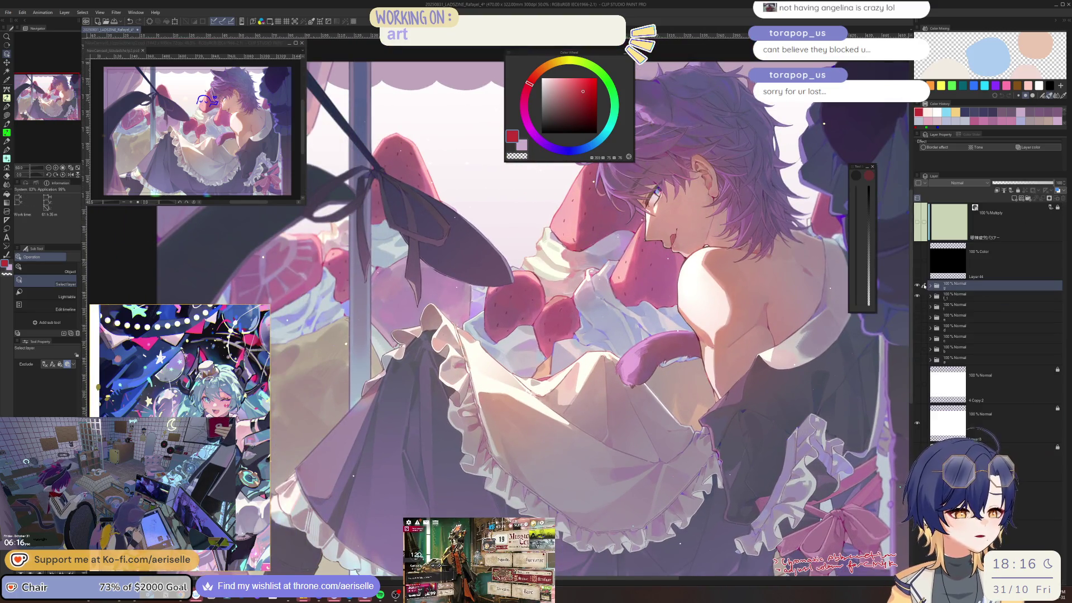
pyautogui.click(922, 360)
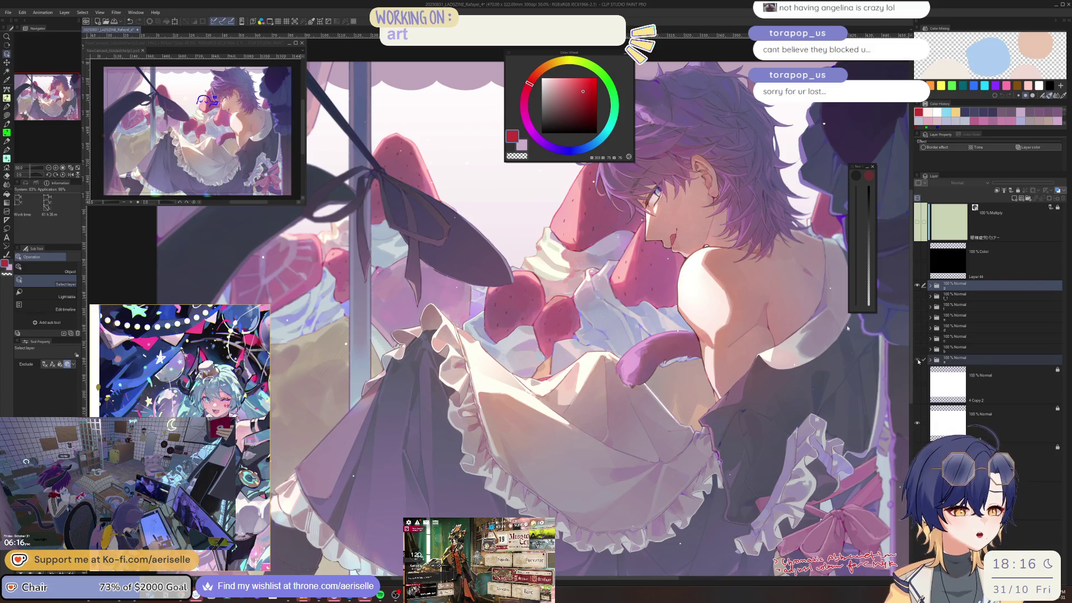
pyautogui.hotkey('ctrl', '-')
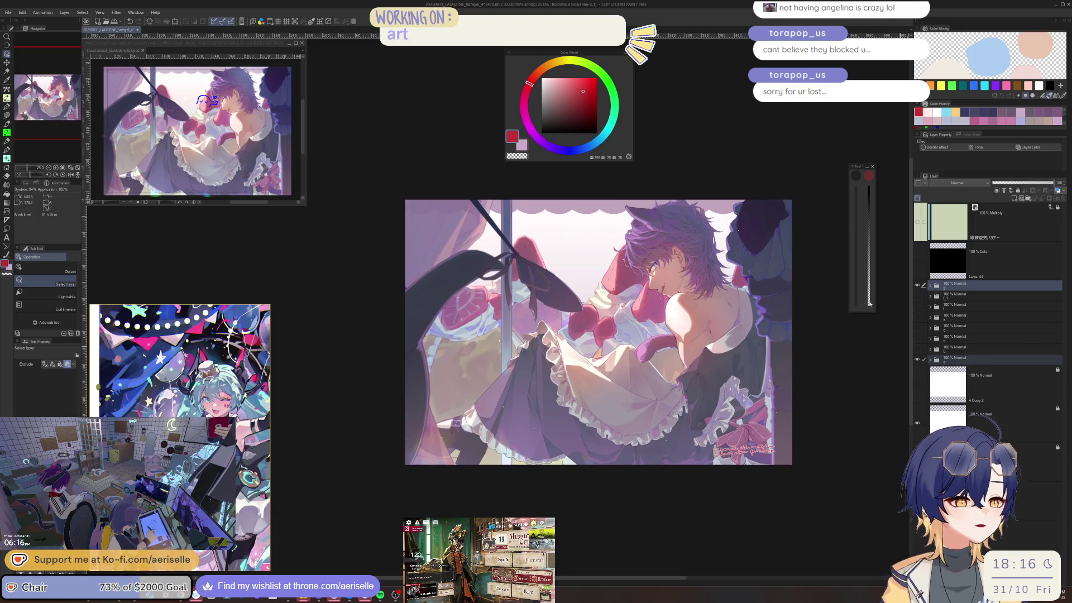
# Toggle the colour folder repeatedly to compare bare line art against the coloured version.
pyautogui.click(917, 285)
pyautogui.click(916, 286)
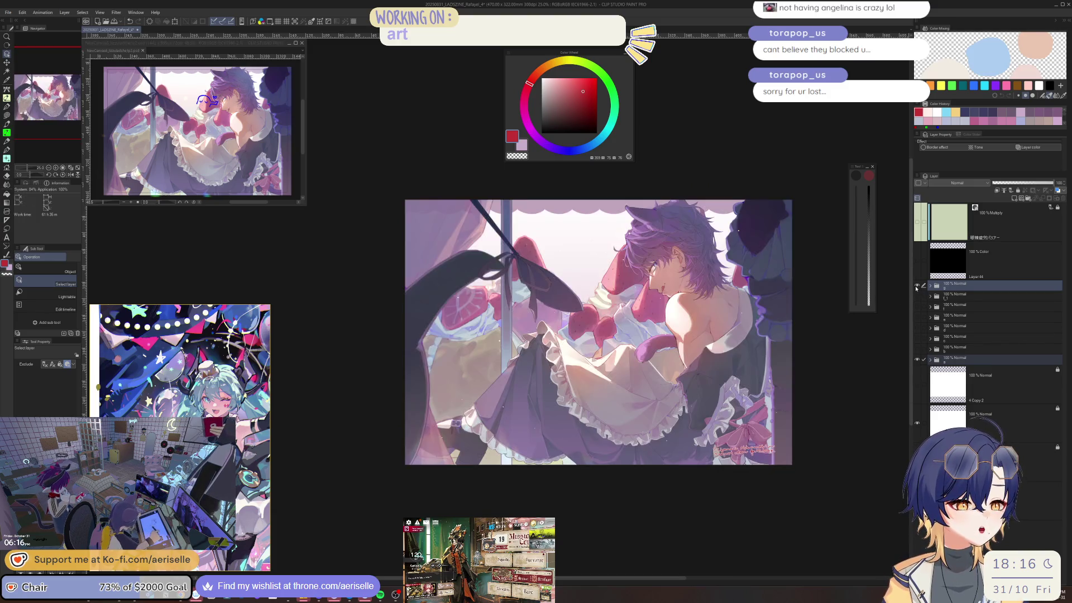
pyautogui.click(917, 285)
pyautogui.click(917, 285)
pyautogui.click(919, 286)
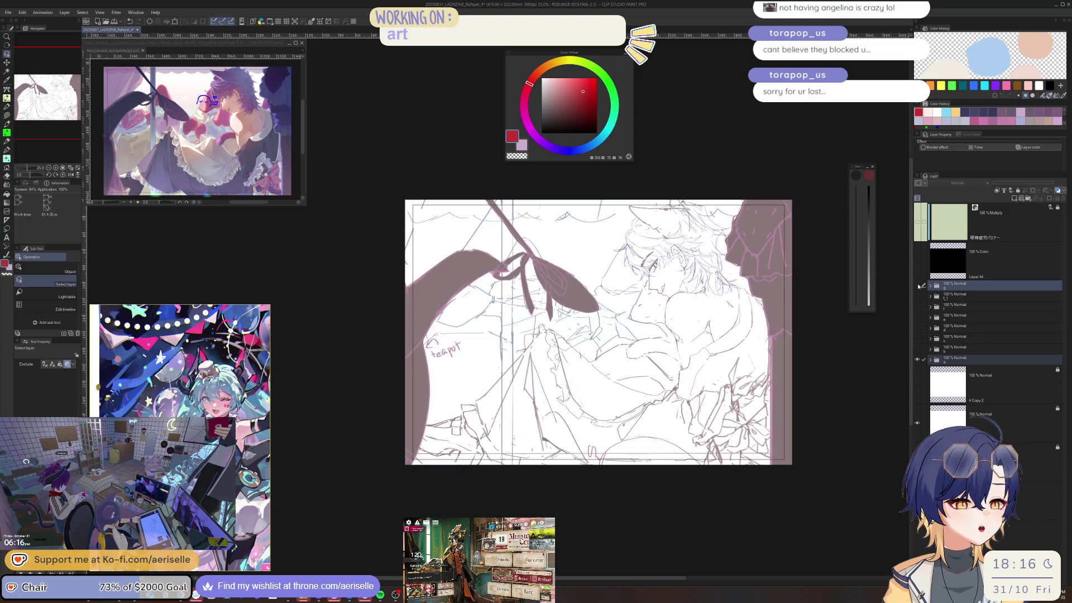
pyautogui.click(920, 286)
pyautogui.click(920, 286)
pyautogui.click(919, 287)
pyautogui.click(919, 287)
pyautogui.click(919, 287)
pyautogui.click(918, 285)
pyautogui.click(919, 285)
pyautogui.click(918, 286)
pyautogui.click(919, 286)
pyautogui.click(918, 285)
pyautogui.click(918, 287)
pyautogui.click(919, 286)
pyautogui.click(919, 287)
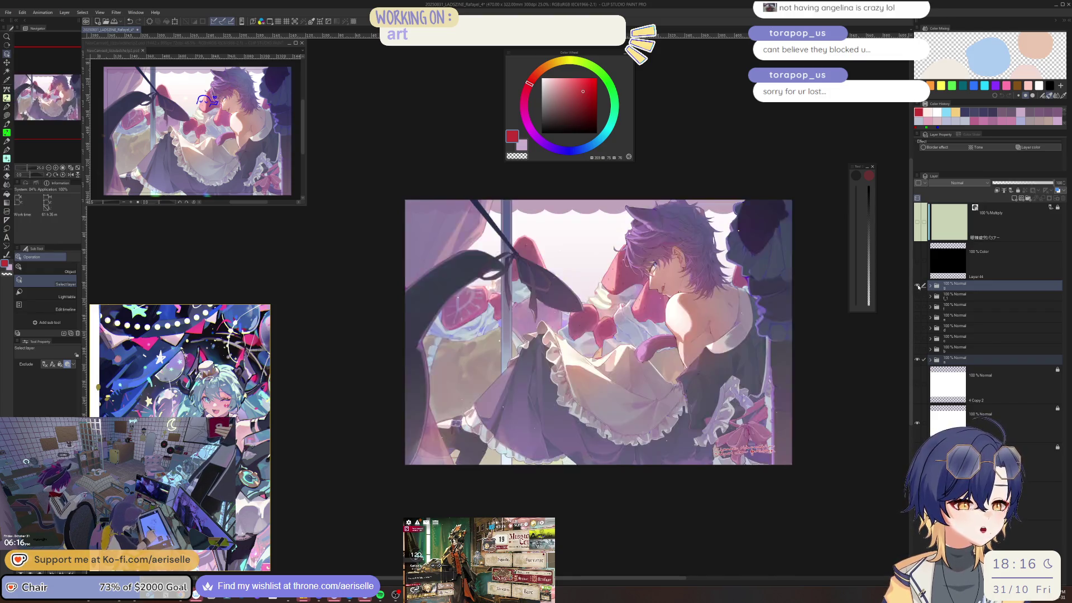
pyautogui.click(919, 286)
# Hide folder a and compare the striped-background framed version against the plain signature version.
pyautogui.click(917, 359)
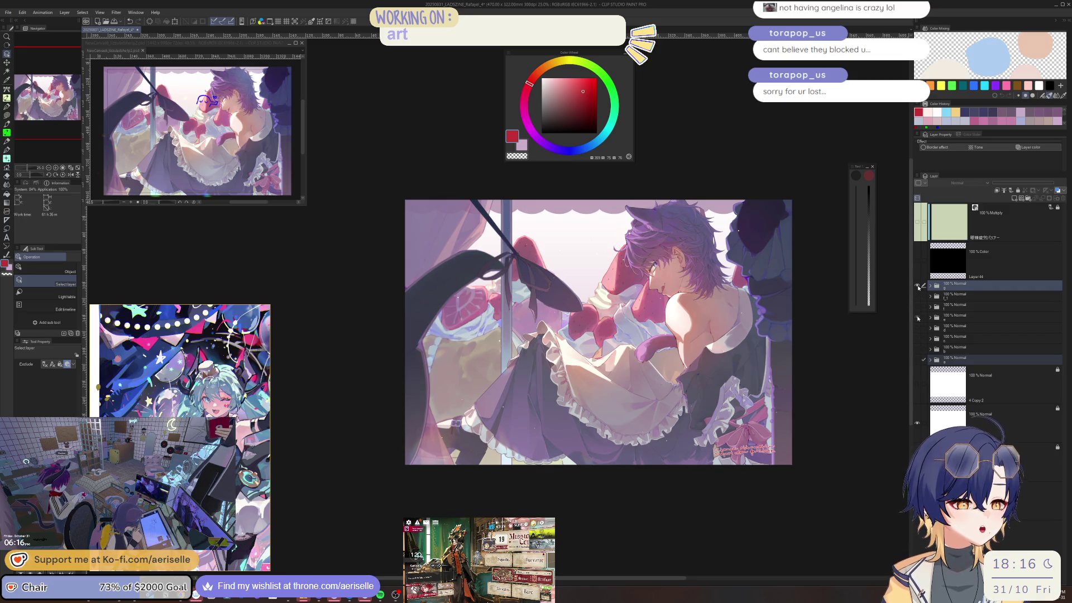
pyautogui.click(916, 316)
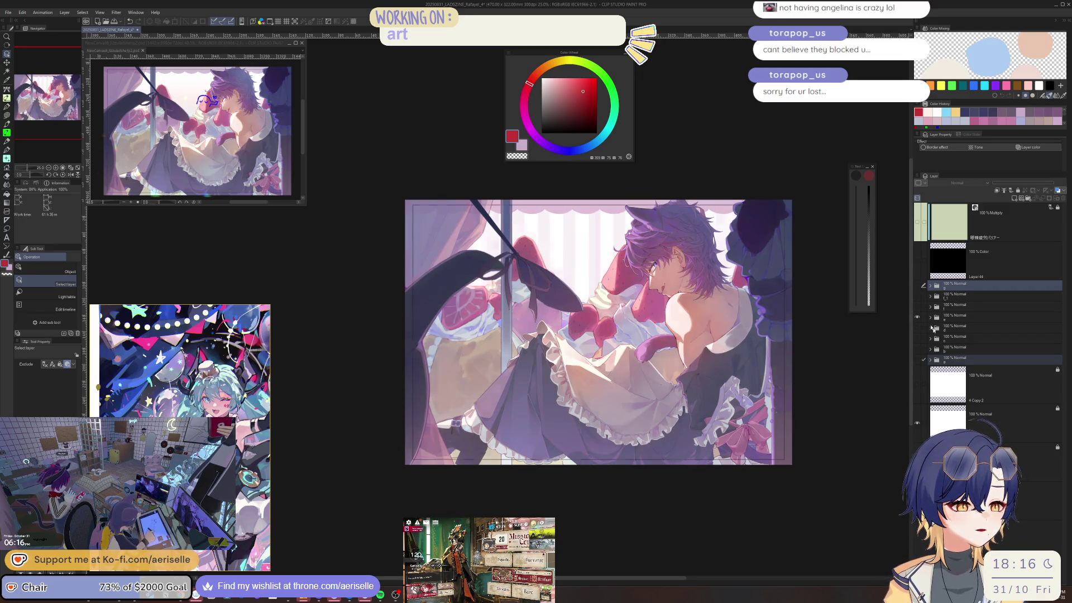
pyautogui.click(918, 286)
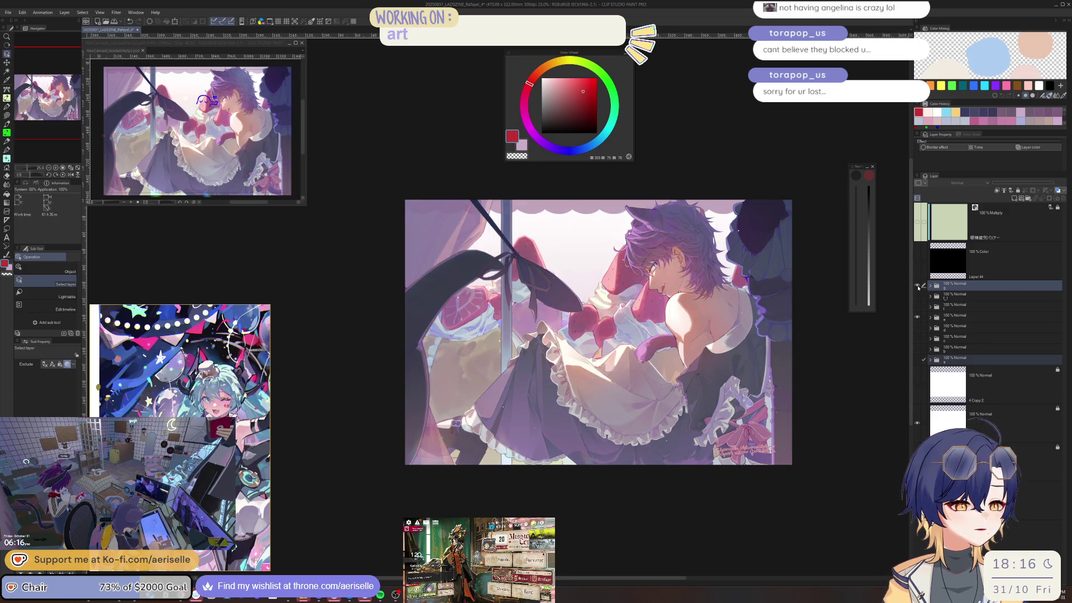
pyautogui.click(918, 286)
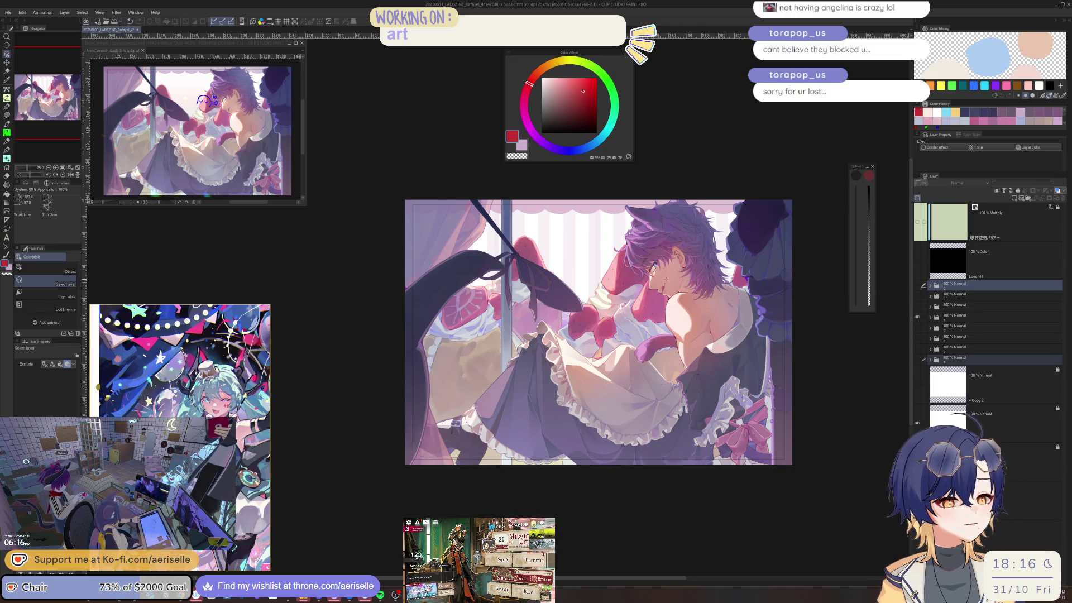
pyautogui.scroll(4, 683, 378)
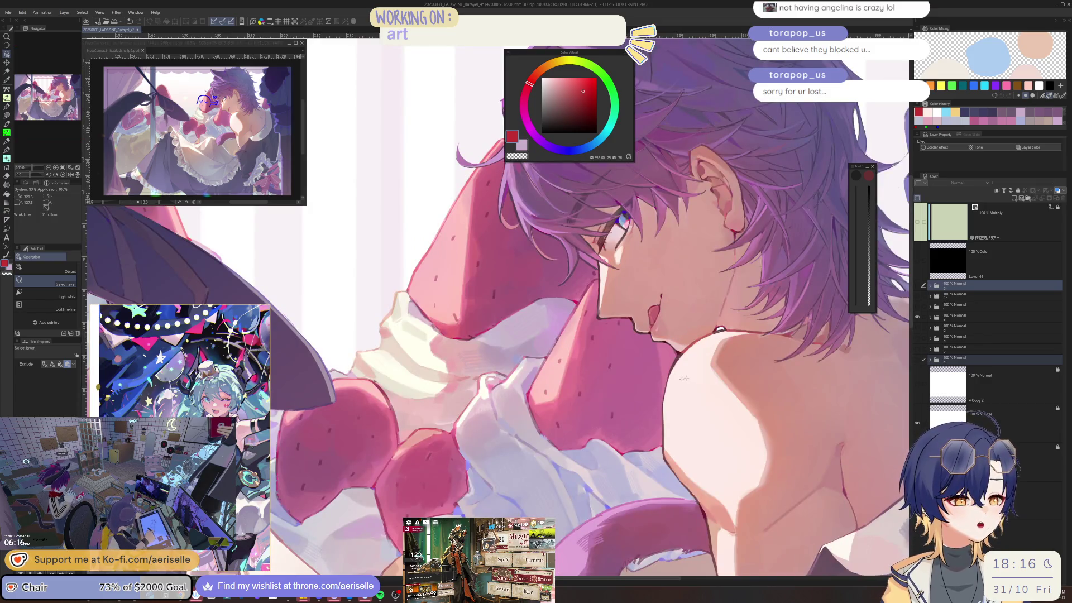
pyautogui.scroll(-3, 684, 378)
pyautogui.scroll(2, 735, 342)
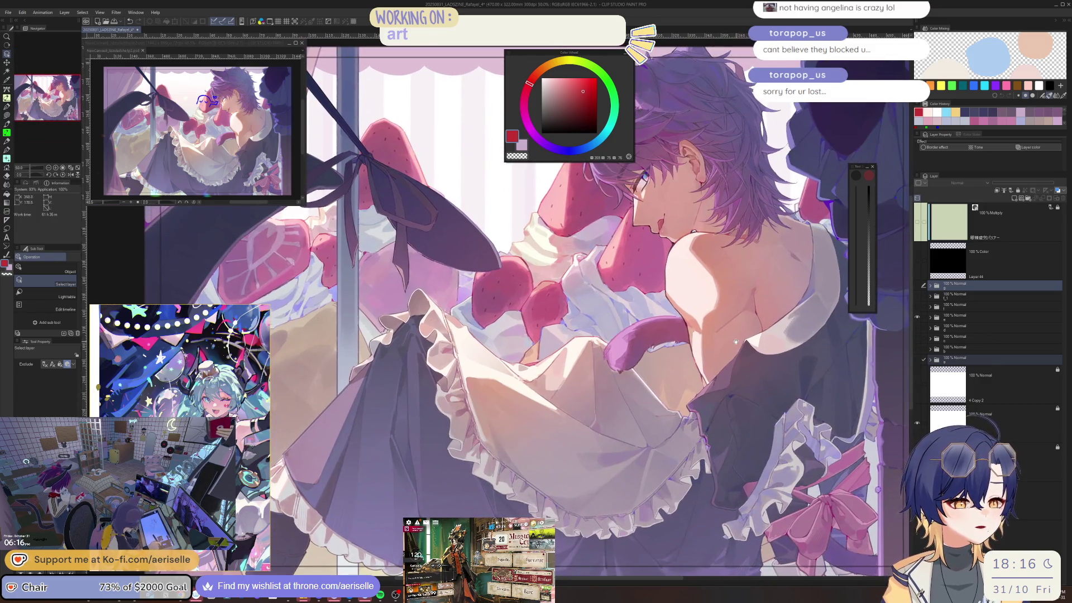
# Compare the artwork with and without the sparkles-and-notes folder, then select Layer 112.
pyautogui.click(917, 286)
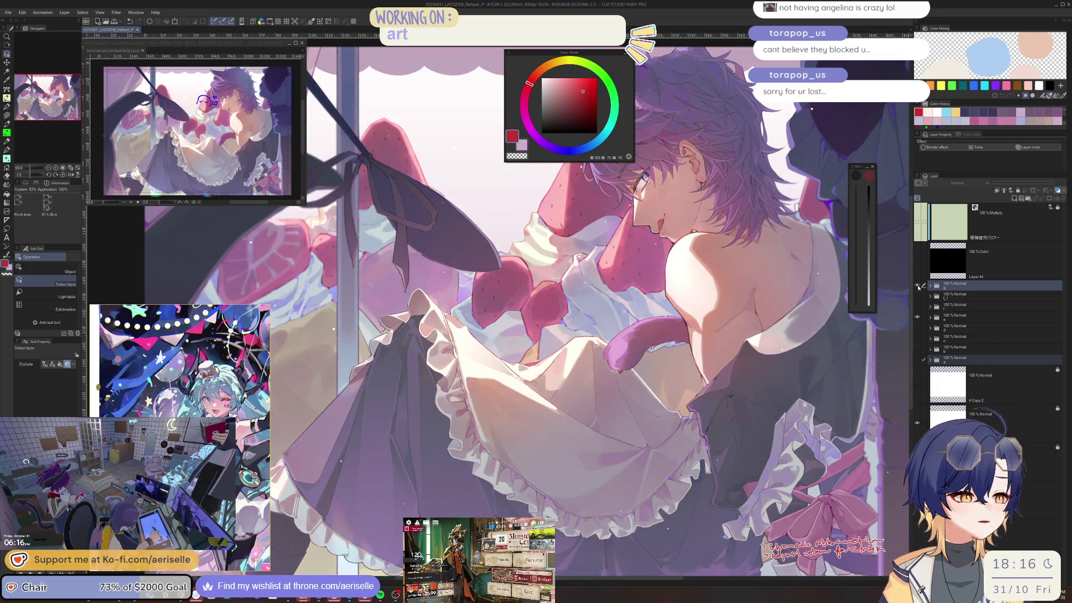
pyautogui.click(918, 287)
pyautogui.click(918, 286)
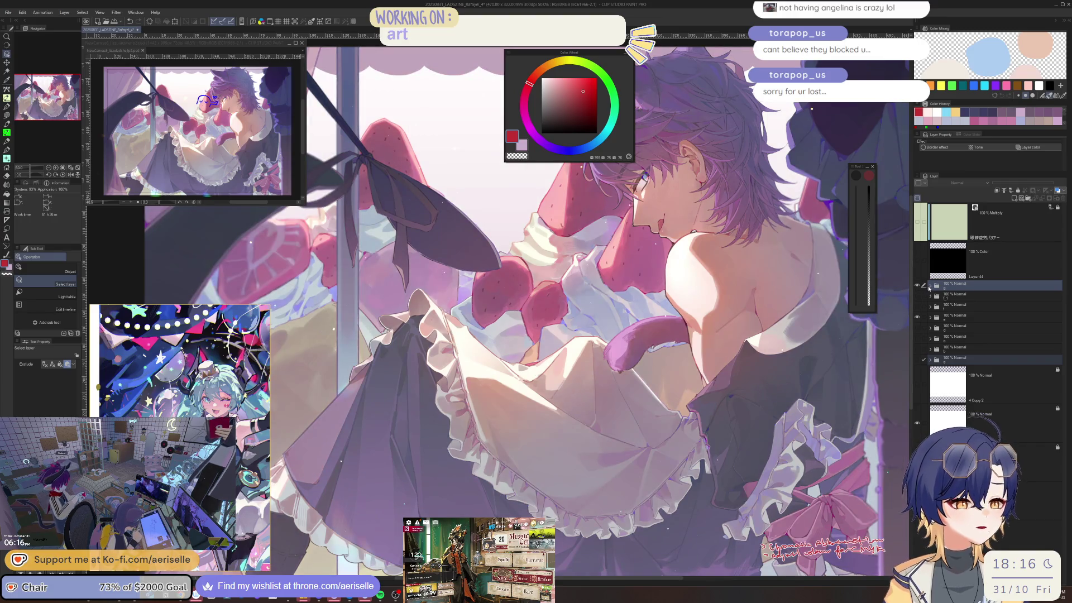
pyautogui.click(930, 285)
pyautogui.click(925, 435)
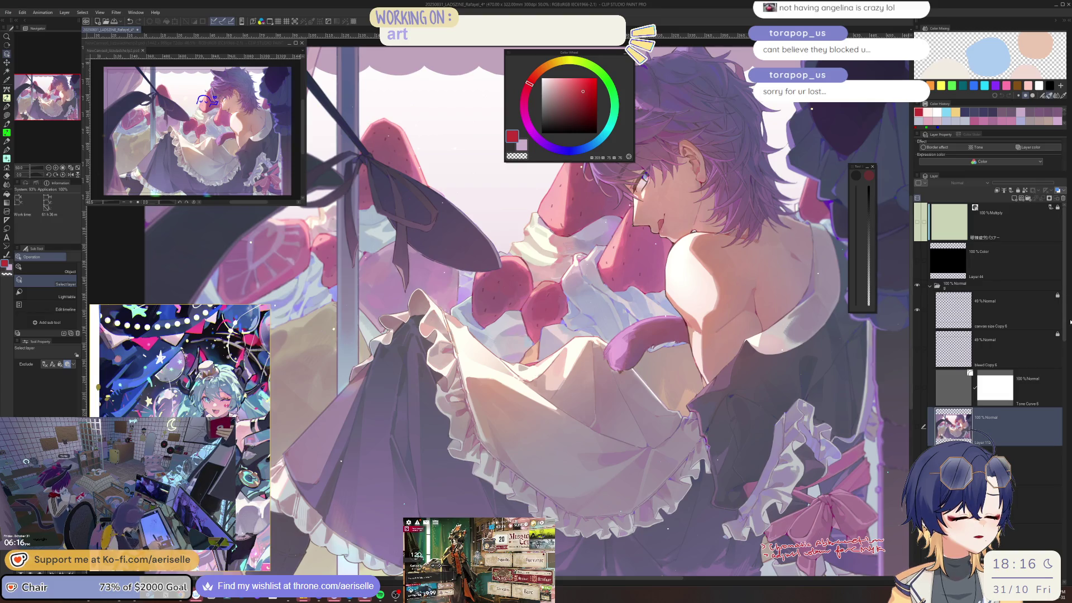
# Hide the red handwritten notes and merge the visible artwork into a new layer.
pyautogui.scroll(-4, 1068, 321)
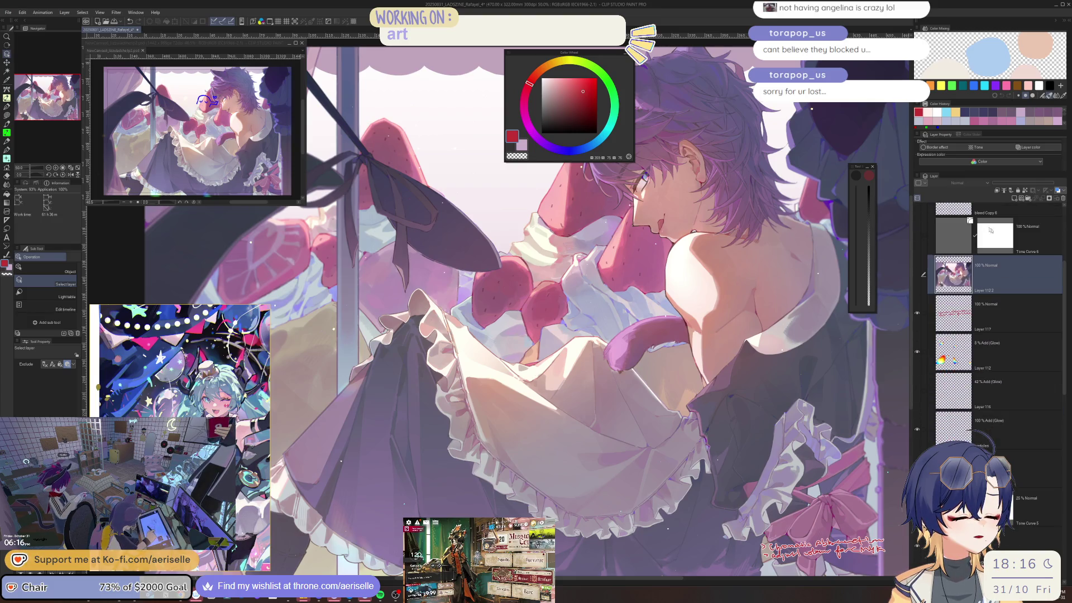
pyautogui.click(918, 316)
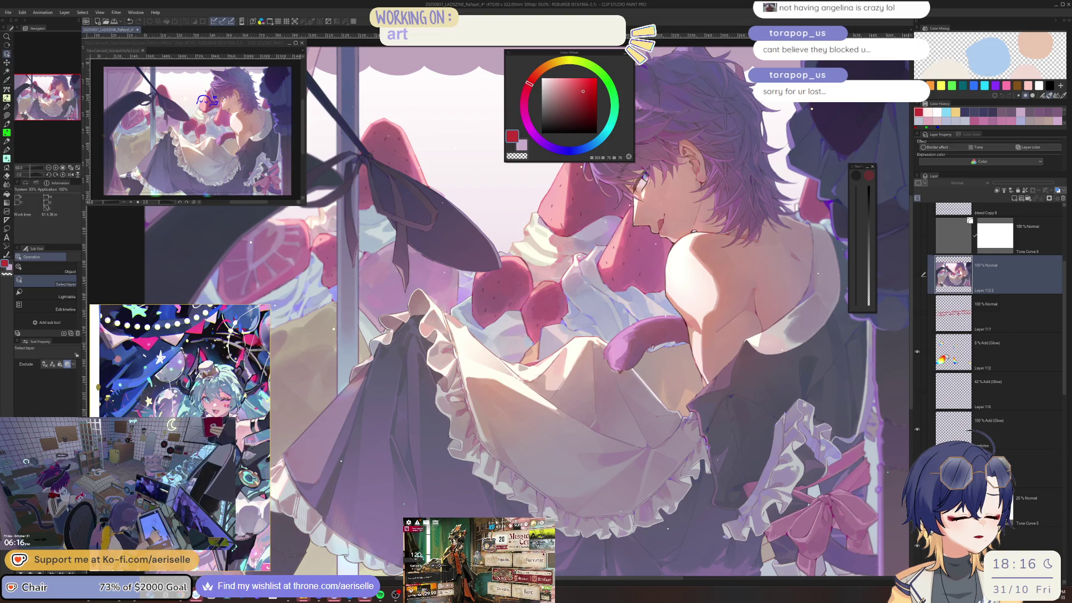
pyautogui.click(983, 349)
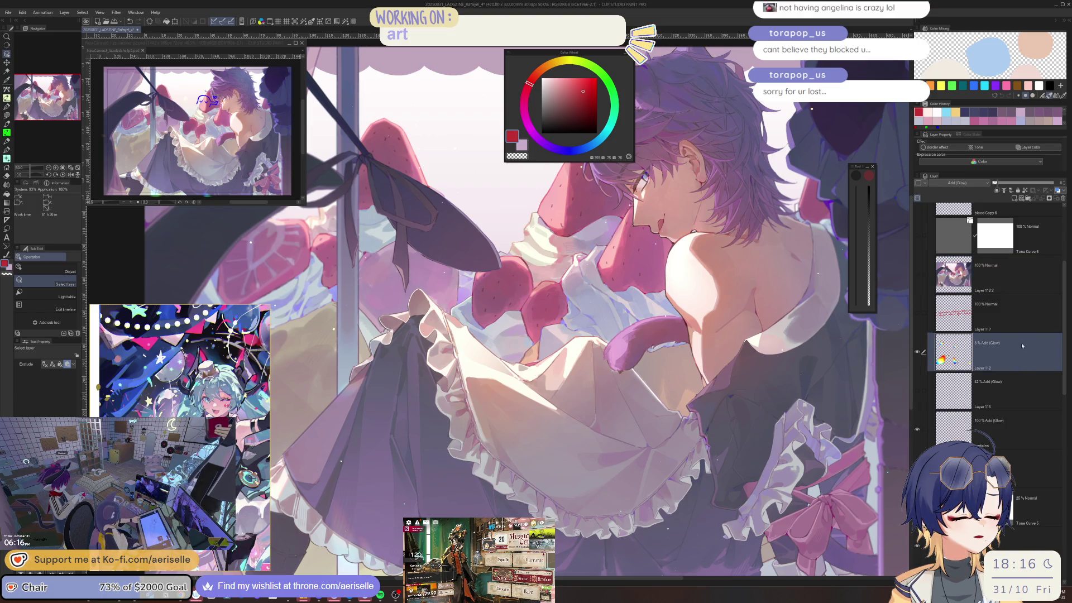
pyautogui.rightClick(1005, 345)
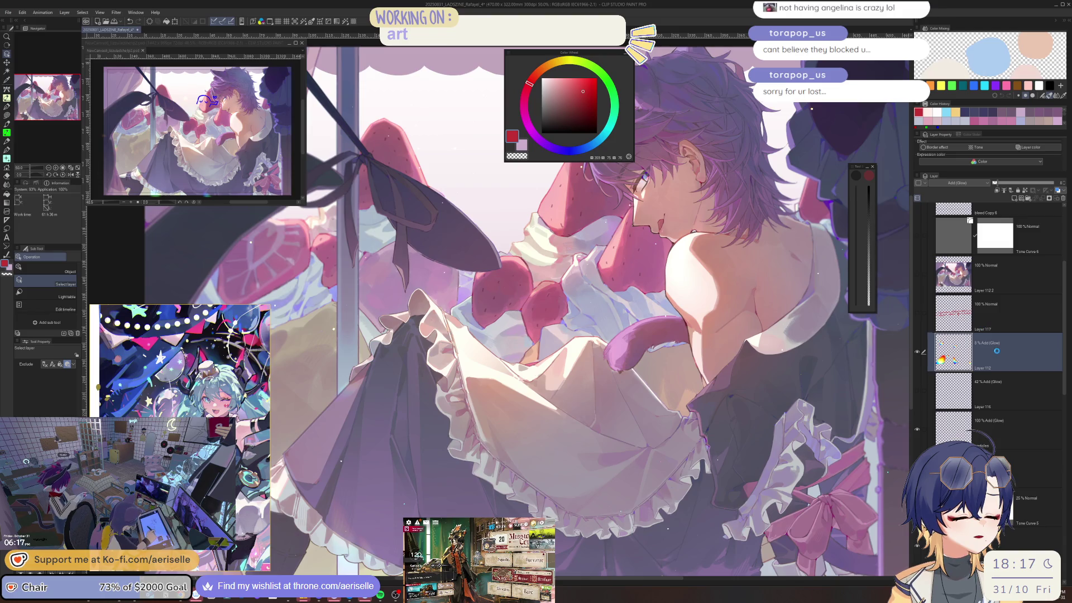
pyautogui.hotkey('ctrl', 'shift', 'alt', 'e')
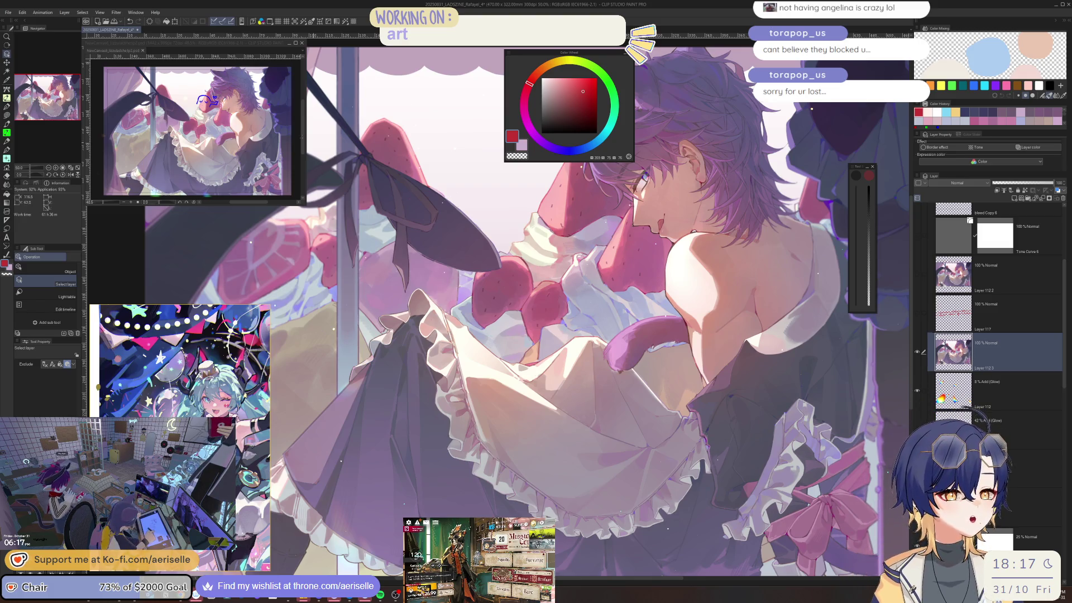
# Bring up the Chromatic aberration effect filter for the merged layer.
pyautogui.click(93, 13)
pyautogui.moveTo(116, 13)
pyautogui.moveTo(145, 65)
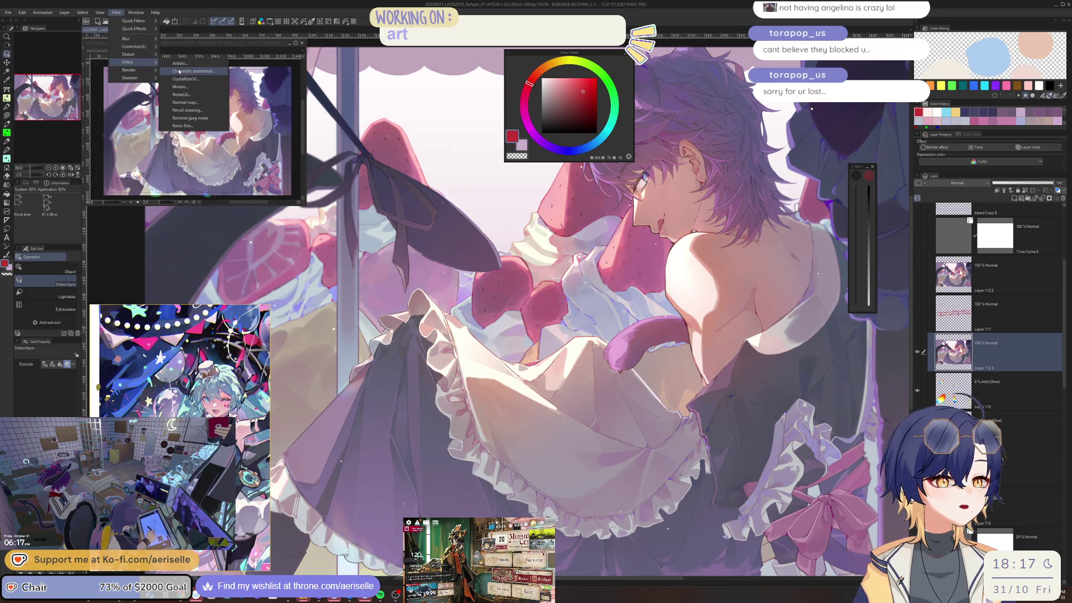
pyautogui.click(179, 71)
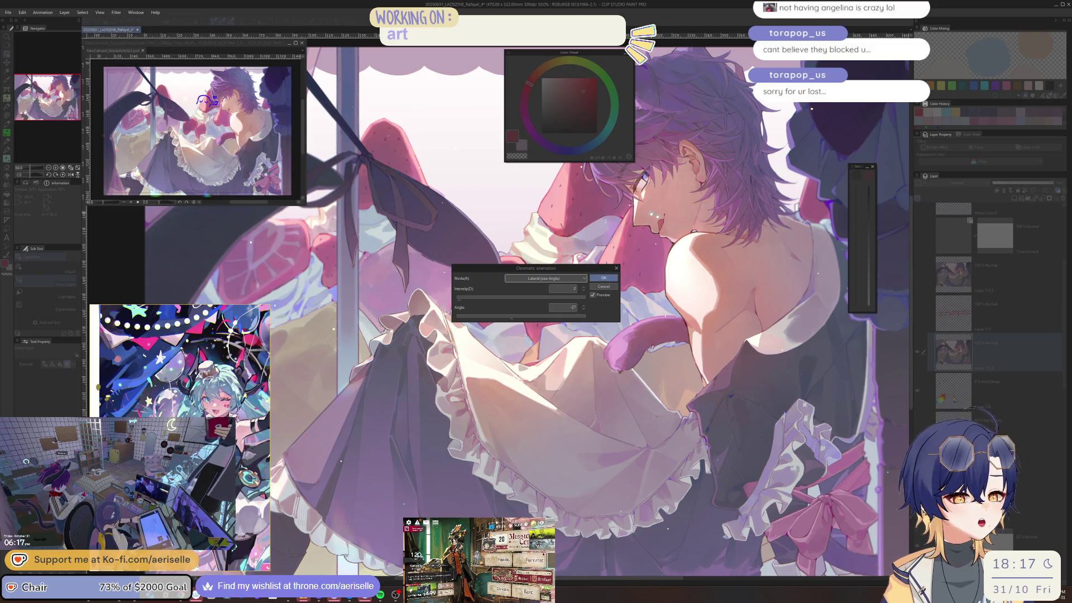
# Apply the chromatic aberration effect to the merged illustration layer.
pyautogui.scroll(2, 667, 199)
pyautogui.scroll(1, 677, 250)
pyautogui.scroll(2, 676, 283)
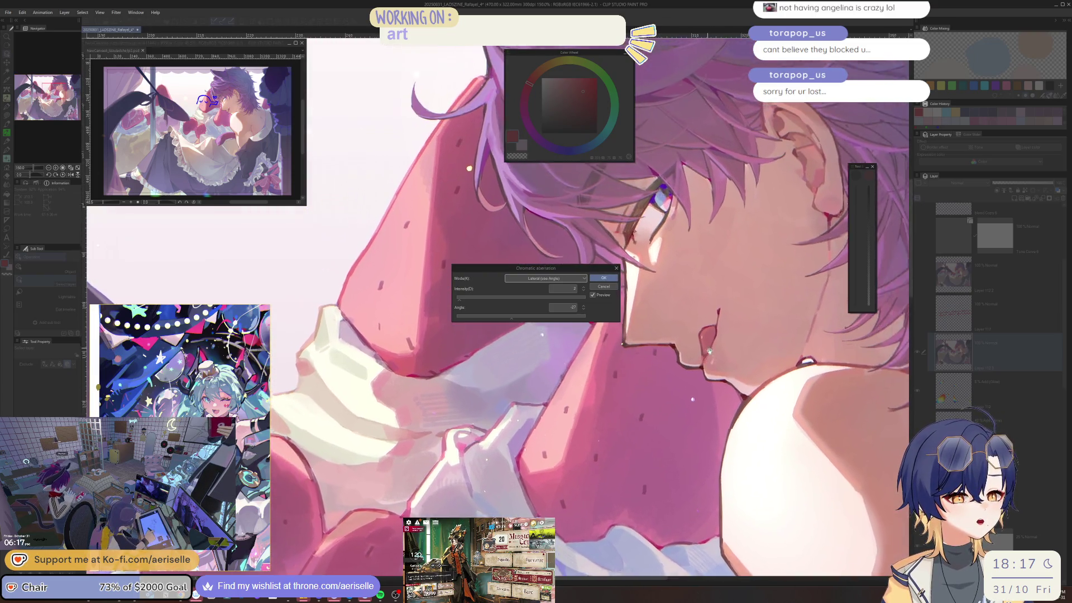
pyautogui.scroll(2, 659, 279)
pyautogui.click(593, 278)
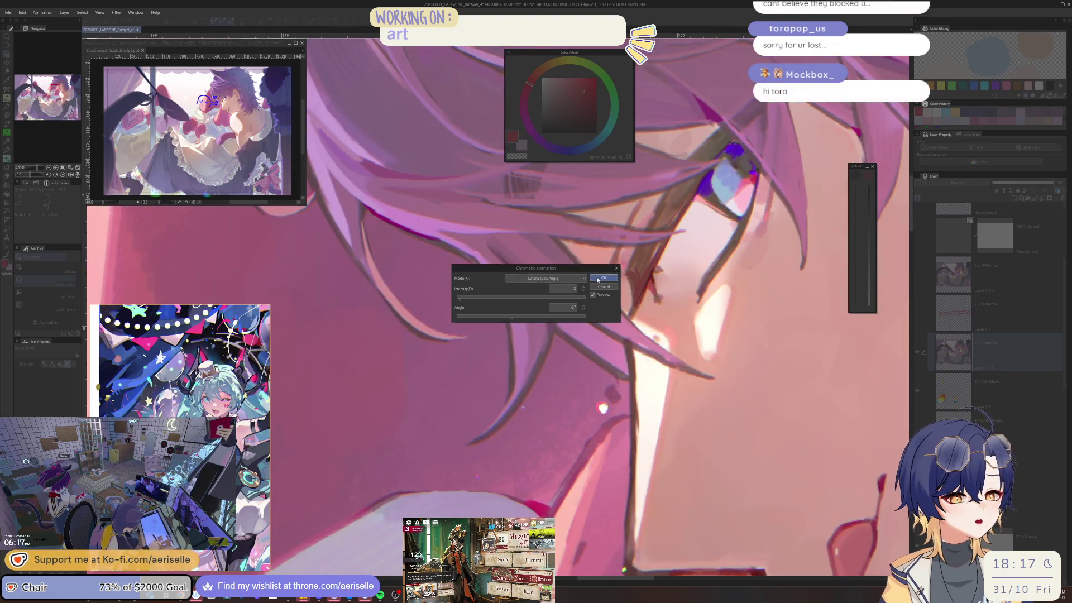
# Check the top folder hidden and shown, then select Layer 44 inside it.
pyautogui.scroll(-5, 787, 421)
pyautogui.scroll(-3, 787, 421)
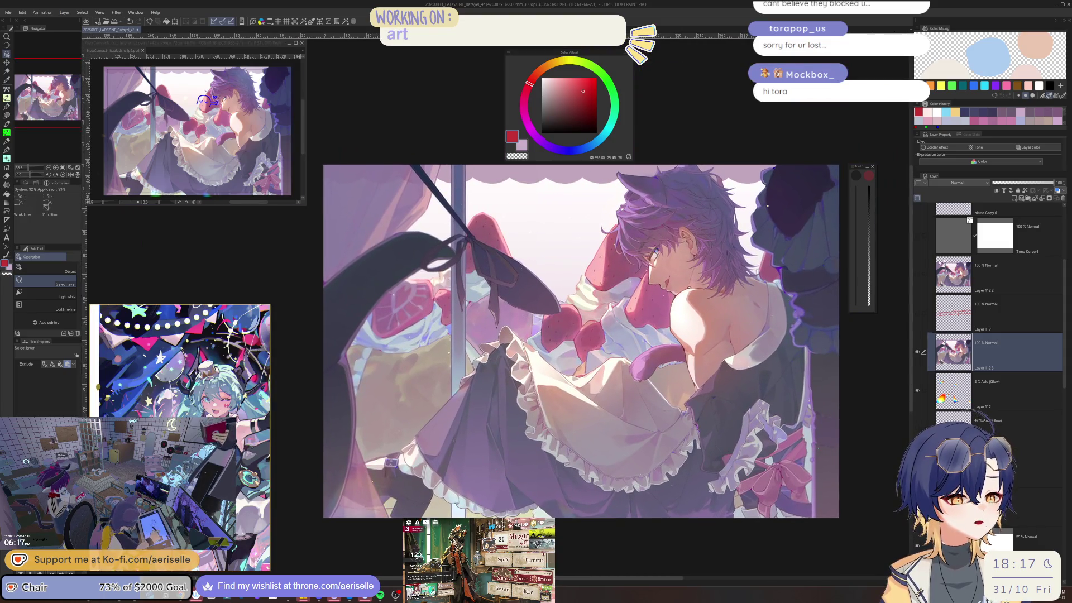
pyautogui.scroll(10, 919, 352)
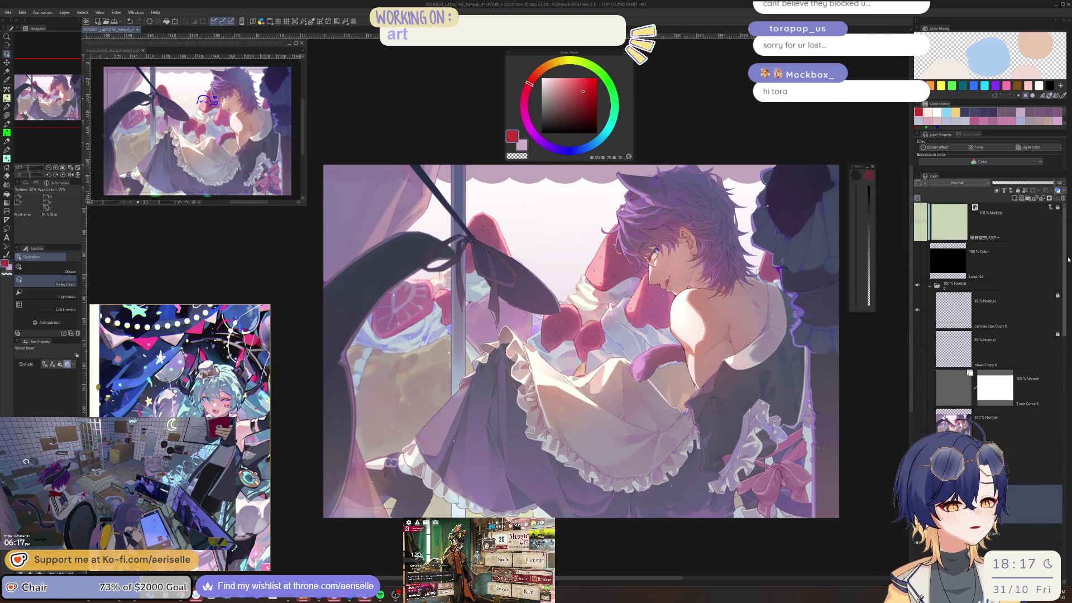
pyautogui.click(927, 287)
pyautogui.click(917, 286)
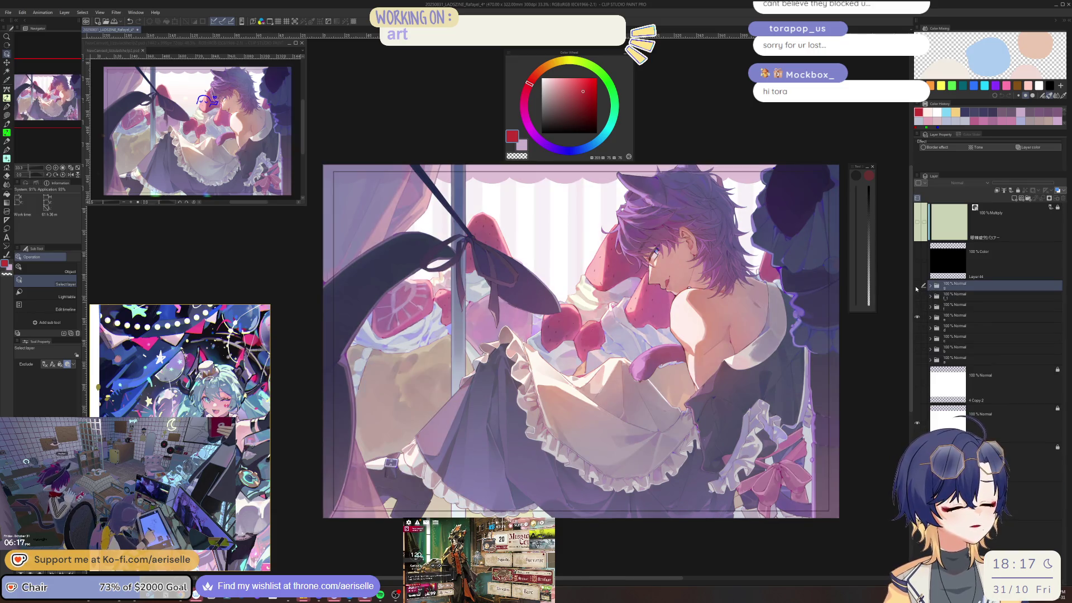
pyautogui.click(917, 286)
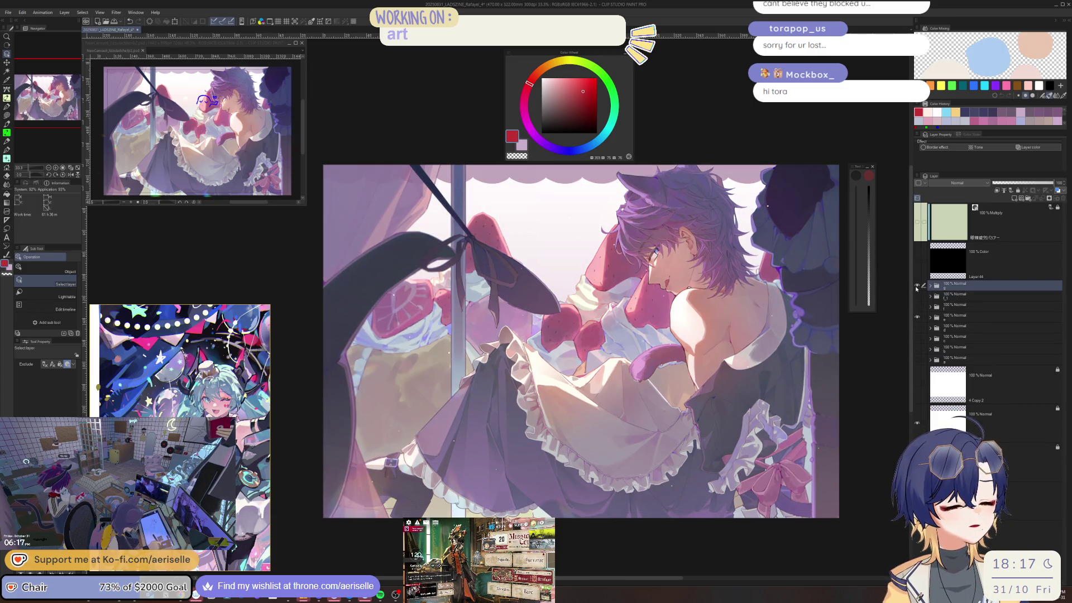
pyautogui.click(930, 286)
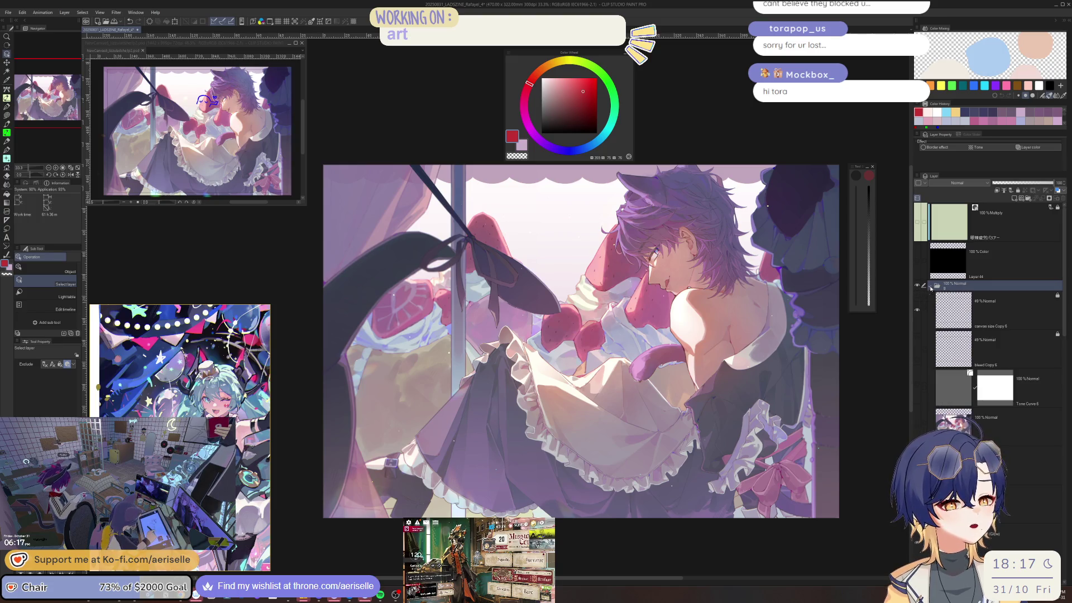
pyautogui.click(934, 269)
pyautogui.hotkey('ctrl', 'u')
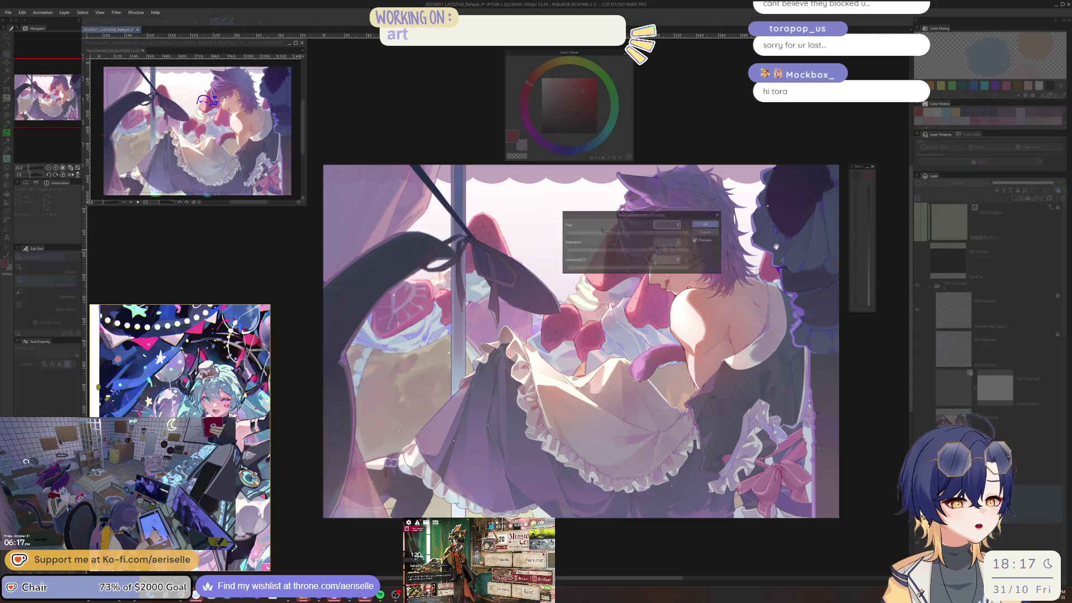
# Raise Layer 44's saturation to 2, checking the preview before applying.
pyautogui.moveTo(684, 213); pyautogui.dragTo(782, 325)
pyautogui.scroll(5, 685, 245)
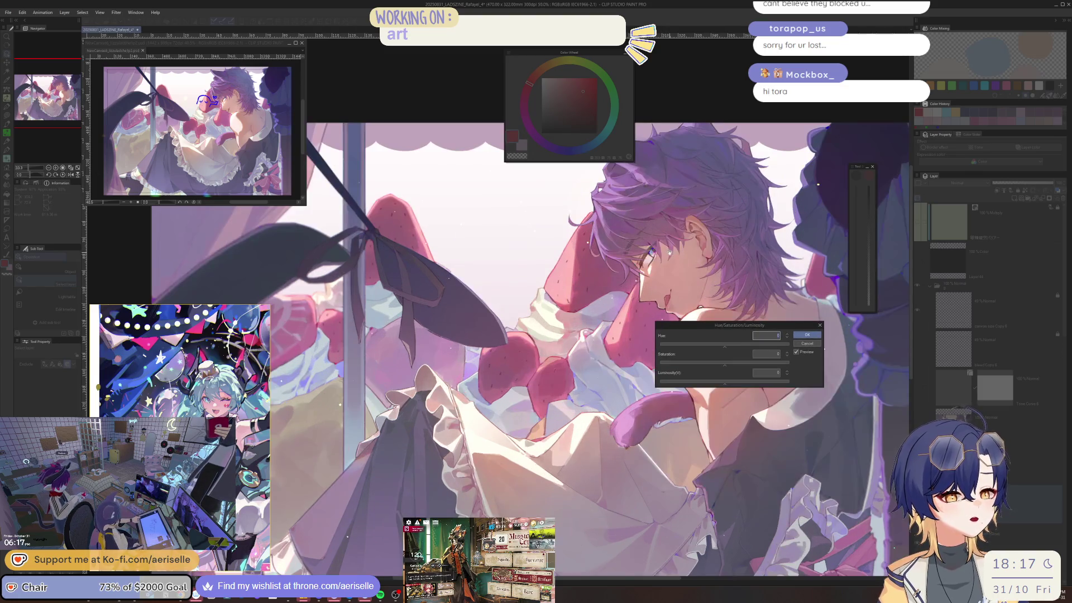
pyautogui.click(777, 354)
pyautogui.moveTo(786, 350); pyautogui.dragTo(796, 317)
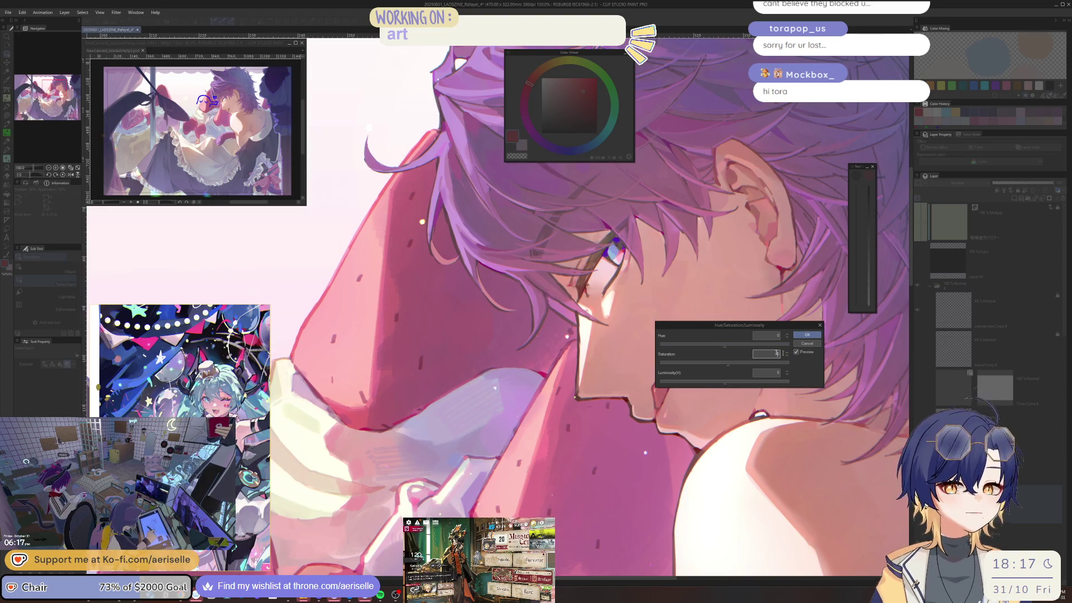
pyautogui.moveTo(788, 352); pyautogui.dragTo(791, 356)
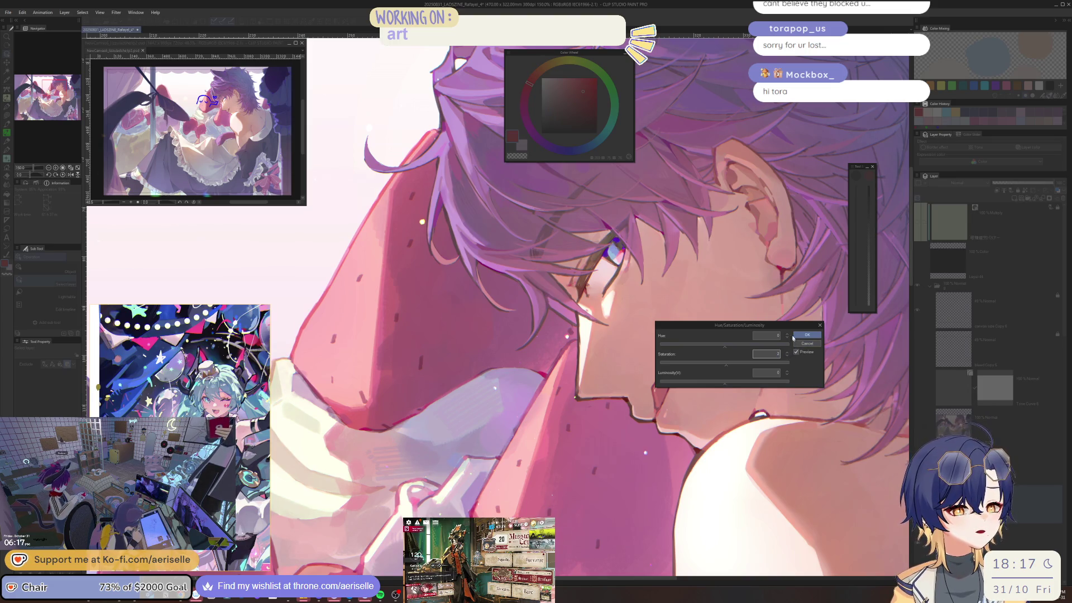
pyautogui.moveTo(796, 326); pyautogui.dragTo(815, 369)
pyautogui.click(816, 396)
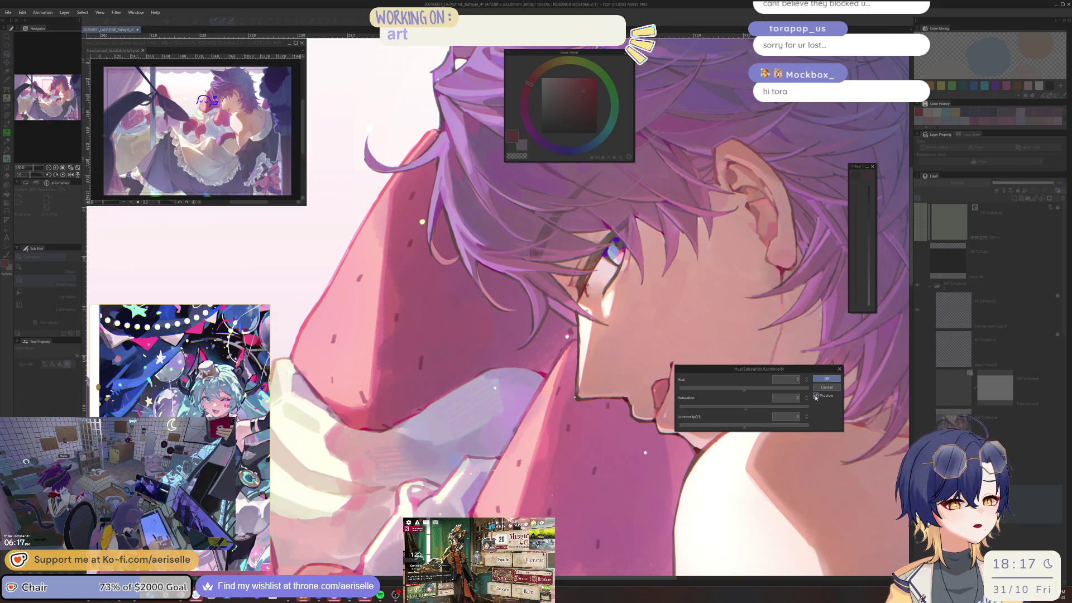
pyautogui.click(827, 379)
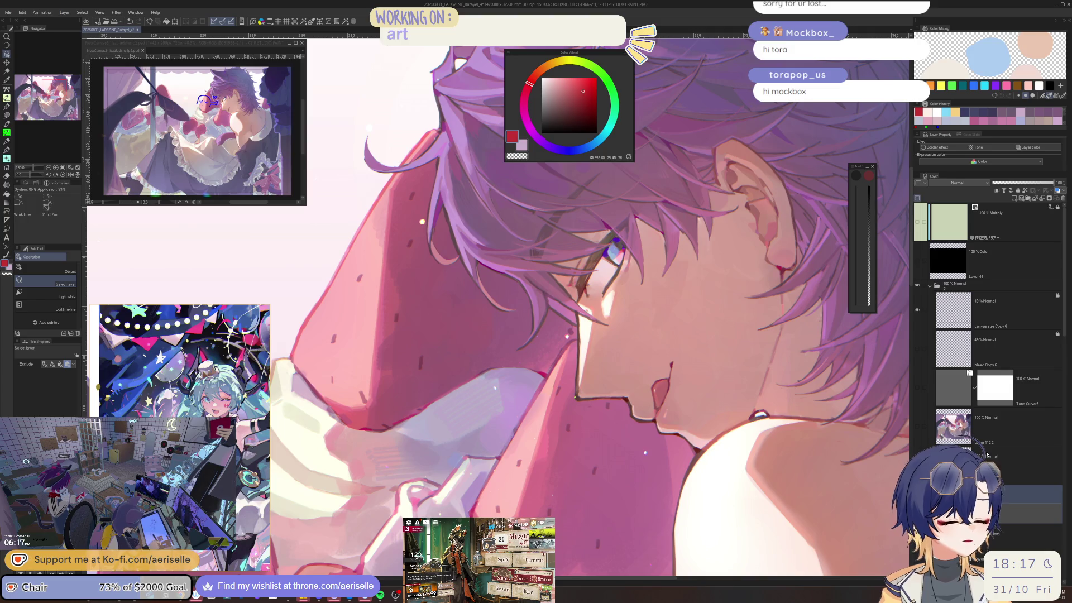
pyautogui.scroll(-1, 699, 338)
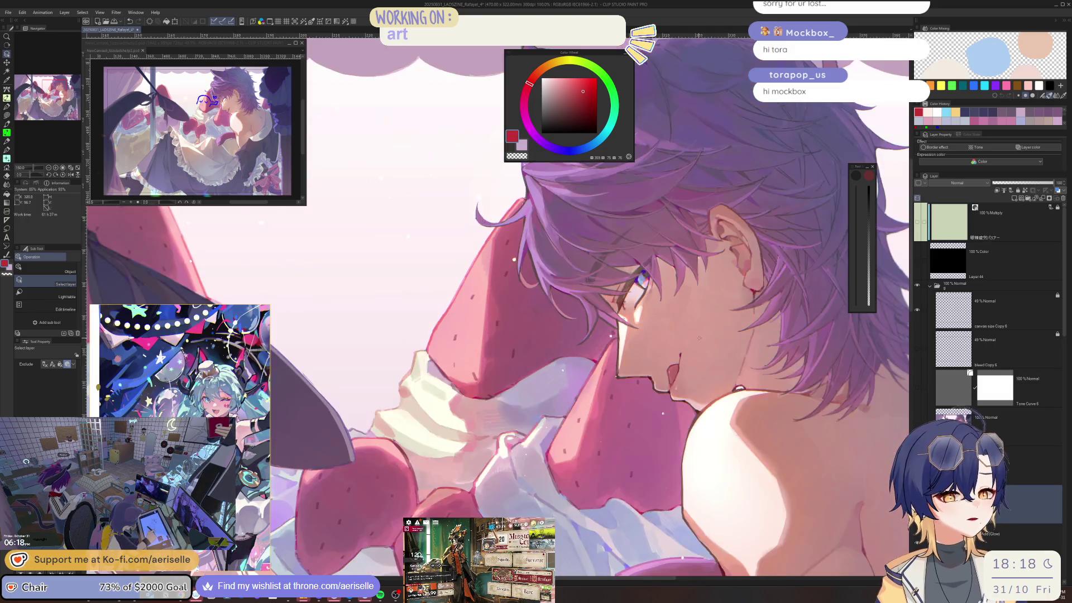
pyautogui.scroll(-2, 698, 338)
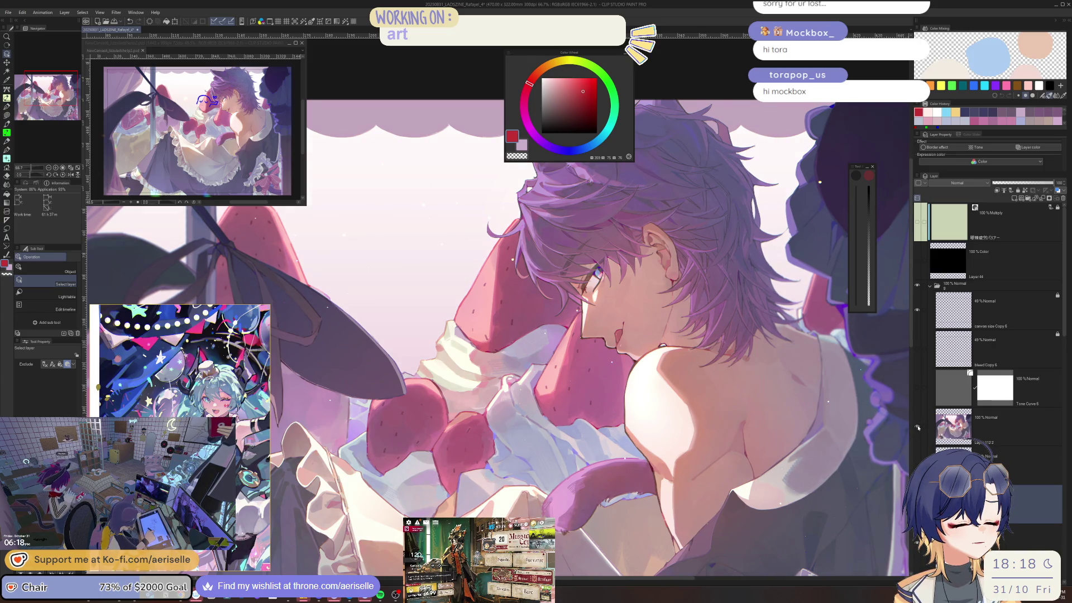
pyautogui.scroll(4, 613, 330)
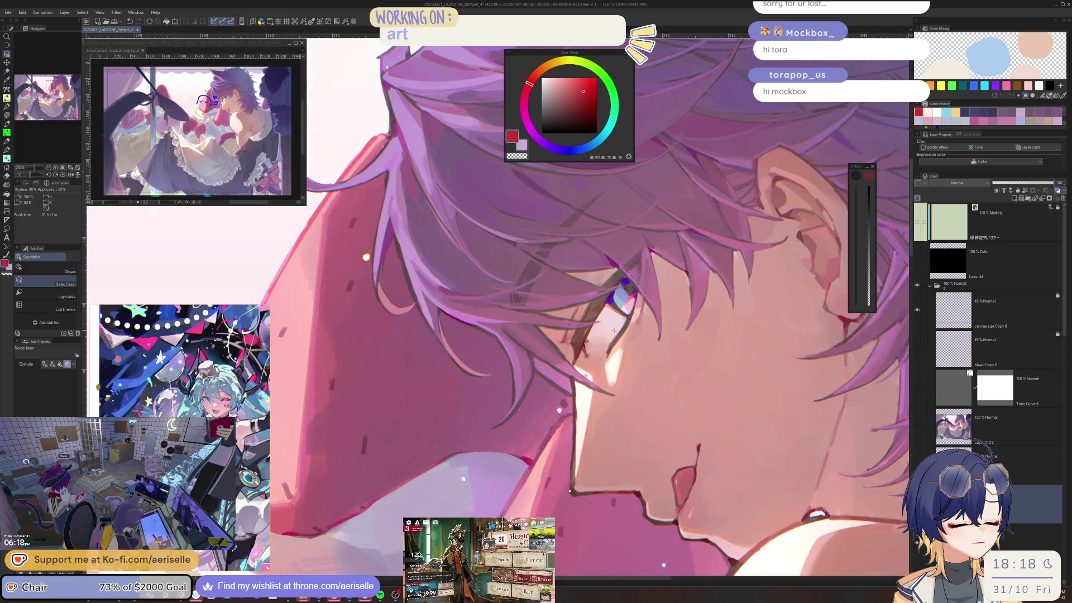
pyautogui.scroll(-5, 613, 247)
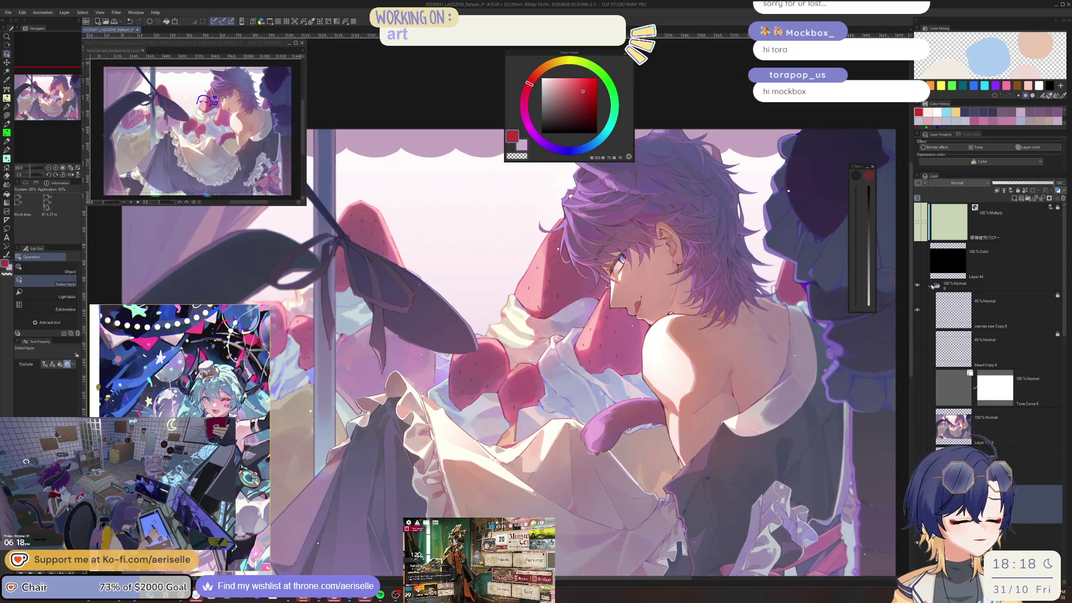
pyautogui.click(923, 287)
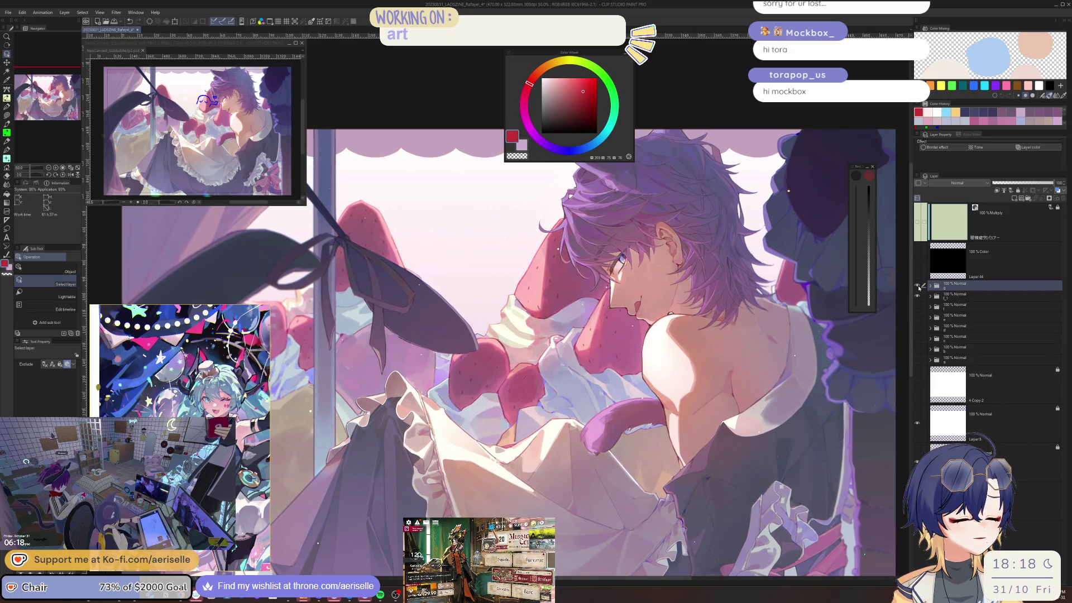
pyautogui.click(918, 287)
pyautogui.click(918, 288)
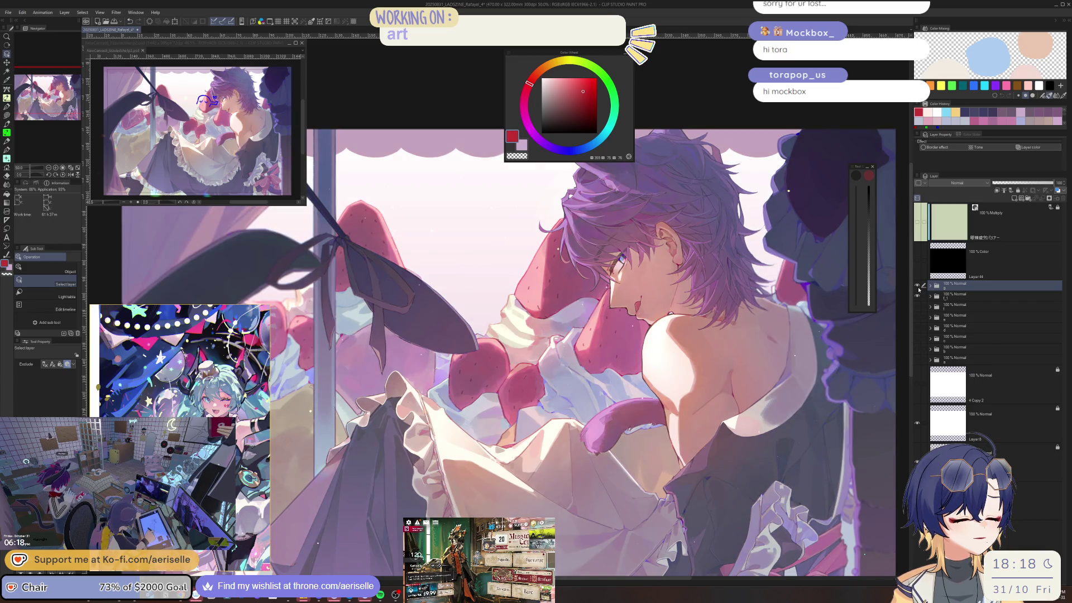
pyautogui.click(919, 288)
pyautogui.click(918, 286)
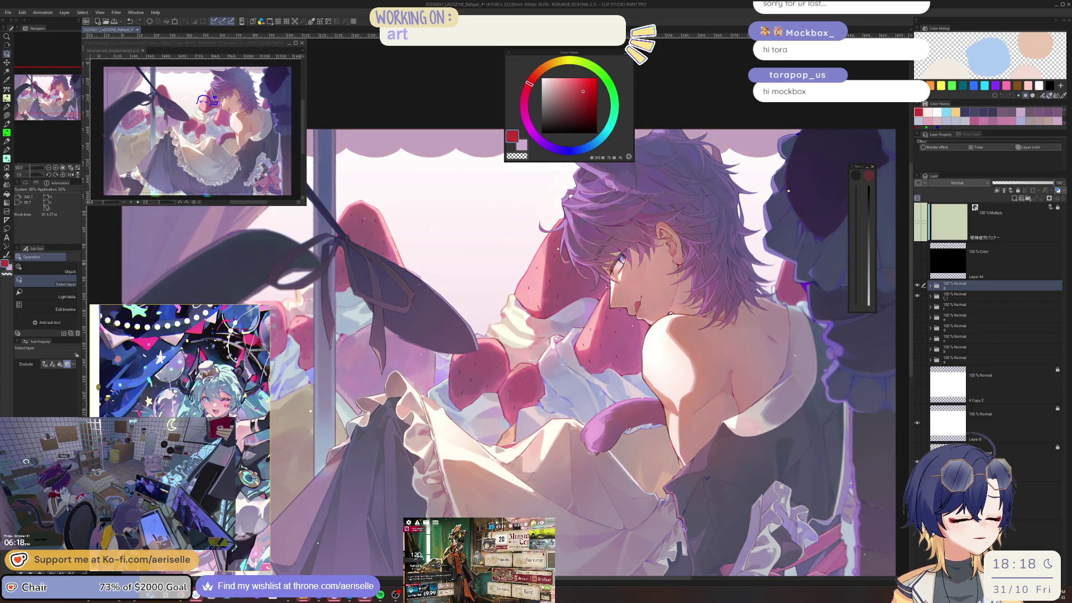
pyautogui.scroll(2, 642, 223)
pyautogui.scroll(2, 642, 223)
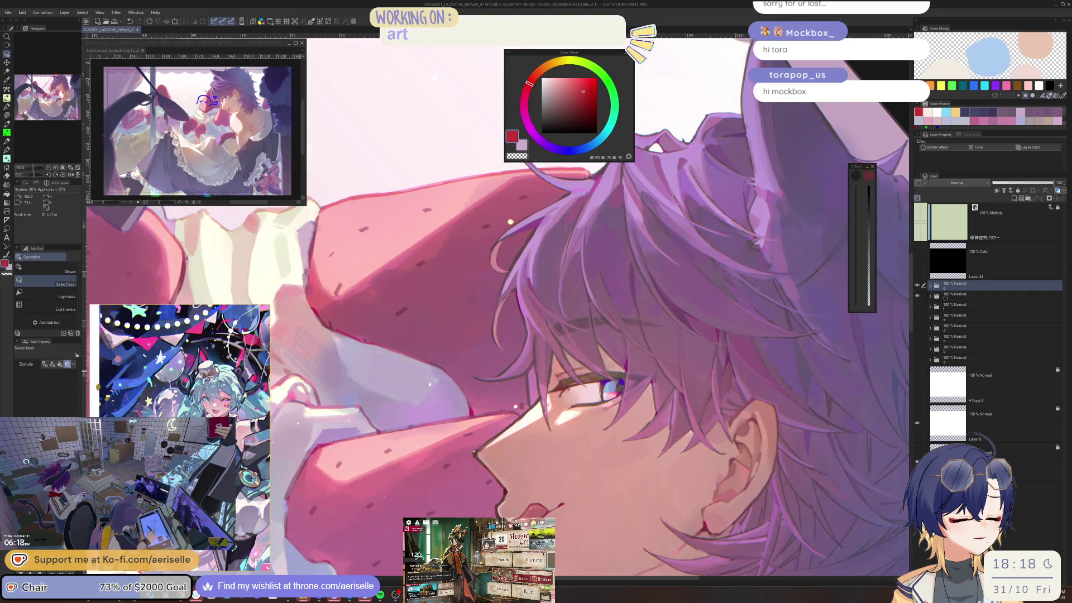
pyautogui.scroll(-3, 497, 307)
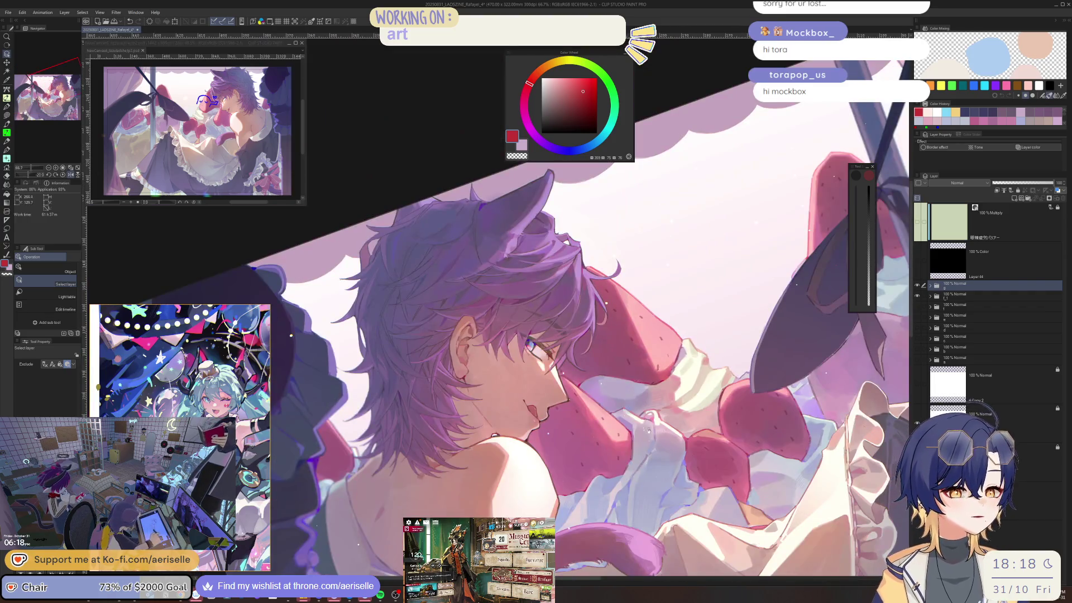
pyautogui.moveTo(649, 429); pyautogui.dragTo(696, 373)
pyautogui.scroll(-2, 696, 373)
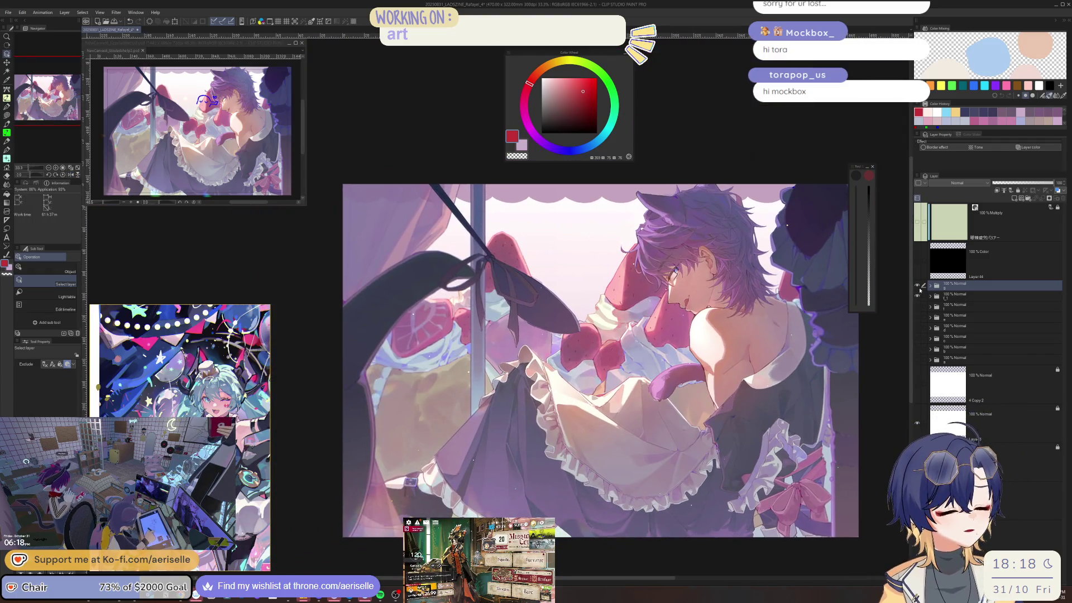
pyautogui.click(918, 286)
pyautogui.click(918, 287)
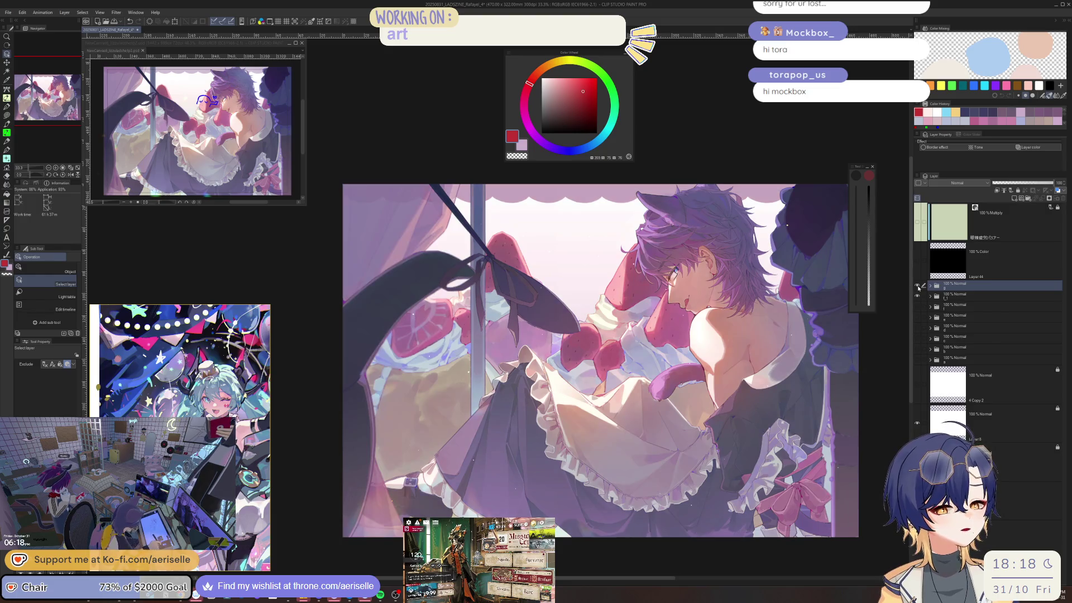
pyautogui.click(918, 286)
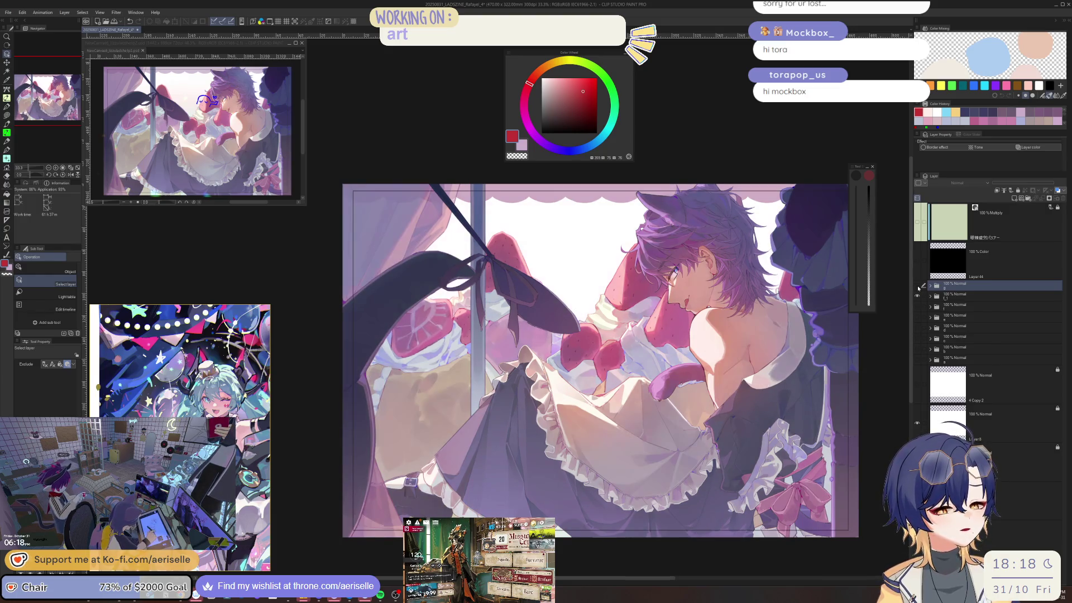
pyautogui.click(918, 287)
pyautogui.press('h')
pyautogui.press('h')
pyautogui.hotkey('ctrl', '+')
pyautogui.hotkey('ctrl', '+')
pyautogui.hotkey('ctrl', '+')
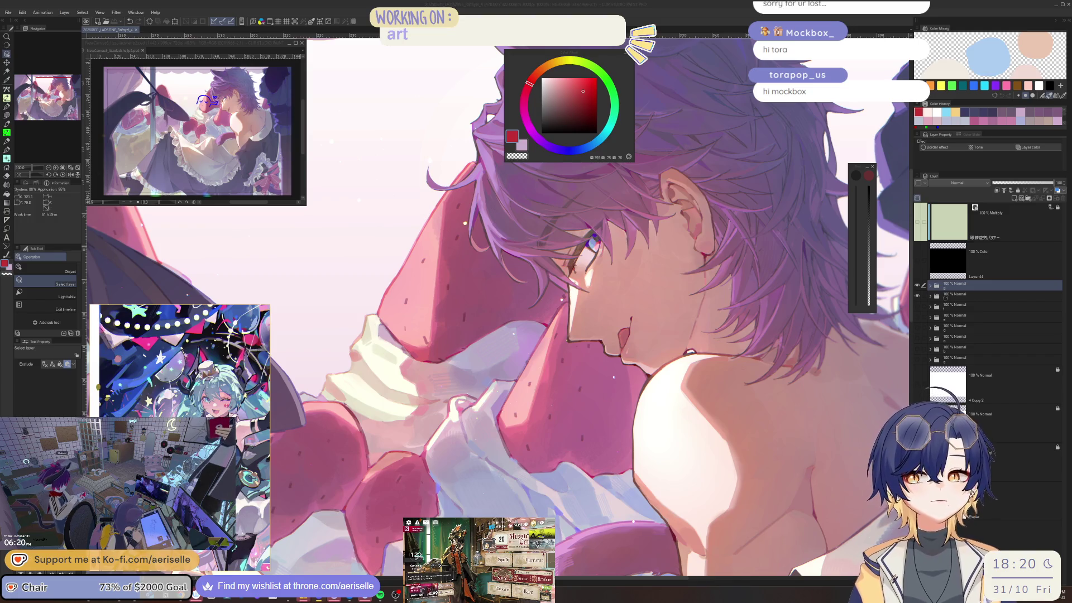
pyautogui.click(858, 312)
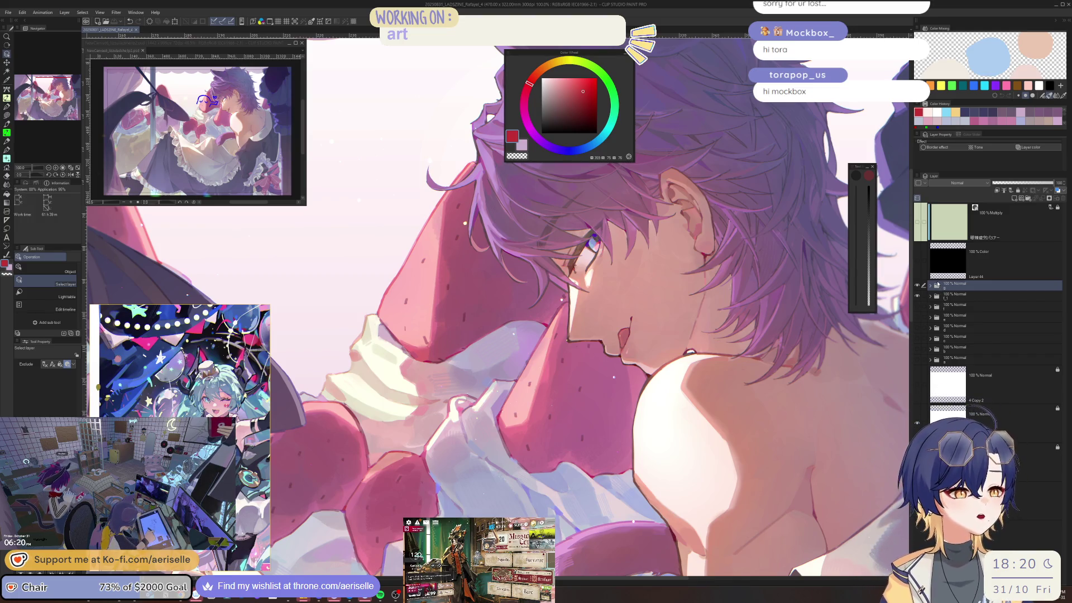
# Zoom out and pan the canvas, then browse the CLIP STUDIO PAINT 2025 folder in the Open dialog.
pyautogui.hotkey('ctrl', '-')
pyautogui.hotkey('ctrl', '-')
pyautogui.hotkey('ctrl', '-')
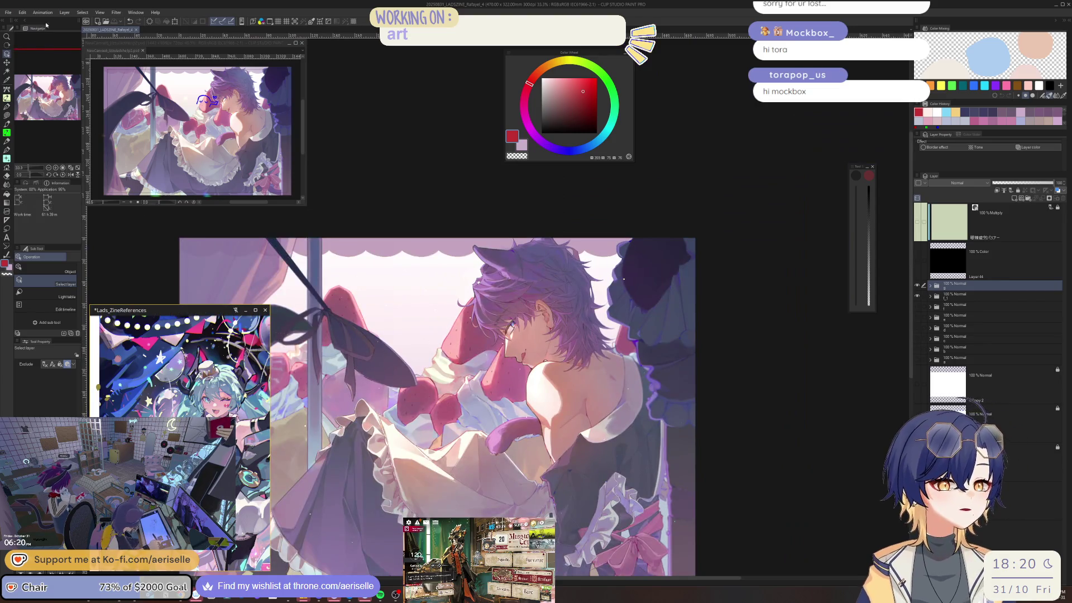
pyautogui.moveTo(291, 280); pyautogui.dragTo(323, 172)
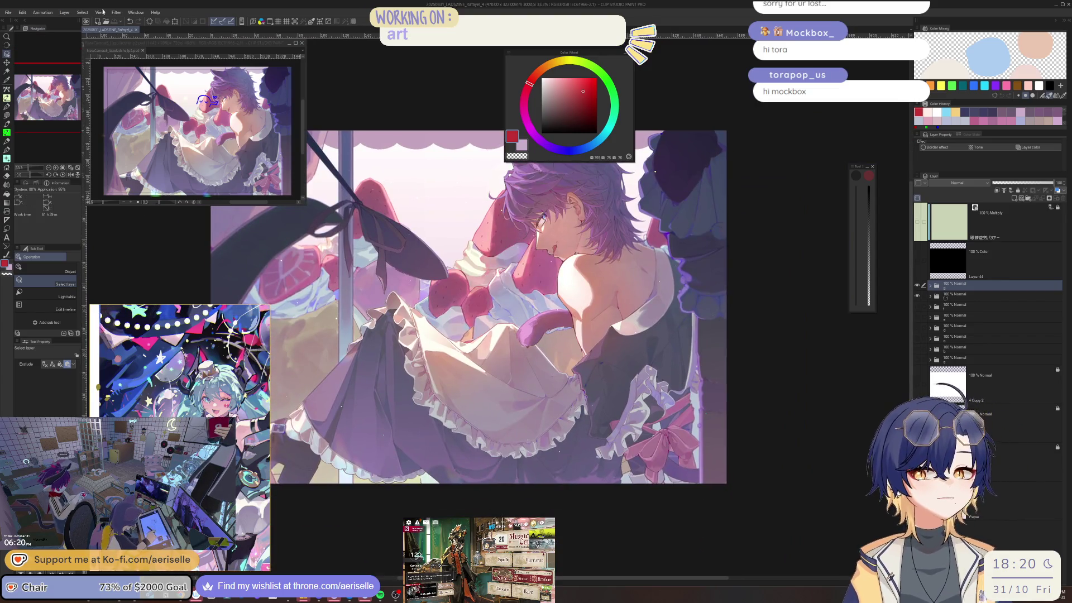
pyautogui.click(9, 12)
pyautogui.click(25, 33)
pyautogui.scroll(-2, 805, 254)
pyautogui.scroll(-2, 809, 263)
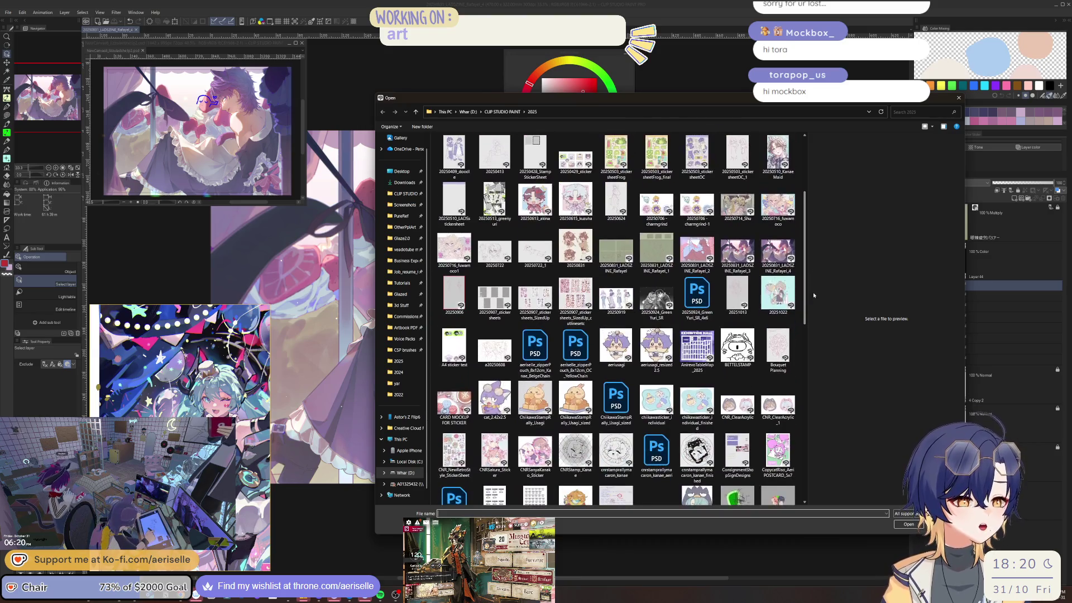
pyautogui.moveTo(806, 289)
pyautogui.mouseDown()
pyautogui.moveTo(823, 336)
pyautogui.moveTo(835, 460)
pyautogui.mouseUp()
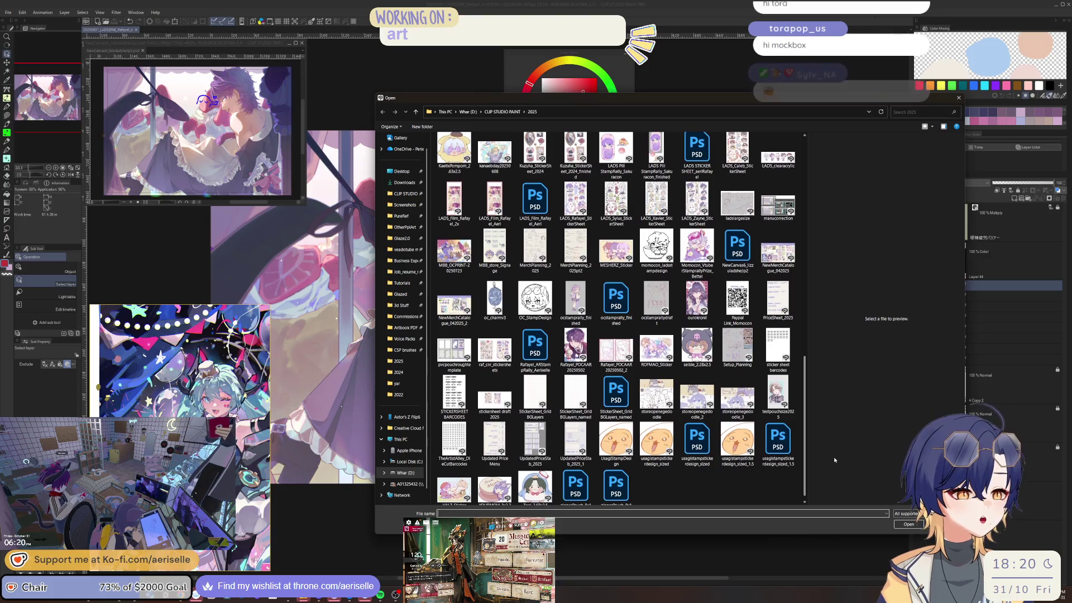